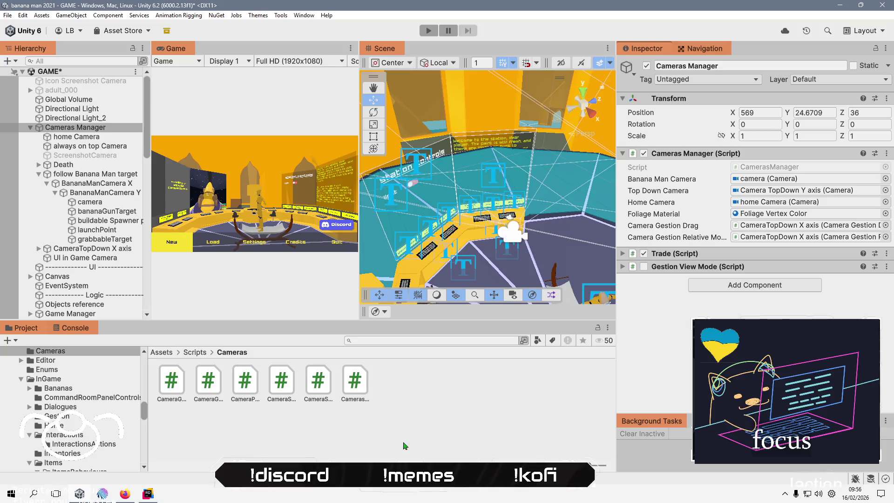
# Enter Play mode in Unity, then bring up GameManager.cs in Rider.
pyautogui.click(363, 444)
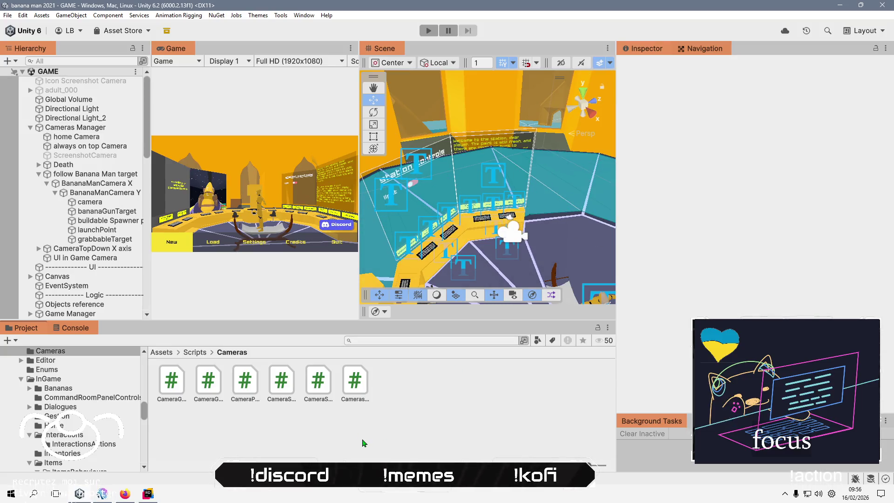
pyautogui.click(429, 31)
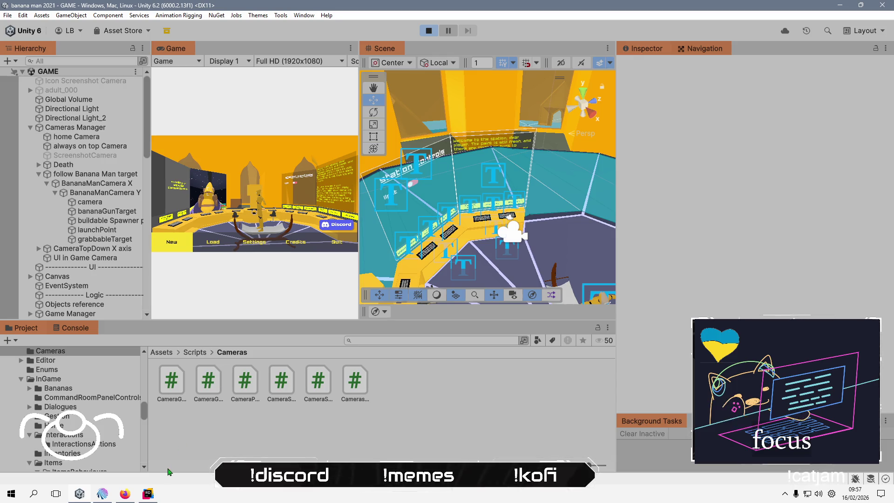
pyautogui.click(148, 494)
pyautogui.scroll(-8, 476, 326)
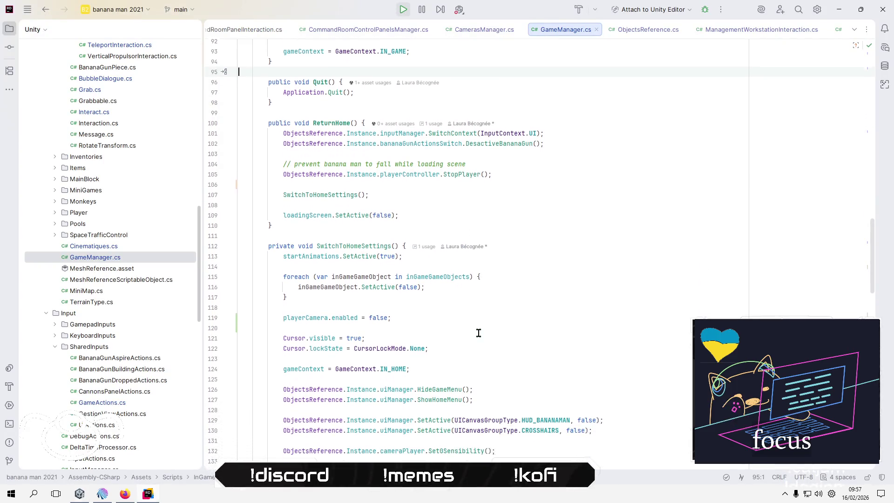
# Review Switch_To_Camera_View and the homeCamera usages in CamerasManager.cs, then minimize Rider.
pyautogui.scroll(4, 479, 333)
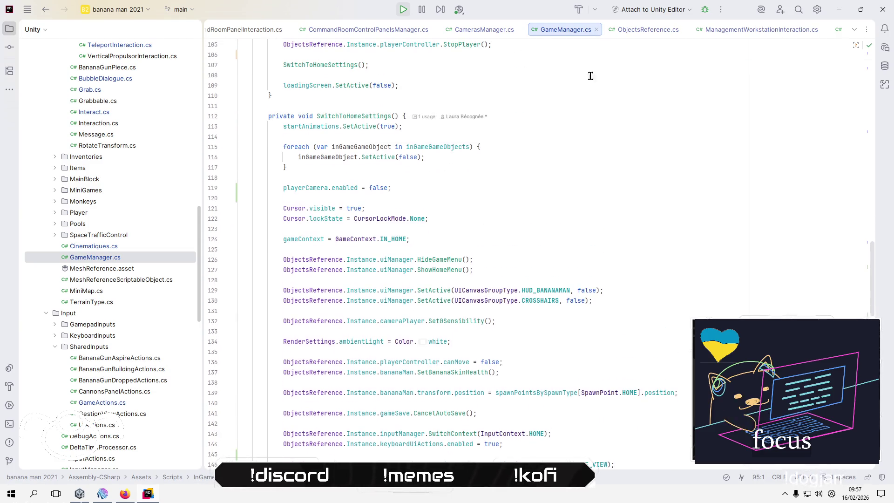
pyautogui.click(466, 29)
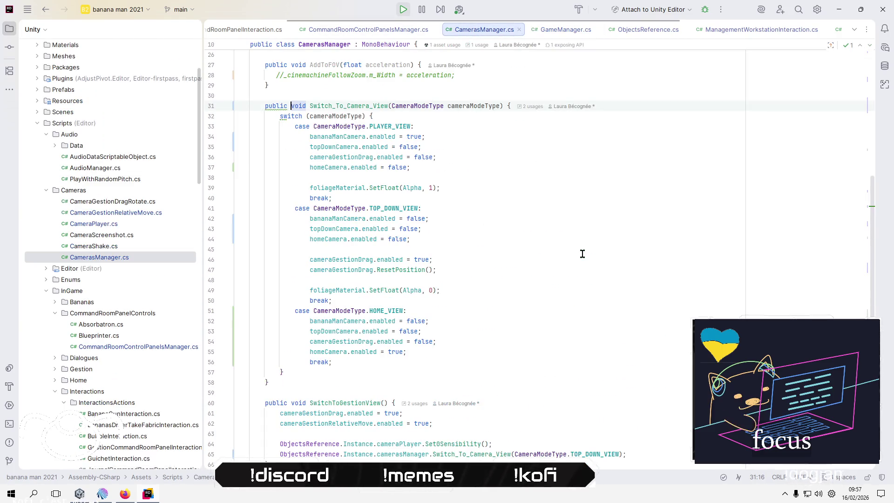
pyautogui.click(340, 168)
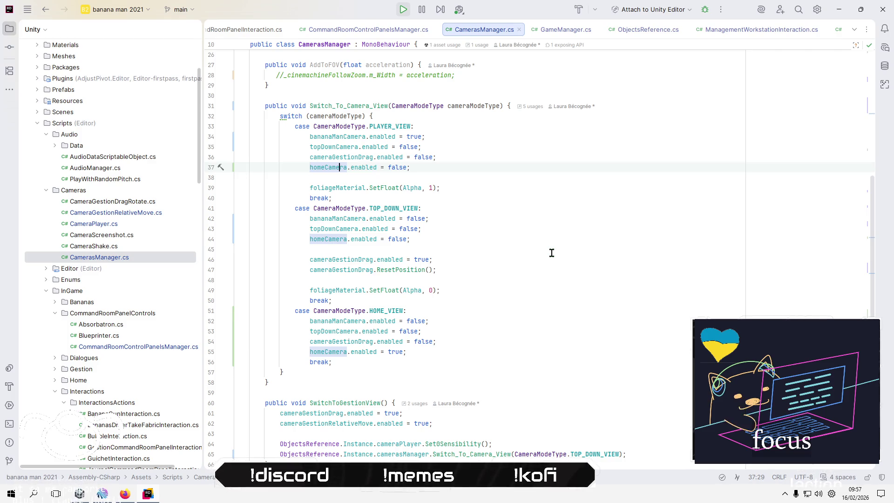
pyautogui.click(840, 10)
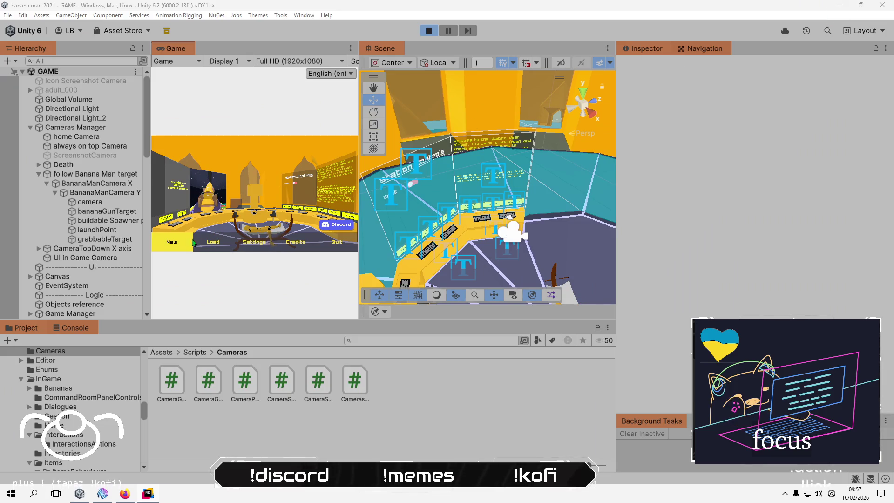
# Start a new game and inspect the missing cameraMain errors in the Console.
pyautogui.click(172, 242)
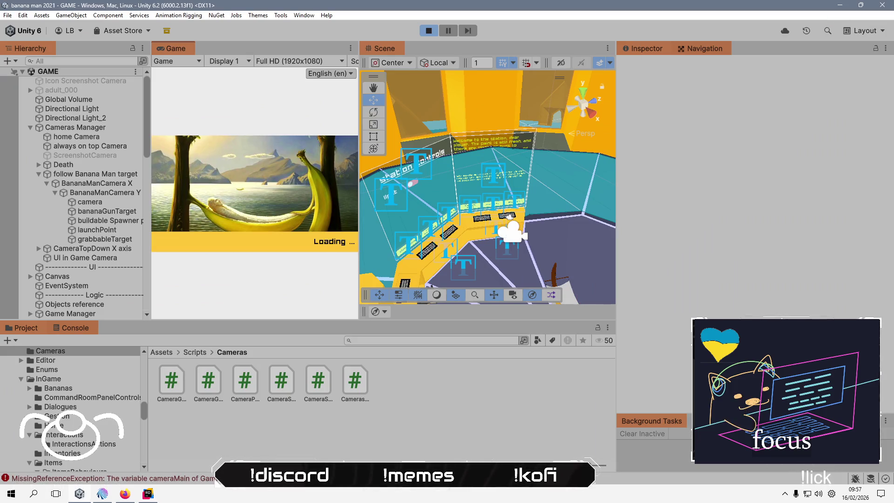
pyautogui.hotkey('alt', 'Tab')
pyautogui.hotkey('alt', 'Tab')
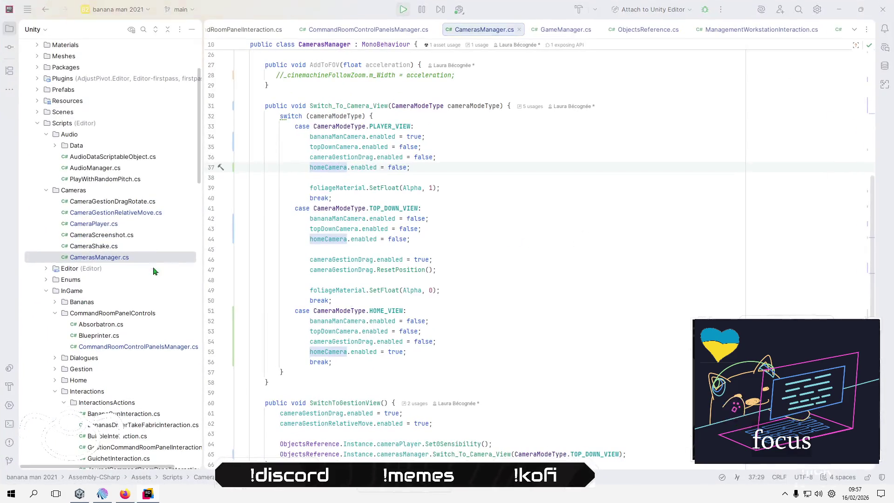
pyautogui.click(64, 327)
pyautogui.click(200, 388)
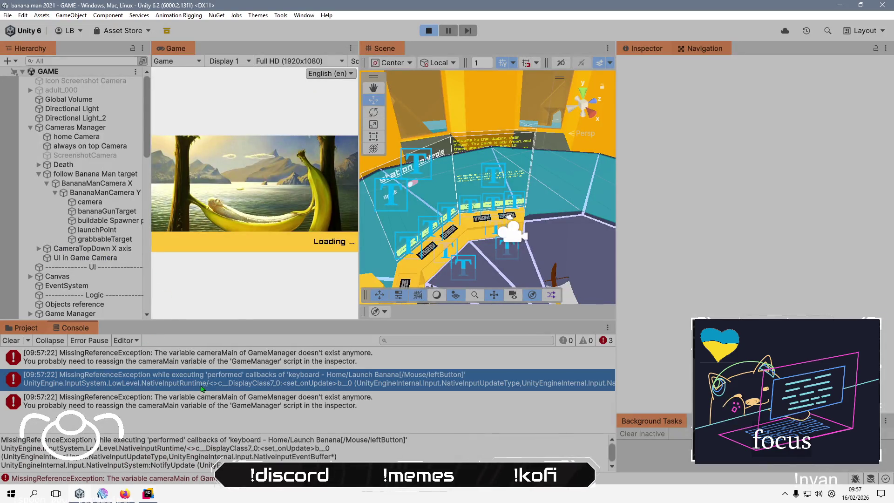
pyautogui.click(233, 358)
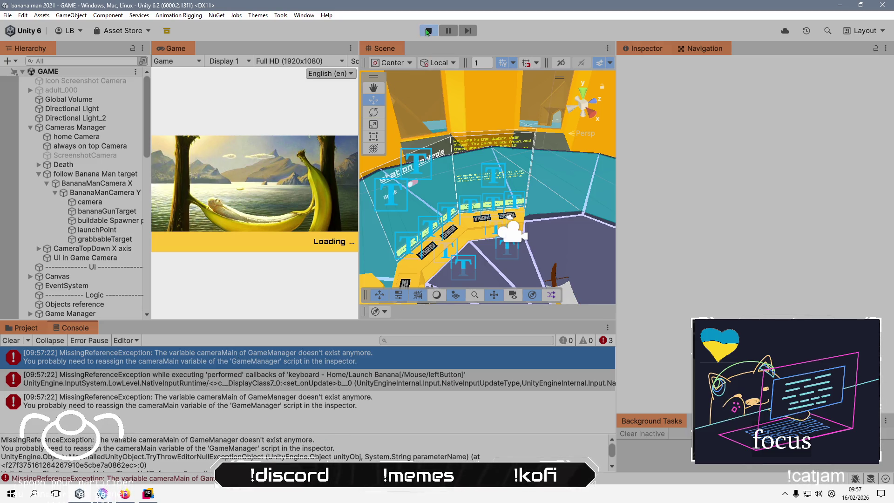
# Stop Play mode and open the Game Manager script at its cameraMain field.
pyautogui.hotkey('ctrl', 'p')
pyautogui.scroll(-3, 97, 302)
pyautogui.click(97, 281)
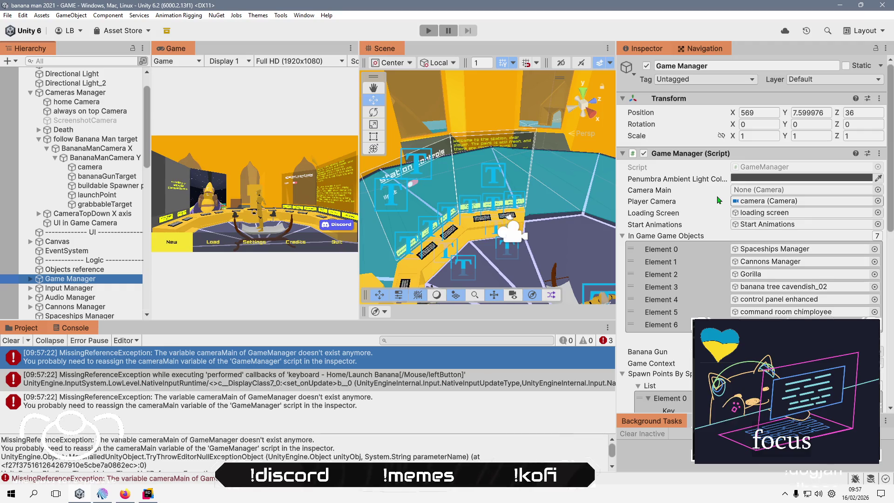
pyautogui.doubleClick(775, 166)
pyautogui.click(410, 126)
pyautogui.scroll(-5, 626, 181)
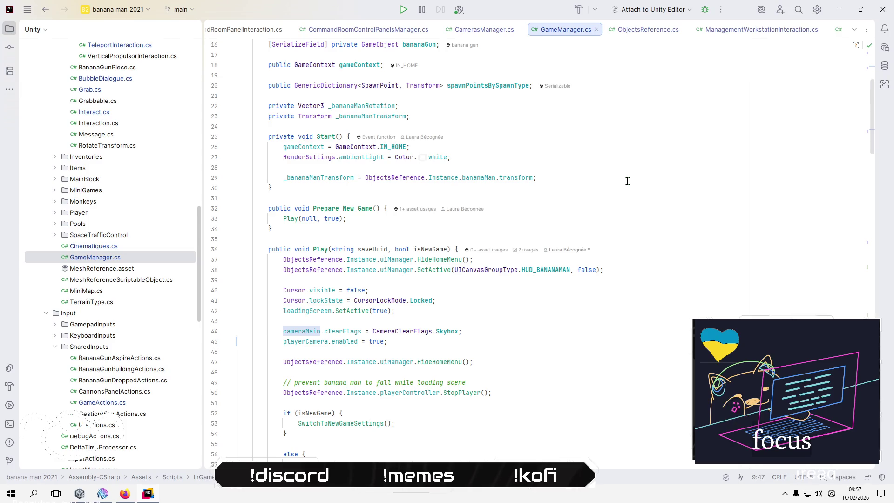
# Delete the cameraMain.clearFlags line from GameManager.cs.
pyautogui.scroll(-1, 626, 181)
pyautogui.scroll(-20, 627, 181)
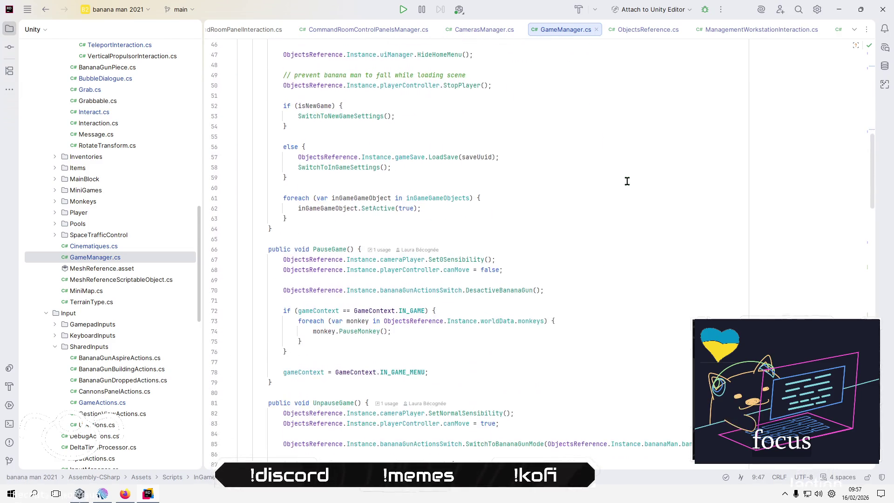
pyautogui.scroll(-20, 626, 181)
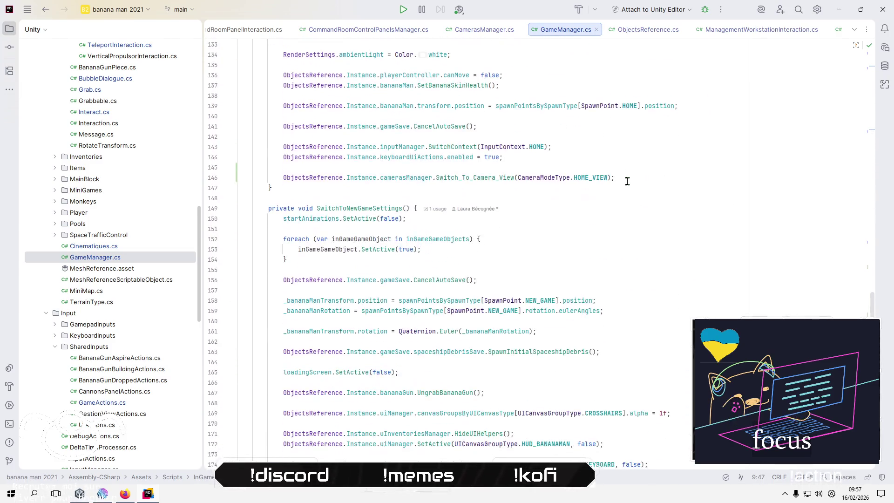
pyautogui.scroll(-5, 627, 181)
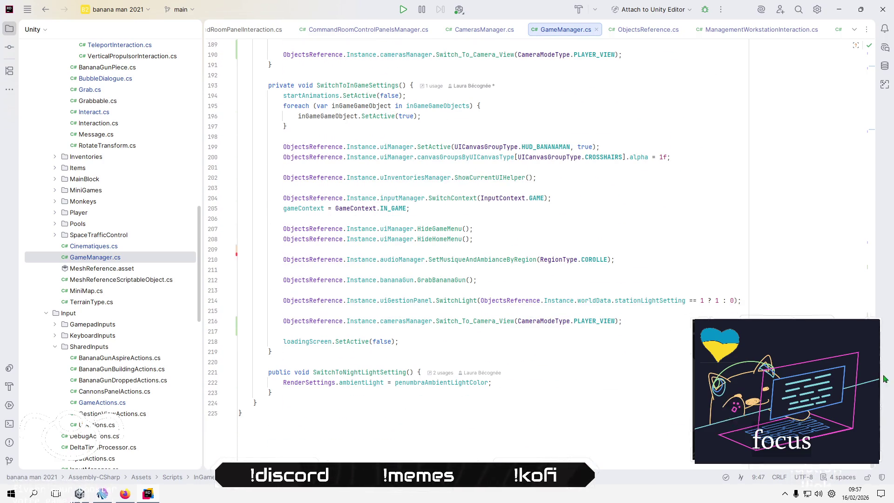
pyautogui.scroll(2, 465, 252)
pyautogui.scroll(20, 440, 162)
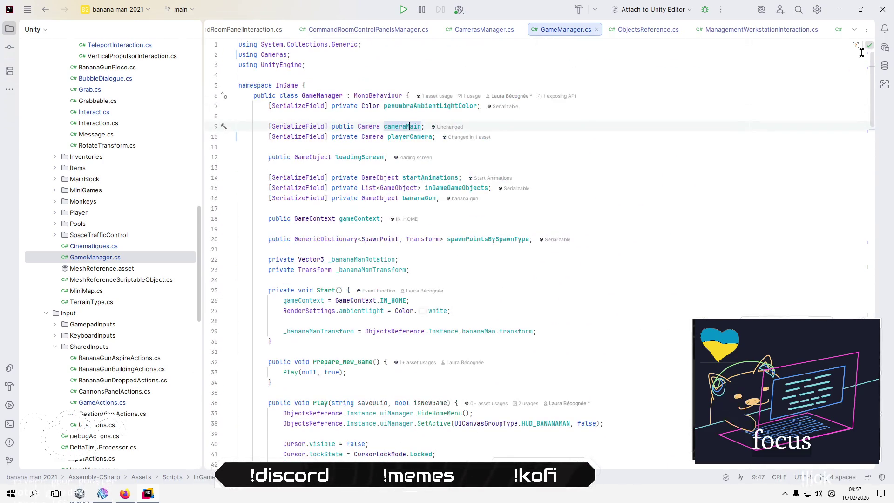
pyautogui.scroll(-5, 499, 198)
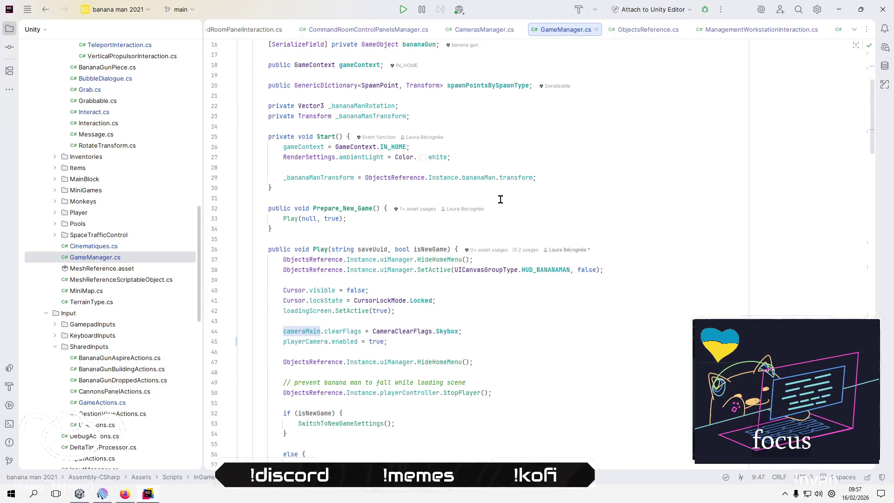
pyautogui.click(569, 329)
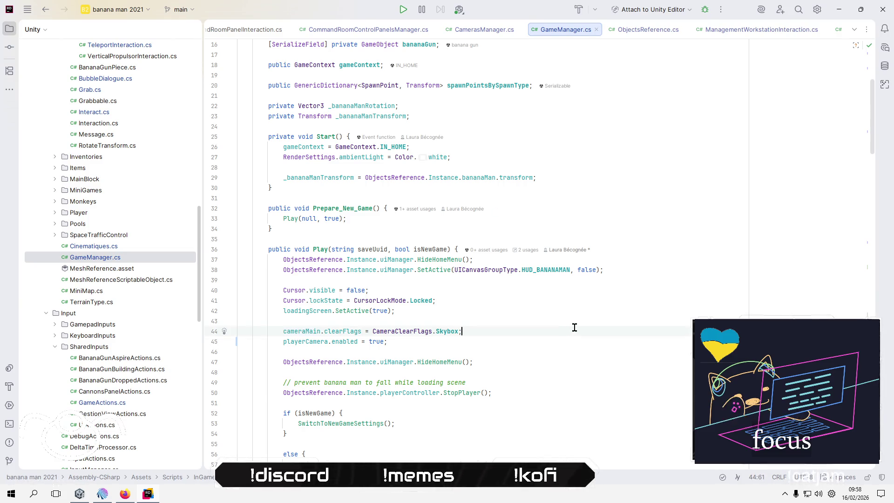
pyautogui.press('Home')
pyautogui.press('Home')
pyautogui.hotkey('shift', 'Down')
pyautogui.press('Delete')
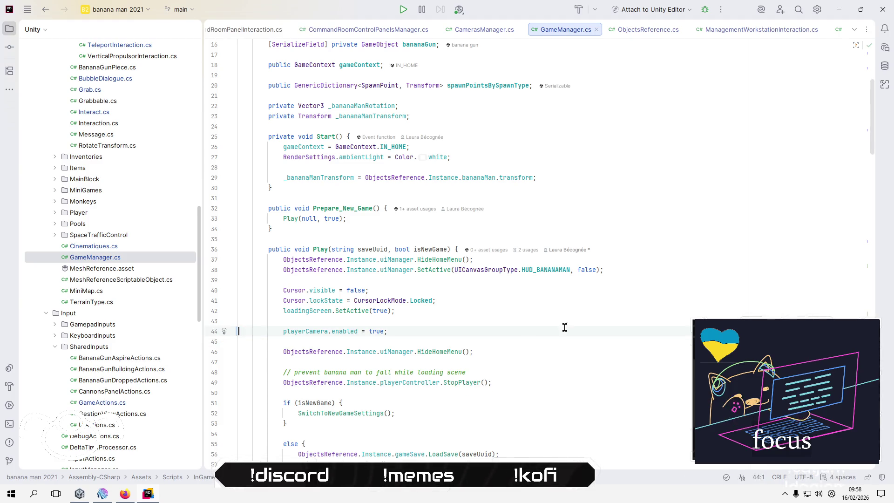
# Delete the cameraMain field declaration and the leftover blank line.
pyautogui.scroll(5, 489, 264)
pyautogui.click(585, 135)
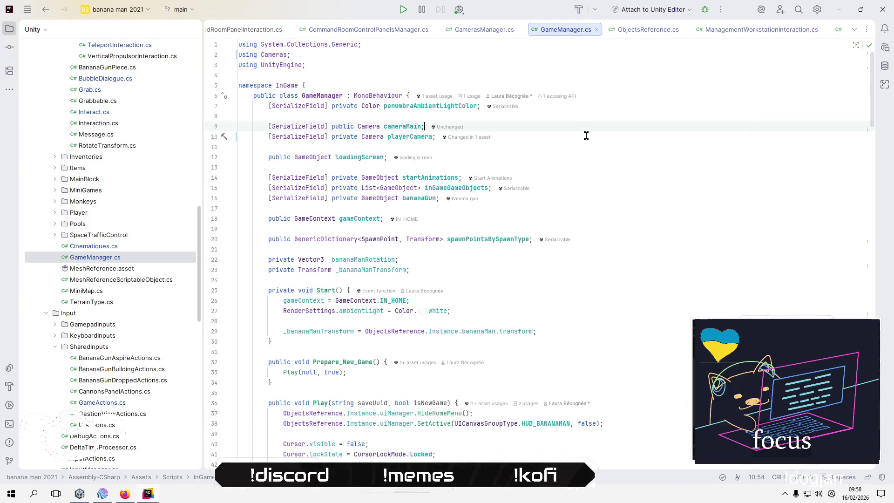
pyautogui.press('Home')
pyautogui.press('Home')
pyautogui.hotkey('shift', 'Down')
pyautogui.press('Delete')
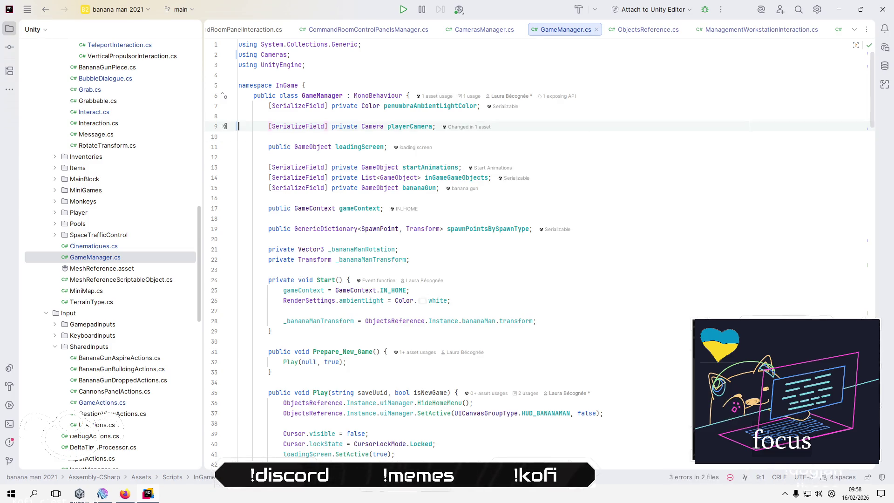
pyautogui.press('Up')
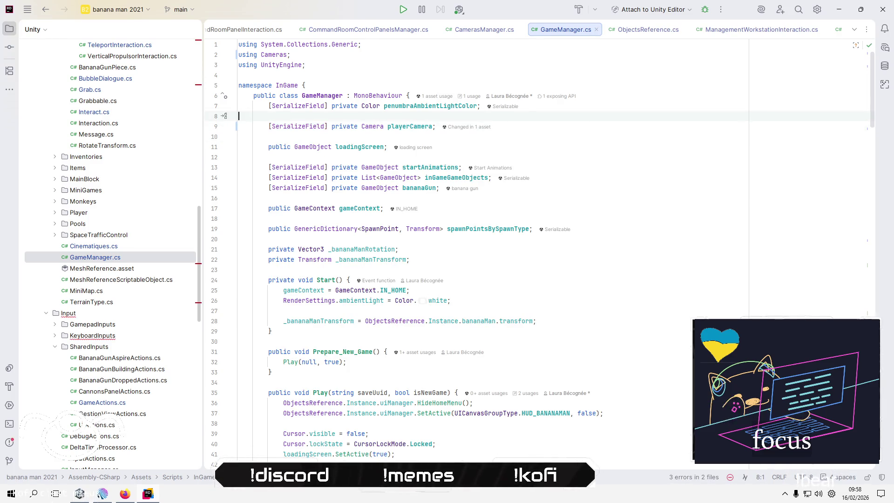
pyautogui.press('BackSpace')
pyautogui.press('Down')
pyautogui.press('Down')
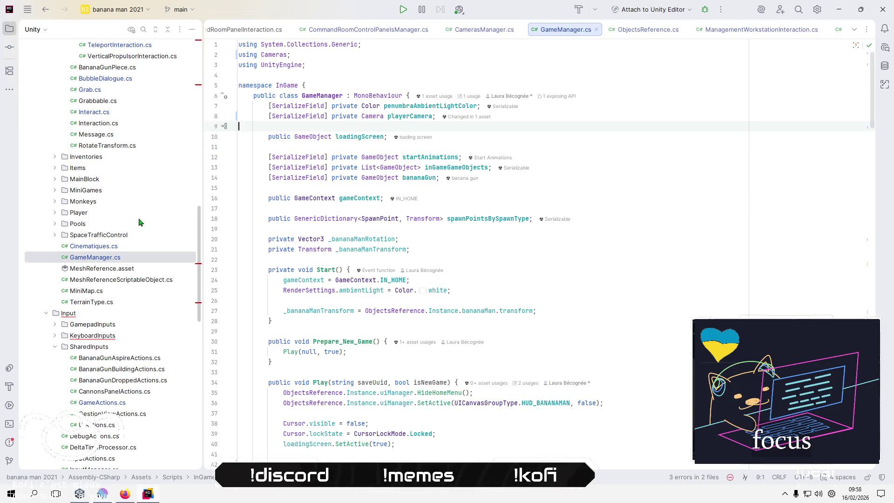
# Open HomeActionsKeyboard.cs from the KeyboardInputs folder.
pyautogui.scroll(1, 138, 220)
pyautogui.click(110, 368)
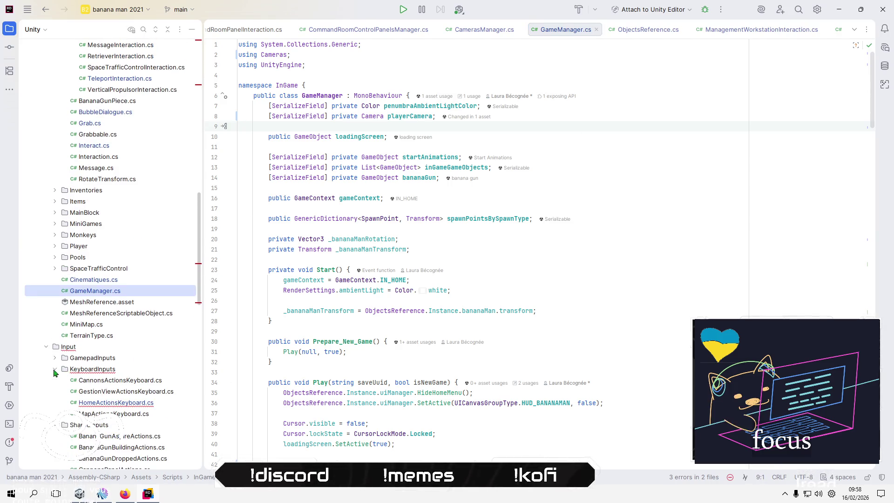
pyautogui.doubleClick(106, 403)
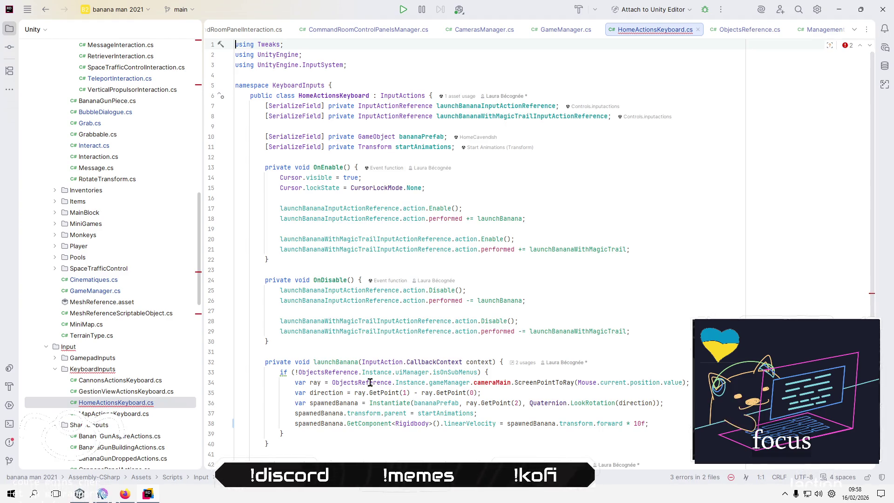
# Select the cameraMain reference on line 34 of HomeActionsKeyboard.cs, undoing a stray letter.
pyautogui.doubleClick(486, 383)
pyautogui.write('p')
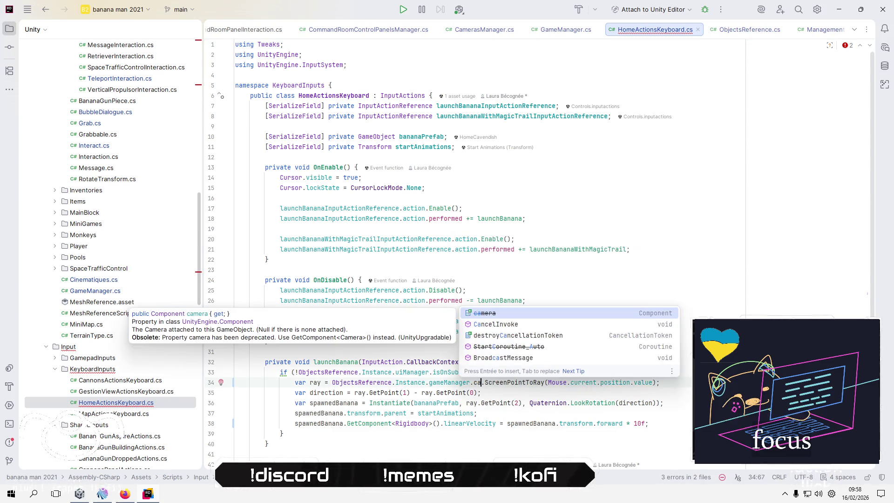
pyautogui.press('BackSpace')
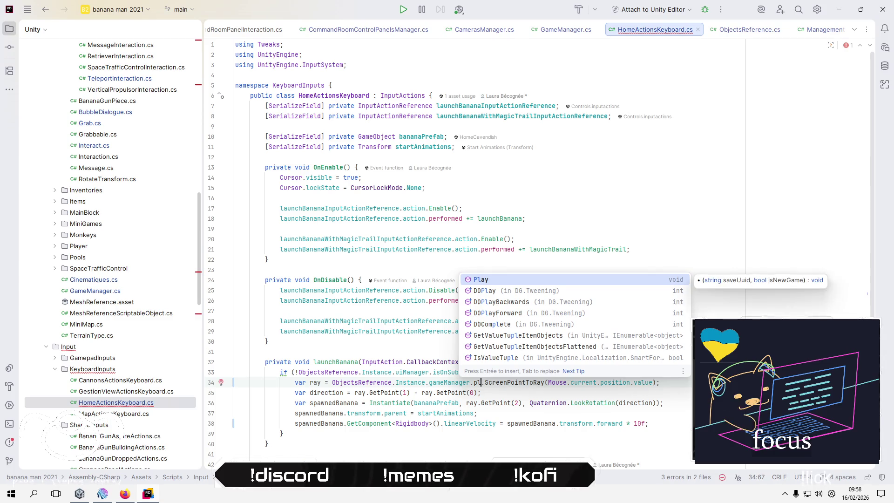
pyautogui.press('Escape')
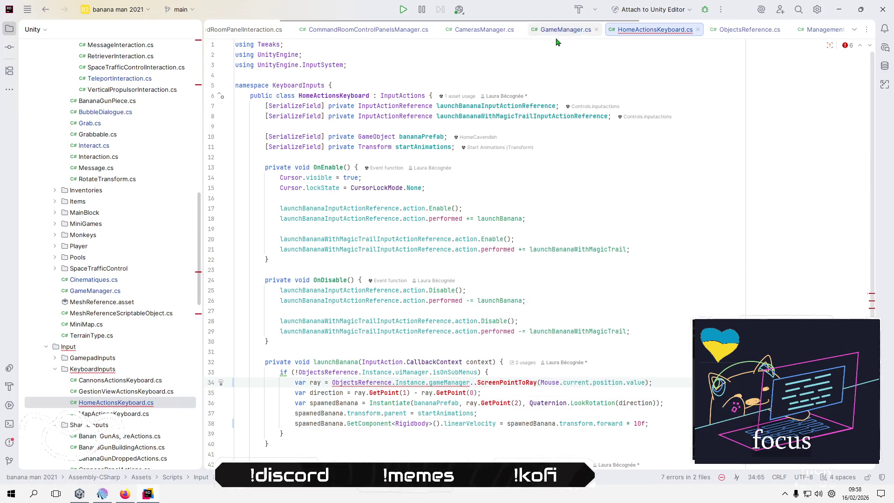
# Remove the playerCamera field declaration from GameManager.cs.
pyautogui.click(565, 30)
pyautogui.click(357, 116)
pyautogui.keyDown('shift'); pyautogui.click(268, 116); pyautogui.keyUp('shift')
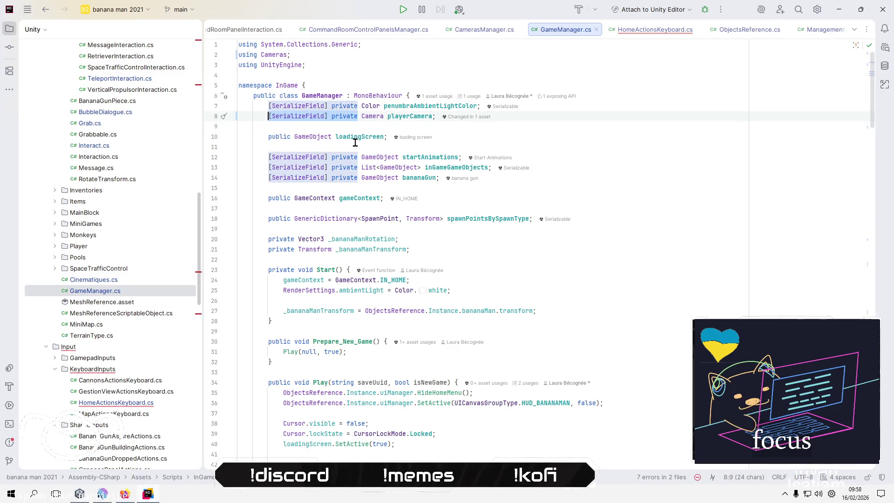
pyautogui.write('public')
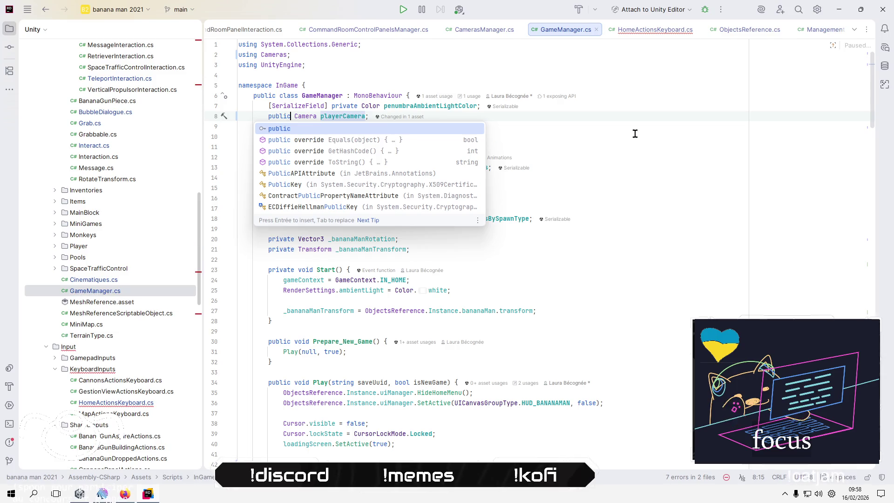
pyautogui.click(613, 118)
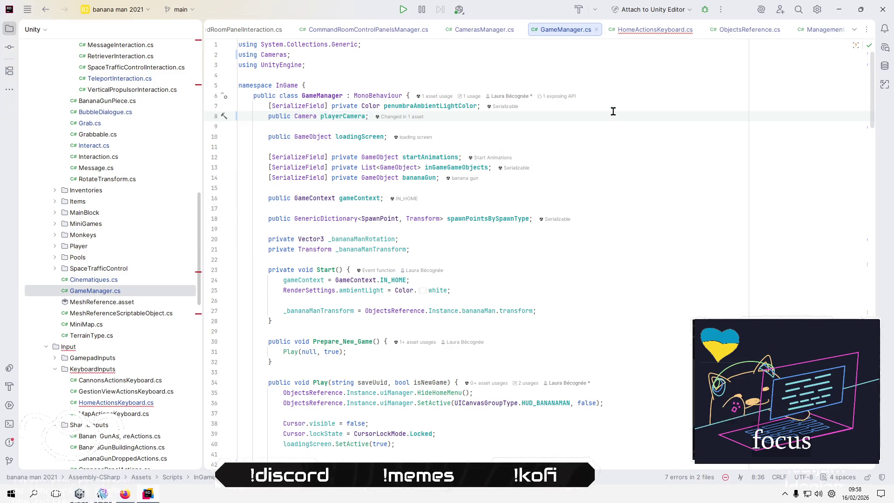
pyautogui.hotkey('ctrl', 'x')
# Make bananaManCamera in CamerasManager.cs public instead of [SerializeField] private.
pyautogui.click(466, 29)
pyautogui.scroll(8, 462, 154)
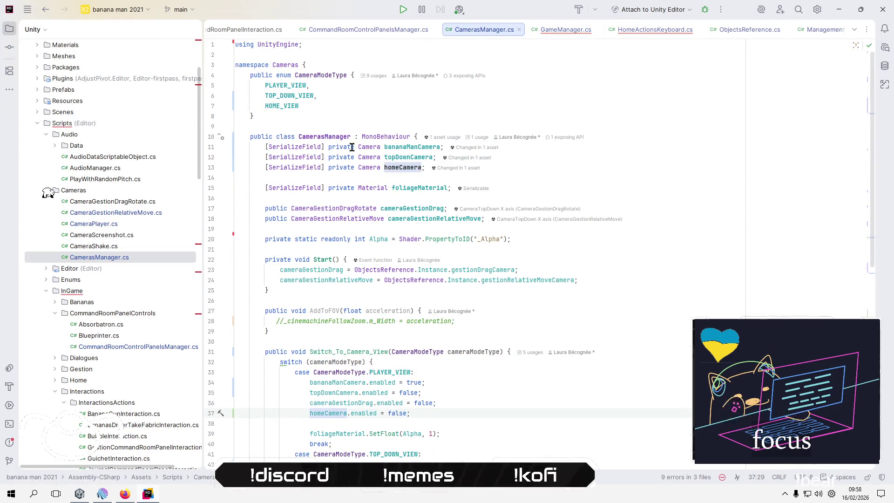
pyautogui.moveTo(354, 147); pyautogui.dragTo(265, 147)
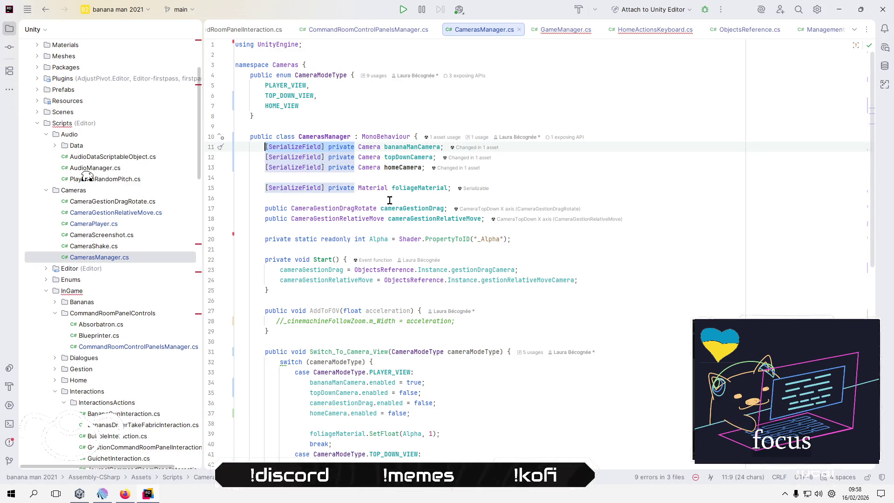
pyautogui.write('public')
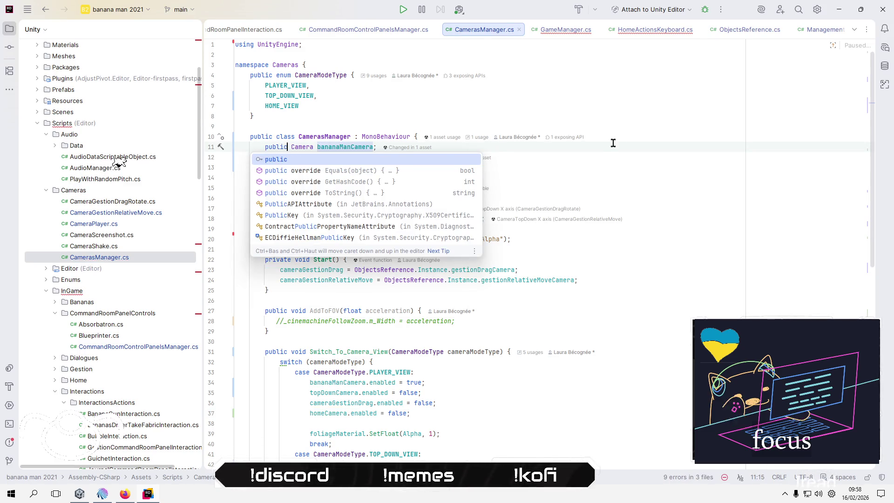
pyautogui.click(610, 138)
pyautogui.click(577, 30)
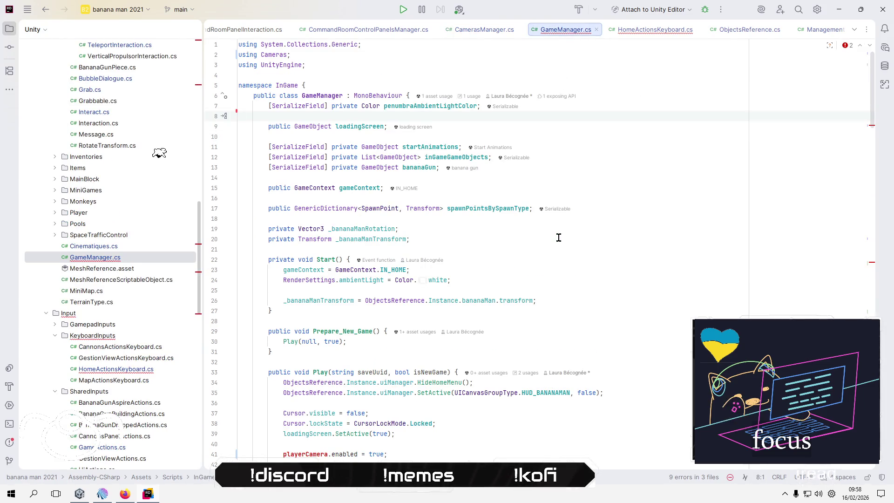
# Delete 'playerCamera.enabled = true;' from GameManager's Play method.
pyautogui.scroll(-3, 517, 285)
pyautogui.click(317, 361)
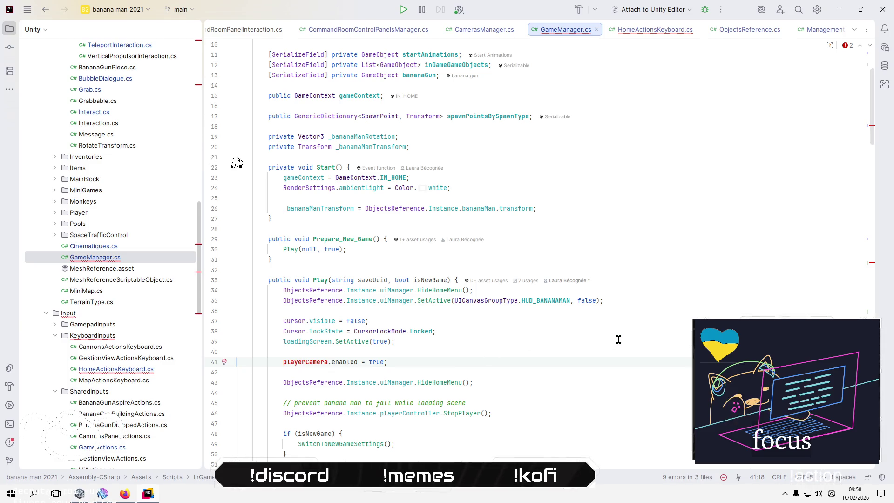
pyautogui.press('Home')
pyautogui.press('Home')
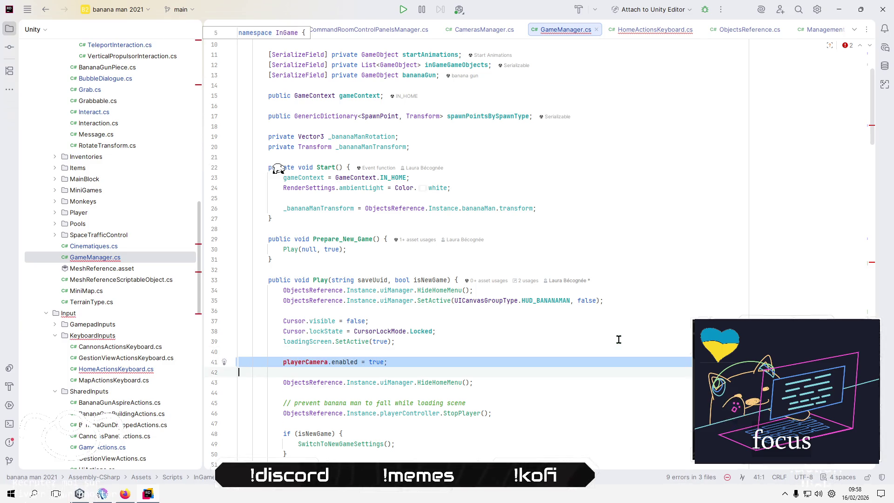
pyautogui.hotkey('shift', 'Down')
pyautogui.press('Delete')
pyautogui.press('BackSpace')
# Delete 'playerCamera.enabled = false;' from SwitchToHomeSettings, then open HomeActionsKeyboard.cs.
pyautogui.scroll(-3, 613, 339)
pyautogui.scroll(-20, 613, 339)
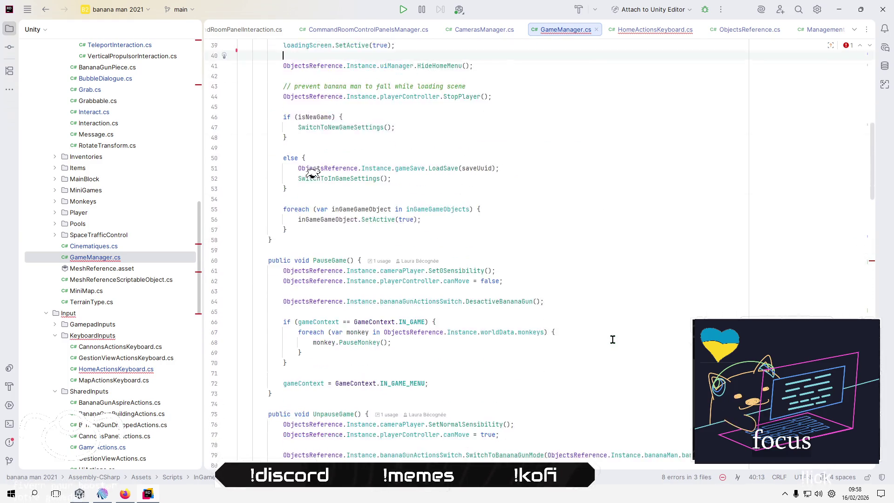
pyautogui.click(578, 340)
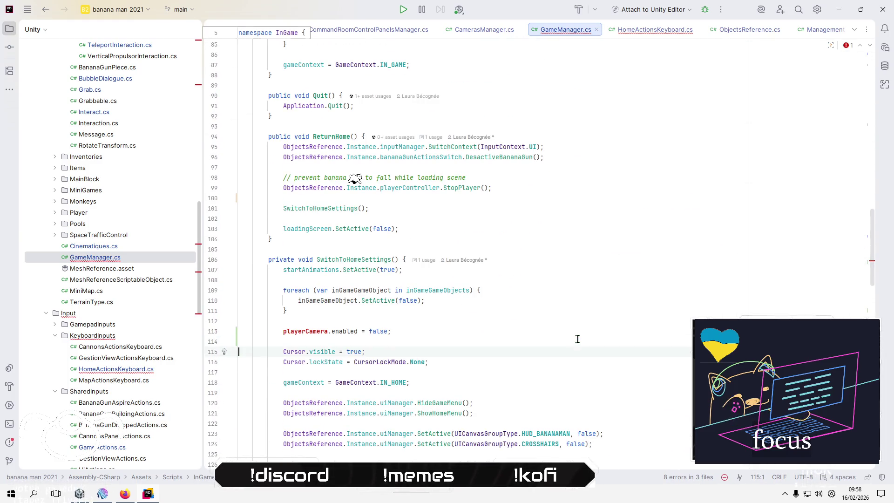
pyautogui.hotkey('shift', 'Up')
pyautogui.press('Delete')
pyautogui.press('BackSpace')
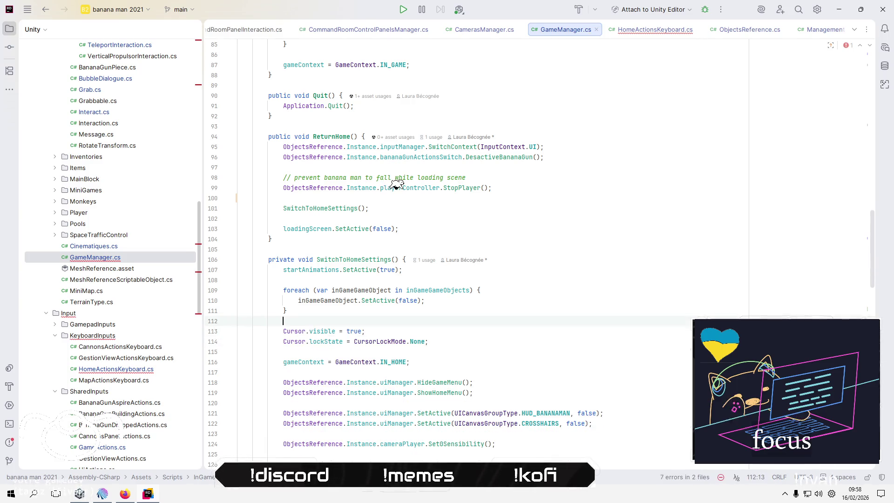
pyautogui.click(558, 299)
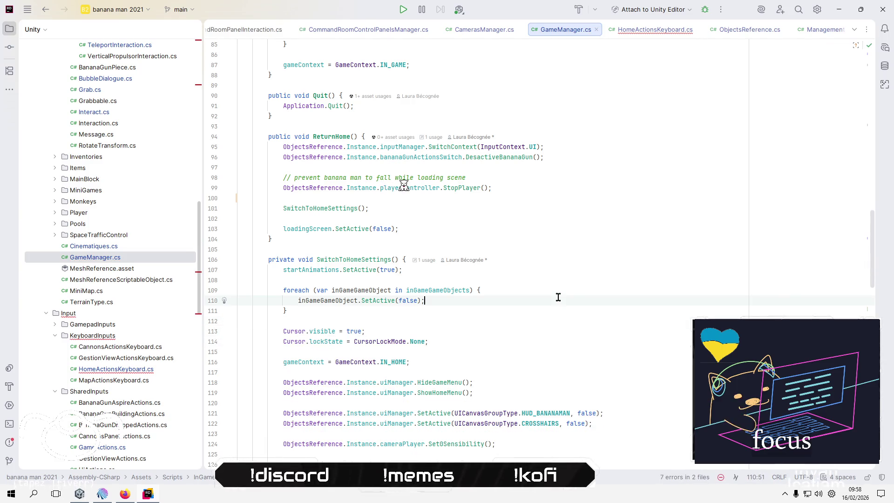
pyautogui.scroll(-5, 558, 296)
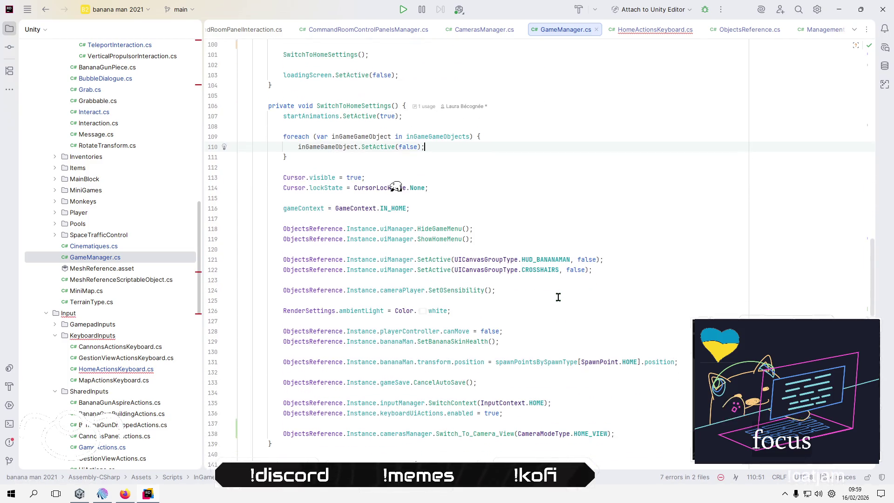
pyautogui.scroll(-1, 558, 297)
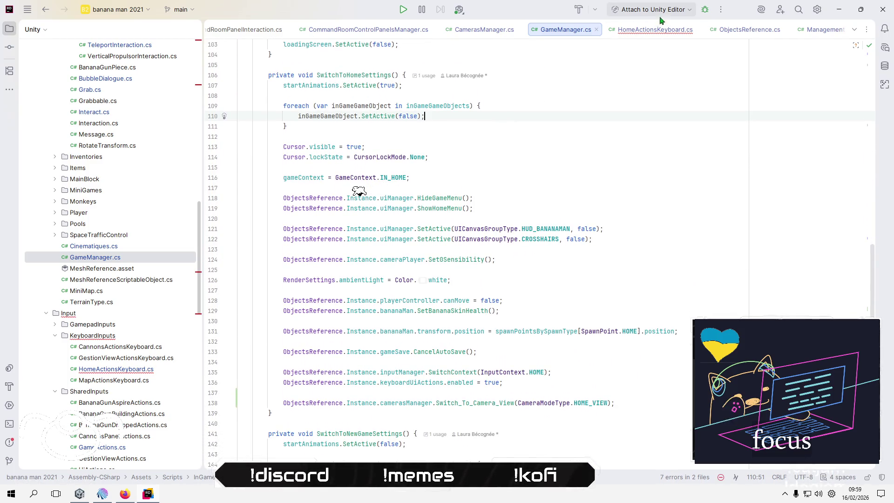
pyautogui.click(655, 29)
# Replace the camera reference on line 34 with camerasManager.bananaManCamera.
pyautogui.write('.')
pyautogui.doubleClick(448, 386)
pyautogui.write('ce')
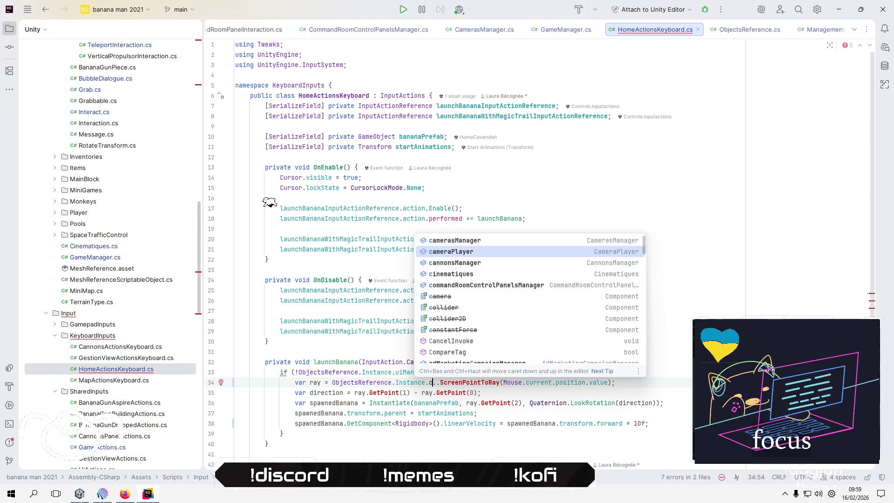
pyautogui.write('.')
pyautogui.press('Delete')
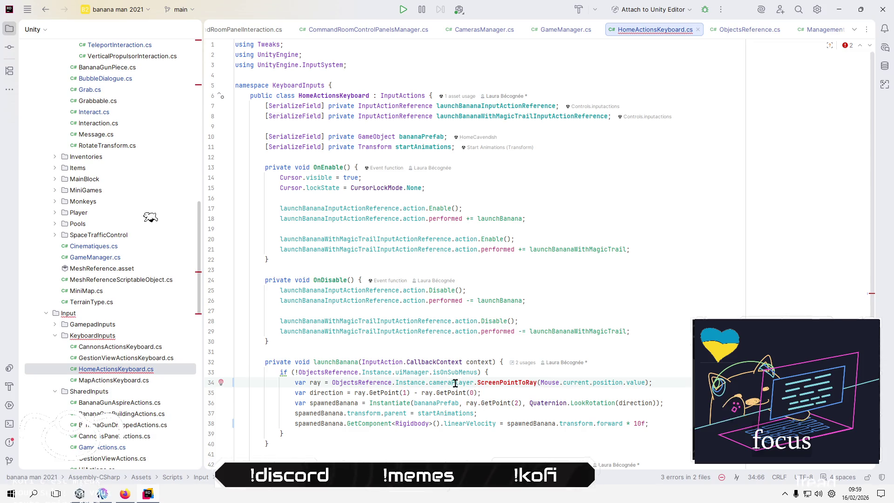
pyautogui.moveTo(455, 382)
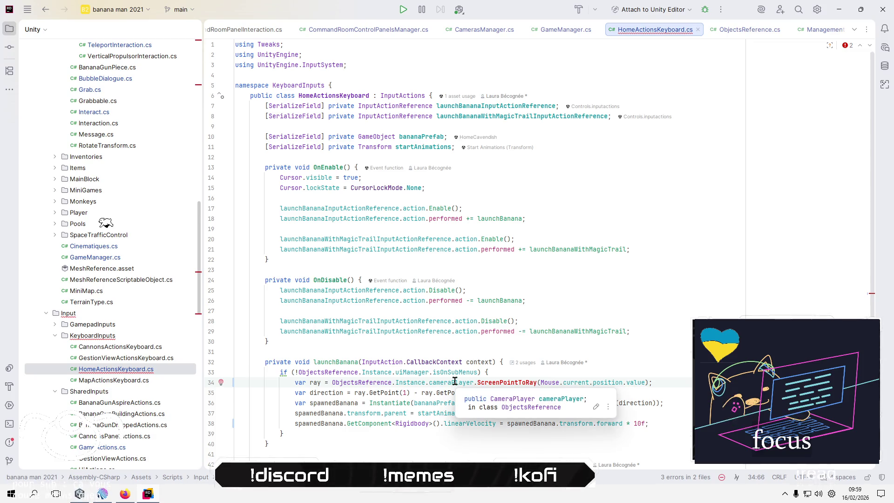
pyautogui.click(455, 381)
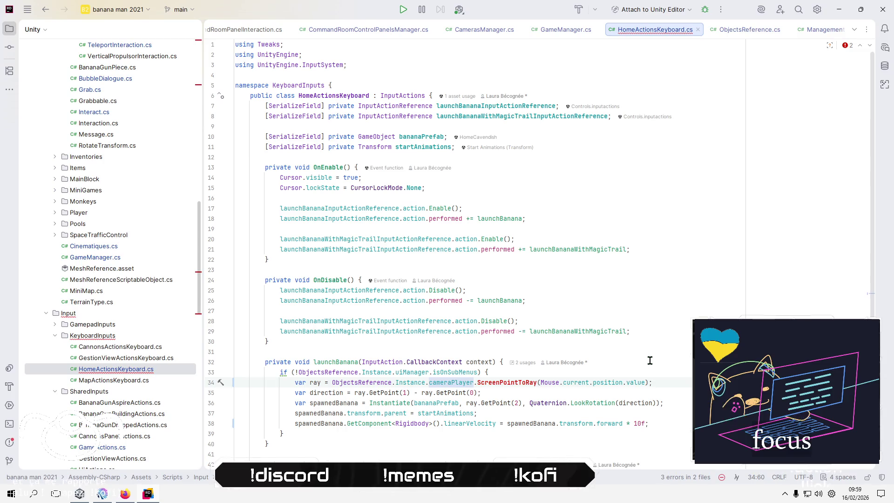
pyautogui.doubleClick(438, 385)
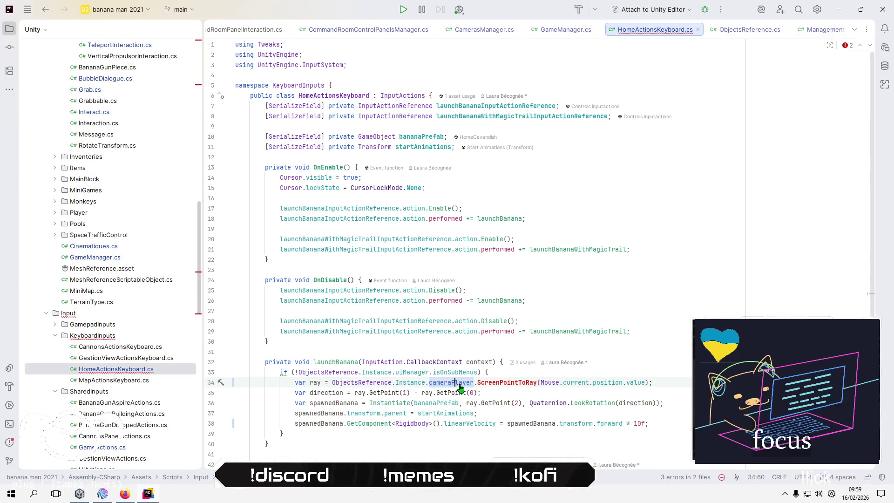
pyautogui.write('ca')
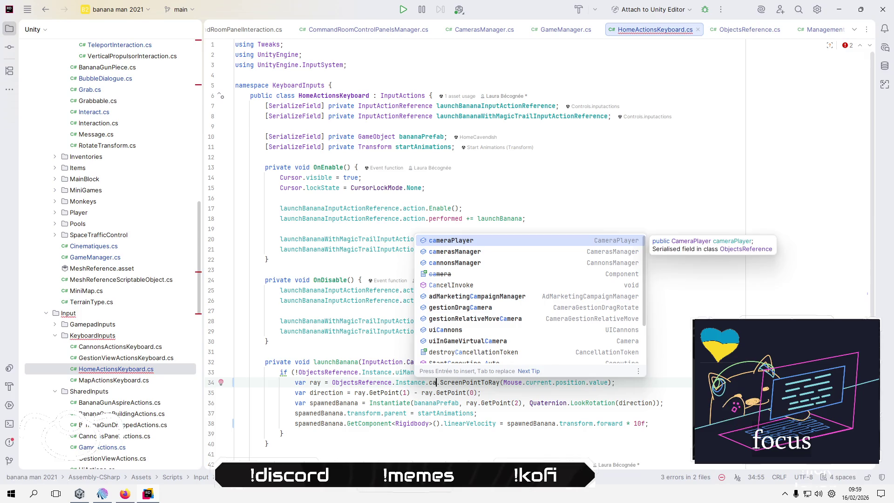
pyautogui.press('Down')
pyautogui.press('Return')
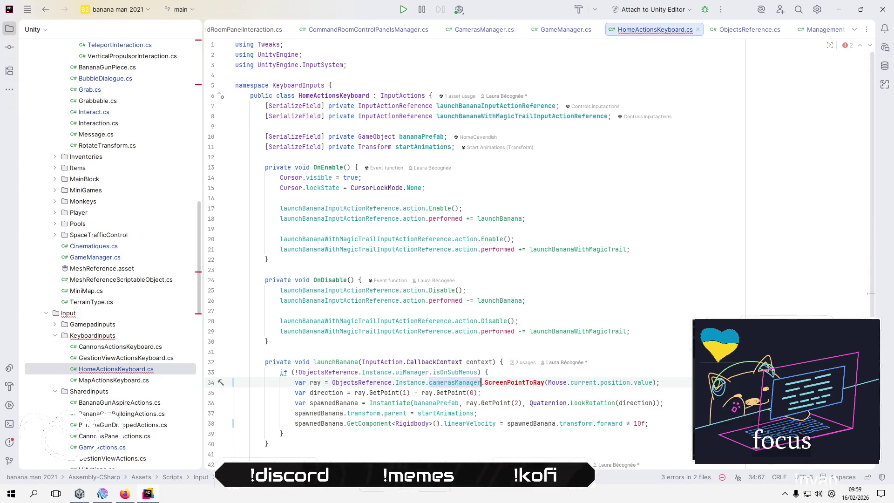
pyautogui.write('.')
pyautogui.press('Return')
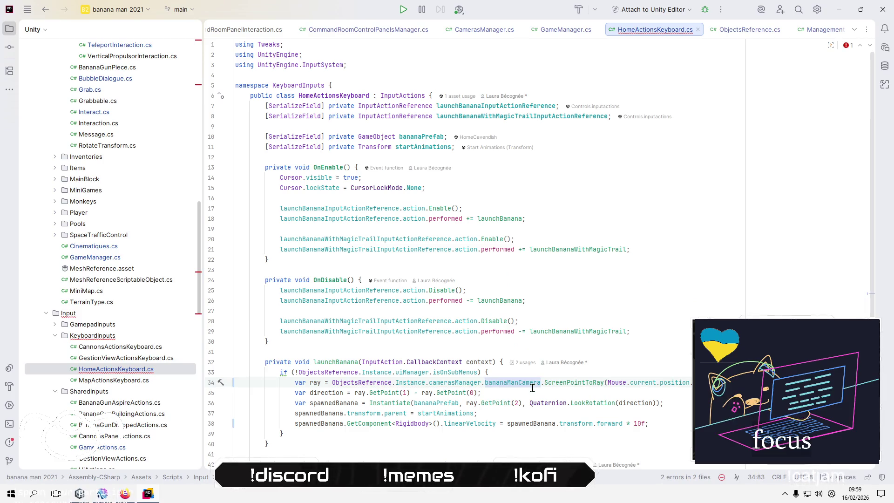
# Paste camerasManager.bananaManCamera over gameManager.cameraMain on line 44.
pyautogui.scroll(-5, 532, 387)
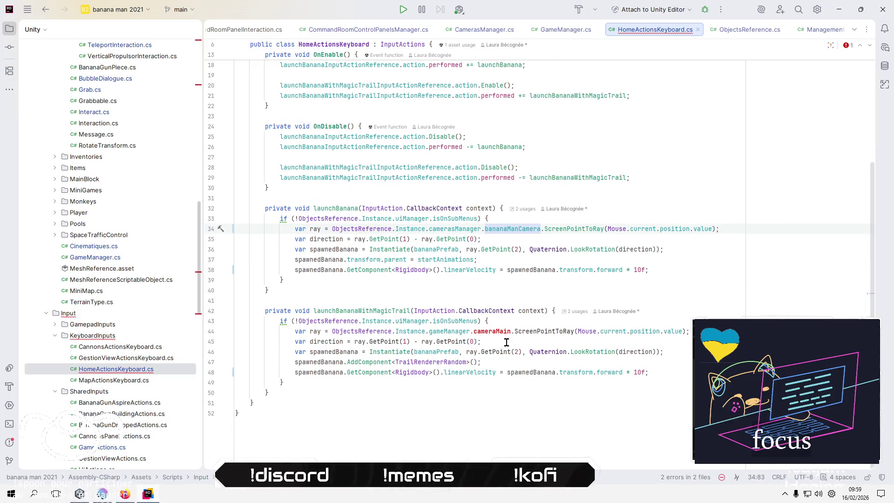
pyautogui.keyDown('shift'); pyautogui.click(428, 229); pyautogui.keyUp('shift')
pyautogui.doubleClick(445, 330)
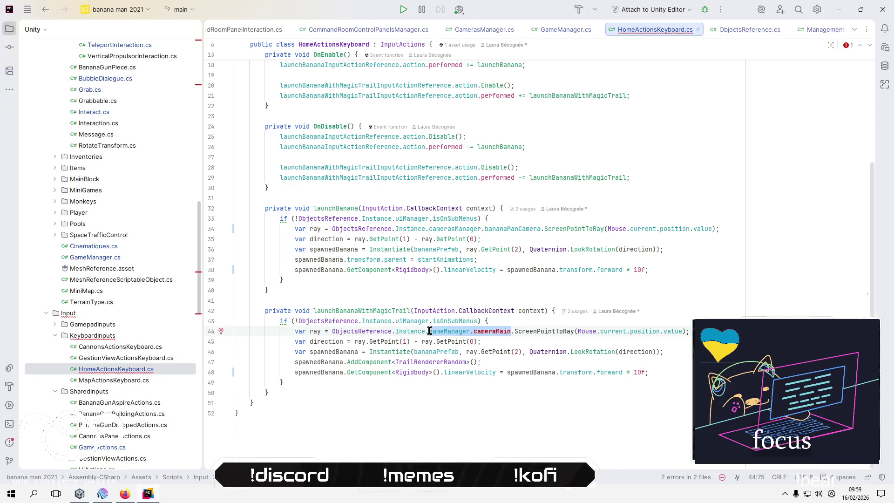
pyautogui.keyDown('shift'); pyautogui.click(510, 330); pyautogui.keyUp('shift')
pyautogui.hotkey('ctrl', 'v')
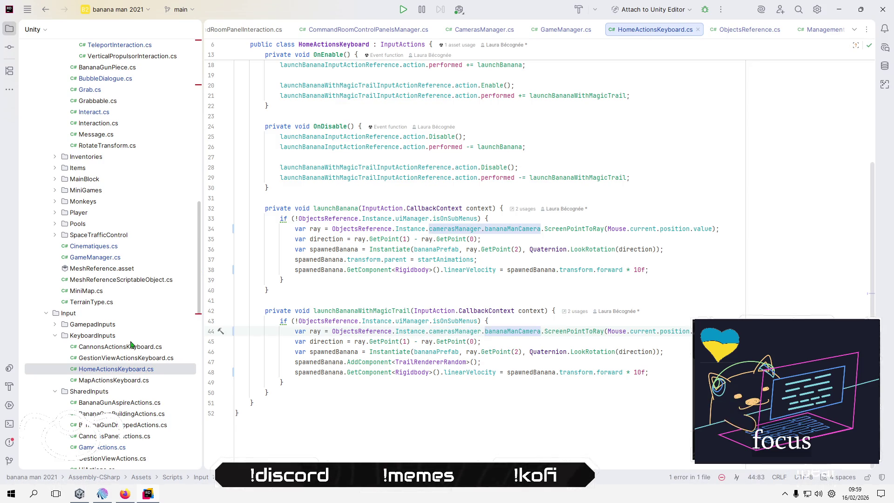
pyautogui.scroll(-4, 135, 368)
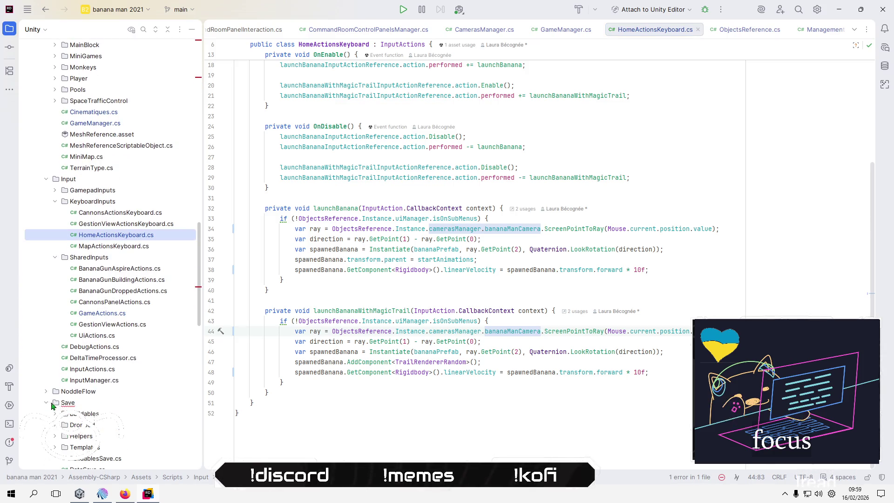
# Open GameSave.cs from the Save folder and scroll to SaveCameraView.
pyautogui.click(47, 403)
pyautogui.scroll(-3, 70, 409)
pyautogui.click(89, 394)
pyautogui.doubleClick(90, 393)
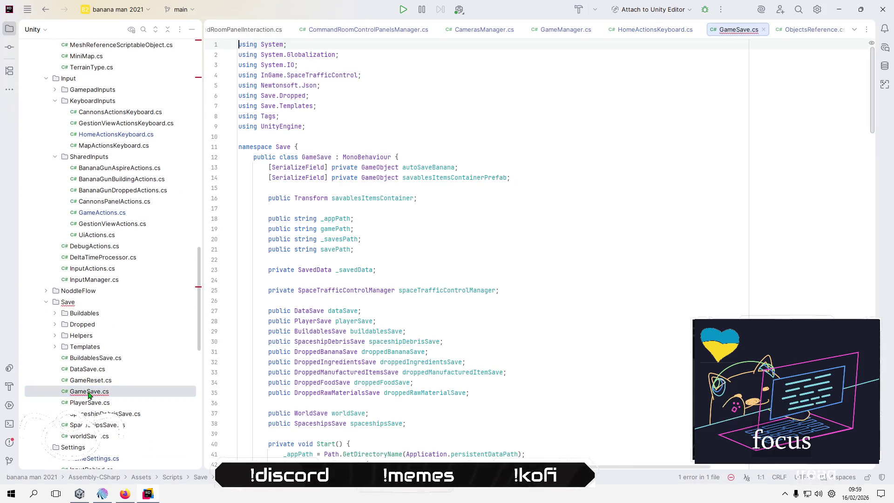
pyautogui.scroll(-10, 563, 303)
pyautogui.scroll(-15, 566, 305)
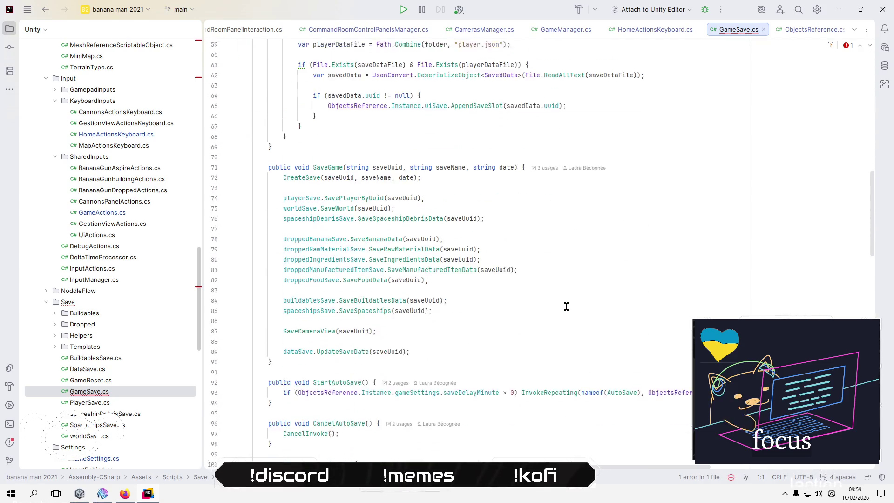
pyautogui.scroll(-12, 565, 308)
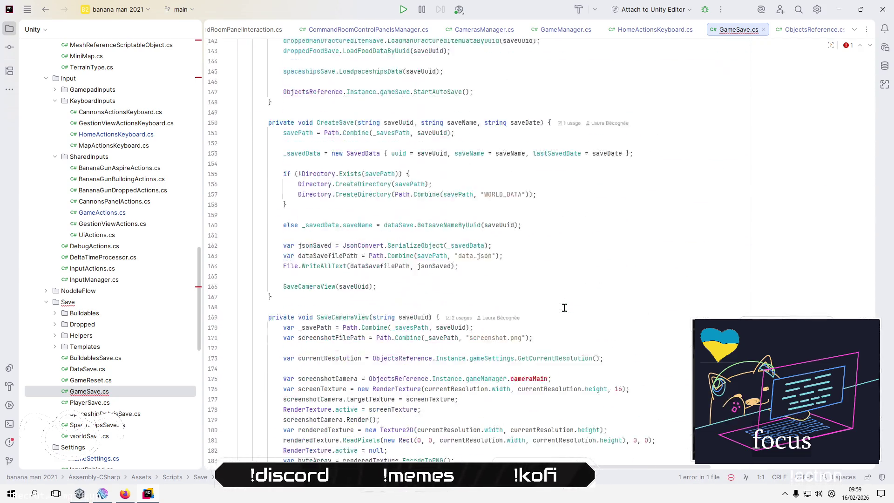
# Inspect the cameraMain and screenshotCamera usages on line 175, then open CamerasManager.cs.
pyautogui.press('F2')
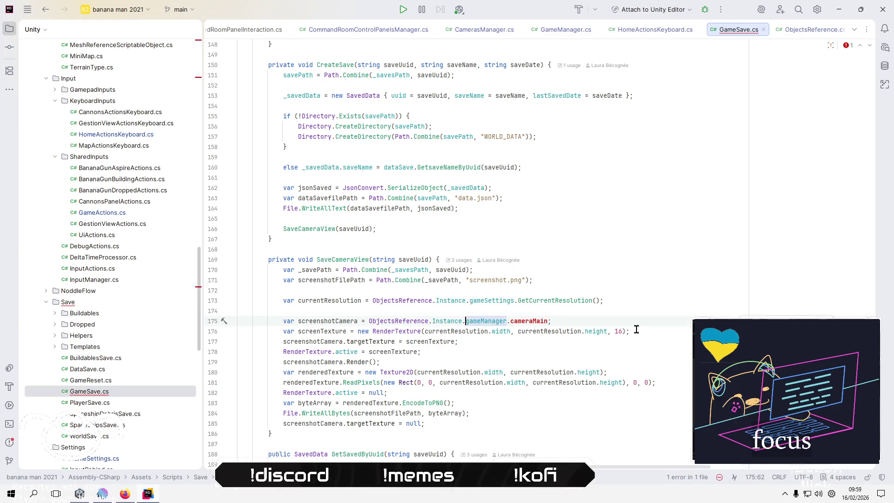
pyautogui.click(527, 321)
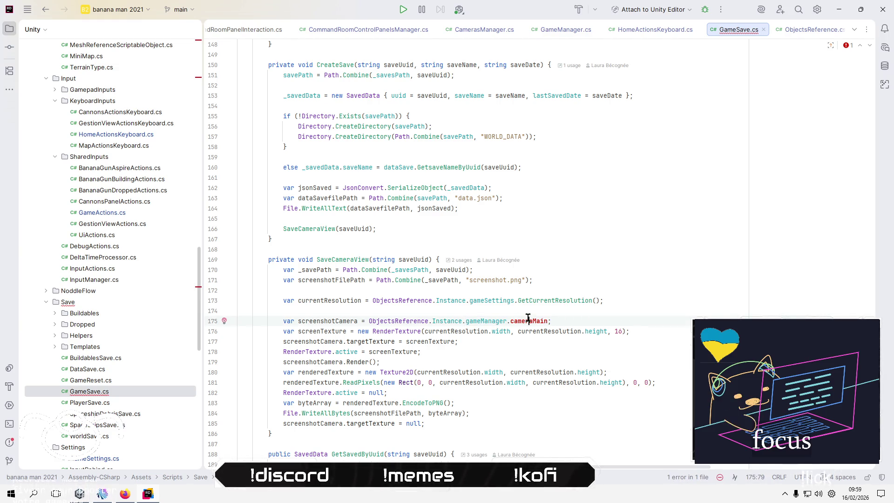
pyautogui.click(312, 323)
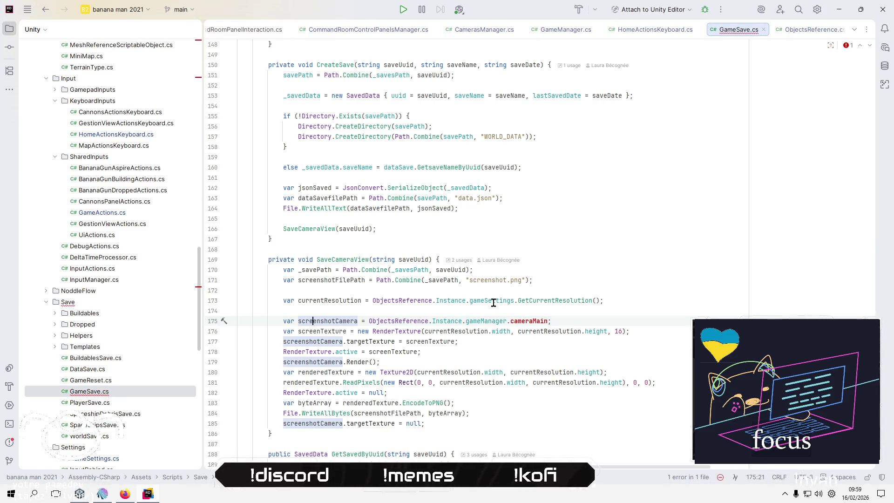
pyautogui.click(484, 29)
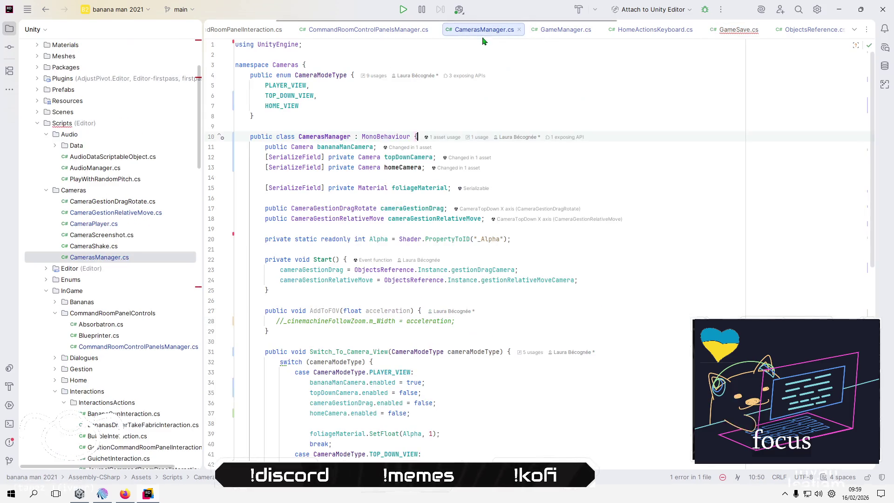
# Add 'public Camera screenshotCamera;' below bananaManCamera, then return to GameSave.cs.
pyautogui.click(558, 167)
pyautogui.press('Up')
pyautogui.press('Up')
pyautogui.press('Return')
pyautogui.write('public Camera screesho')
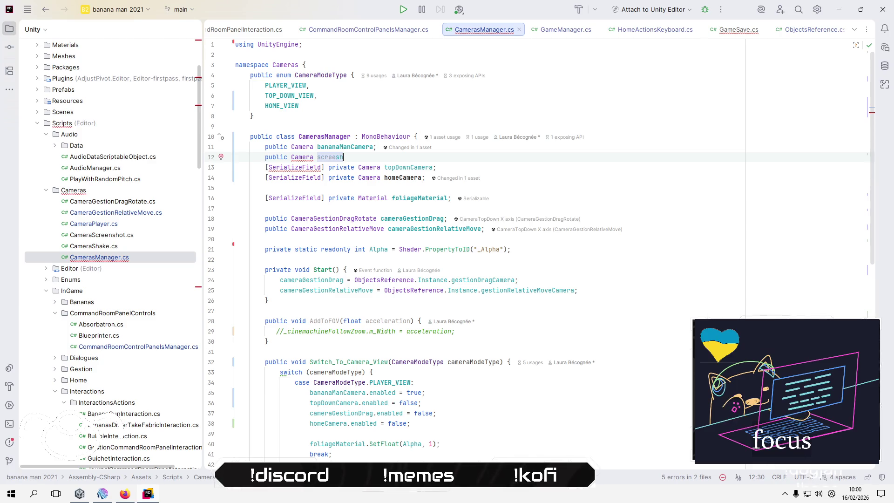
pyautogui.press('BackSpace')
pyautogui.write('nshot')
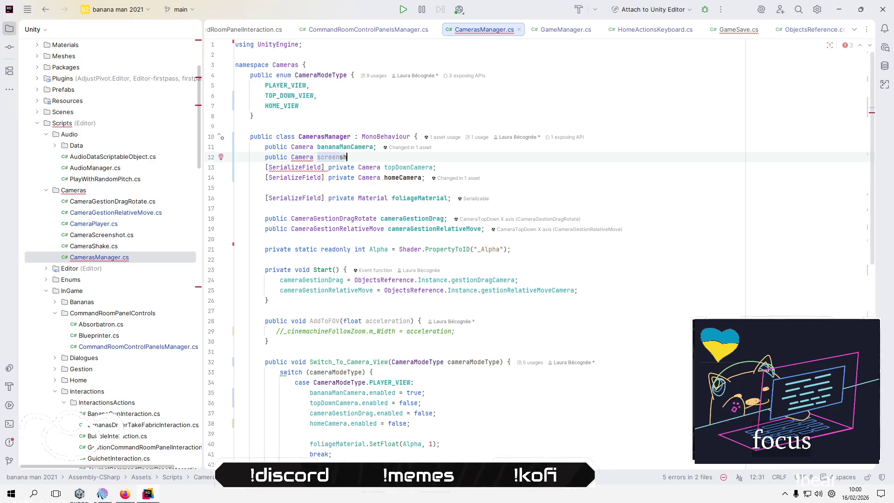
pyautogui.write('Camera')
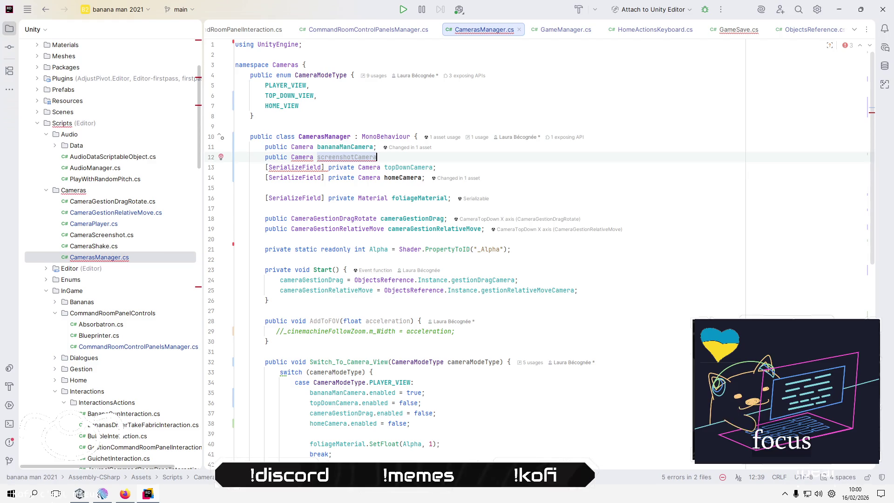
pyautogui.write(';')
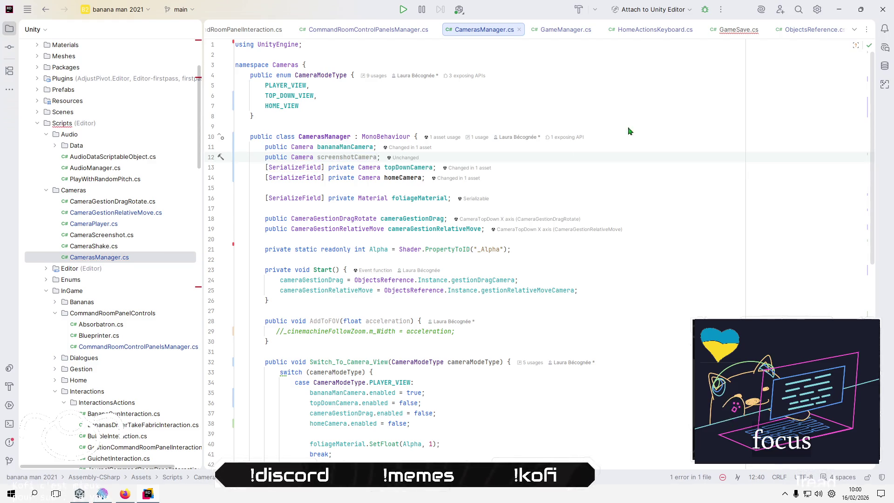
pyautogui.click(738, 29)
# Change line 175 from gameManager.cameraMain to camerasManager.screenshotCamera, then switch to Unity.
pyautogui.press('Home')
pyautogui.press('Home')
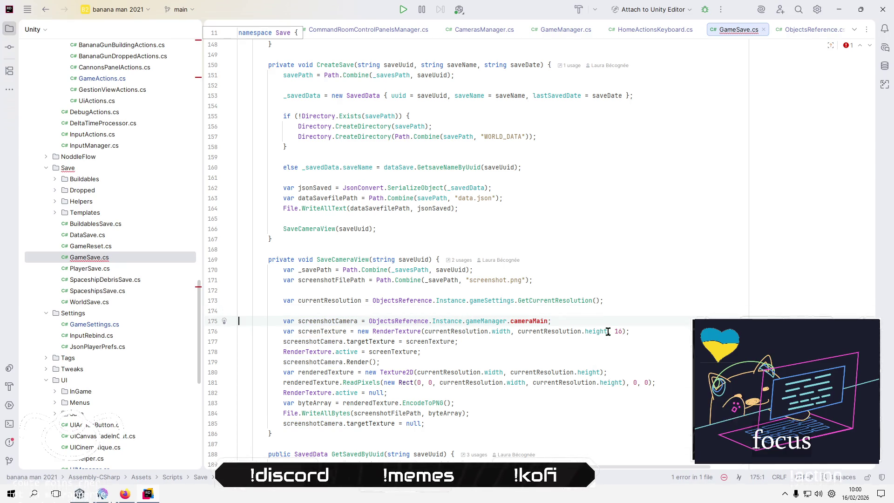
pyautogui.press('Right')
pyautogui.press('Right')
pyautogui.press('Right')
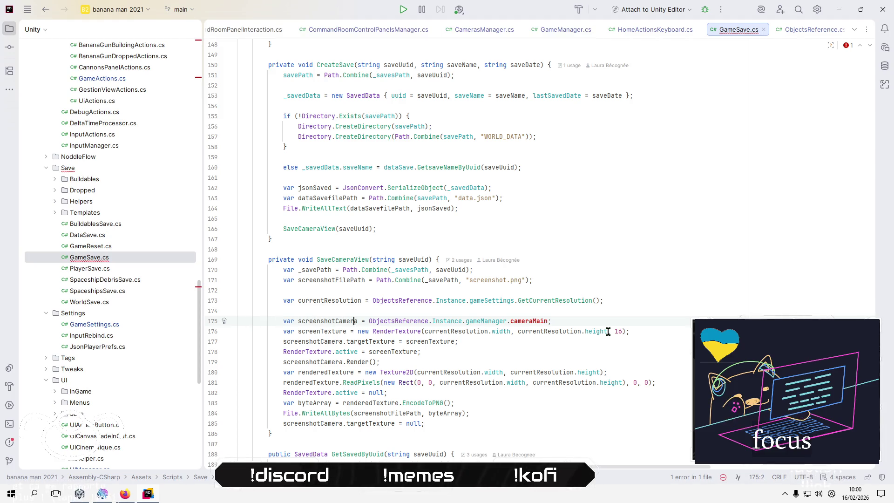
pyautogui.press('Right')
pyautogui.press('Right')
pyautogui.press('Right')
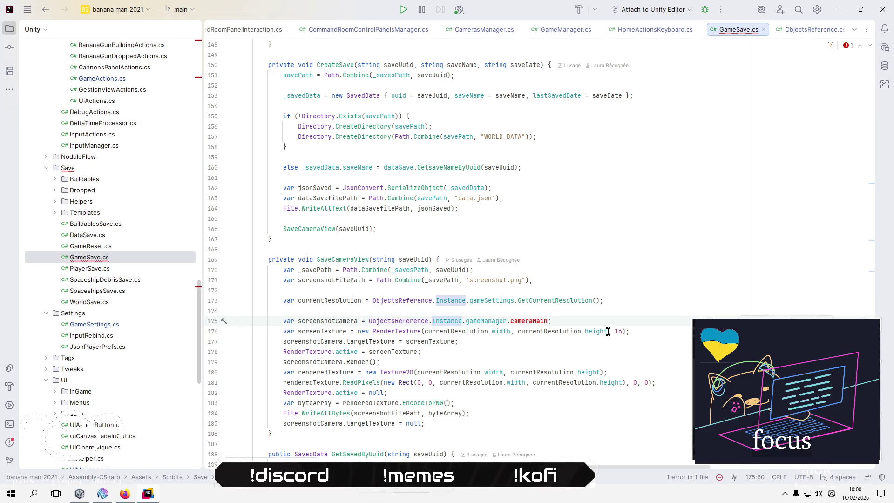
pyautogui.hotkey('ctrl', 'shift', 'Right')
pyautogui.hotkey('ctrl', 'shift', 'Right')
pyautogui.write('.cam')
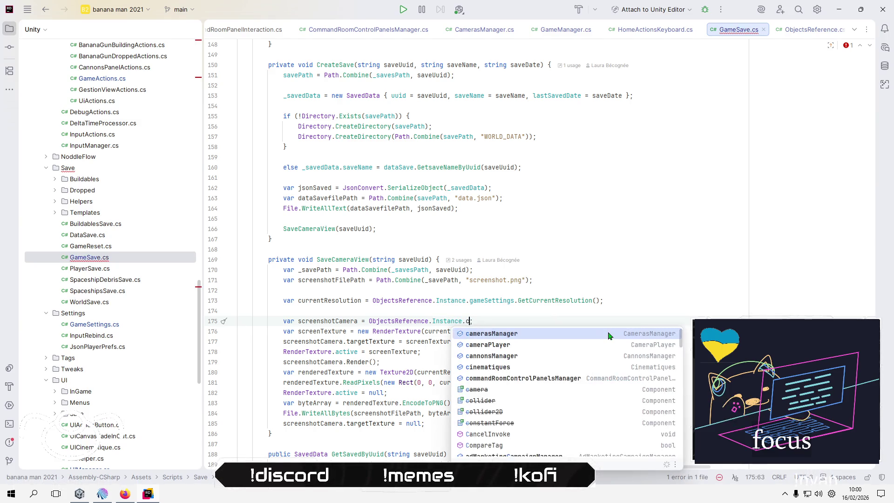
pyautogui.press('Return')
pyautogui.write('.s')
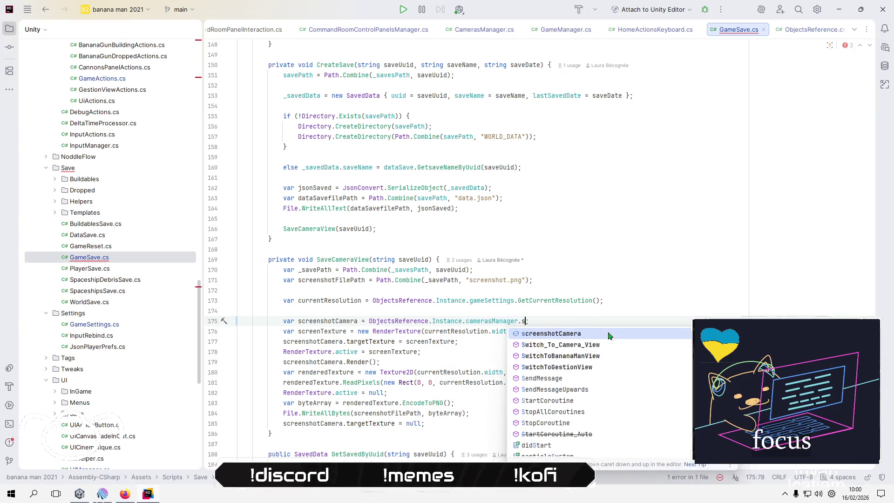
pyautogui.press('Return')
pyautogui.click(683, 352)
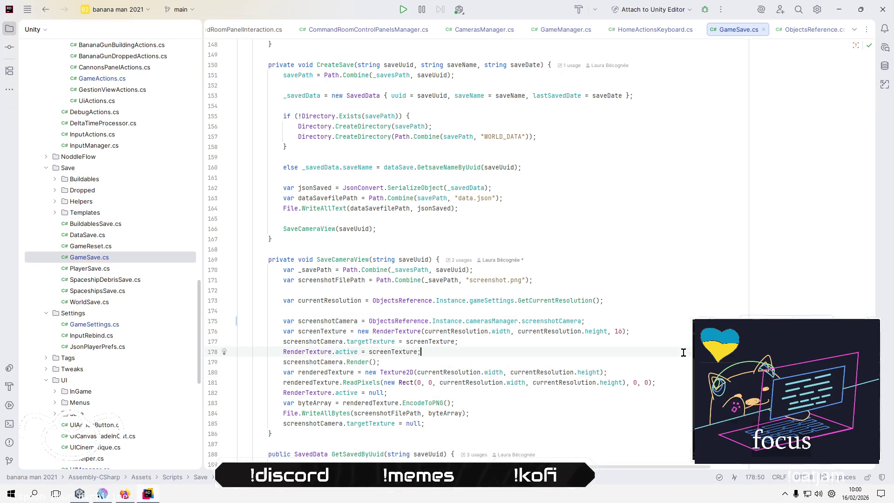
pyautogui.hotkey('alt', 'Tab')
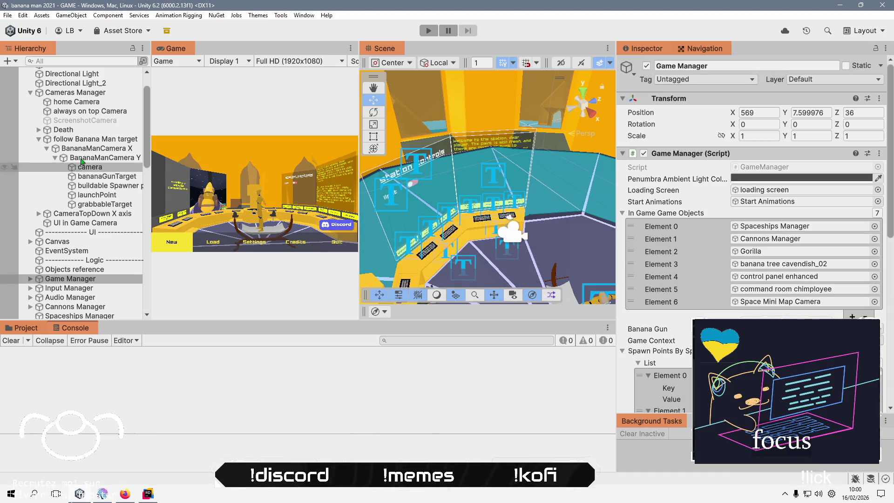
# Assign ScreenshotCamera to the Cameras Manager's Screenshot Camera field.
pyautogui.scroll(3, 85, 122)
pyautogui.click(87, 130)
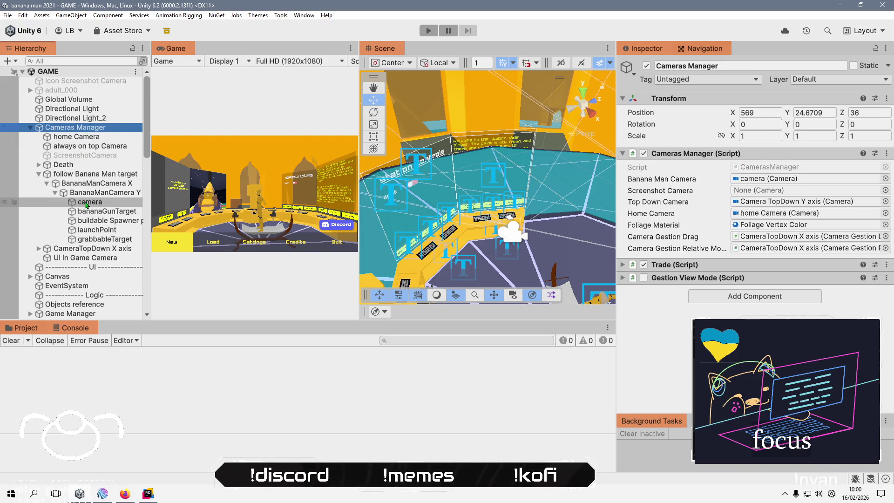
pyautogui.moveTo(82, 157); pyautogui.dragTo(768, 190)
# Activate the ScreenshotCamera object and switch off its Camera component.
pyautogui.click(94, 157)
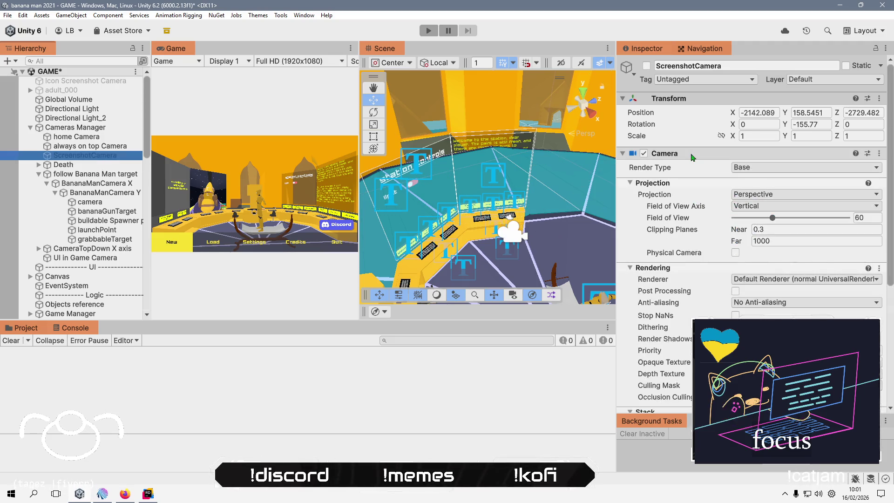
pyautogui.click(646, 65)
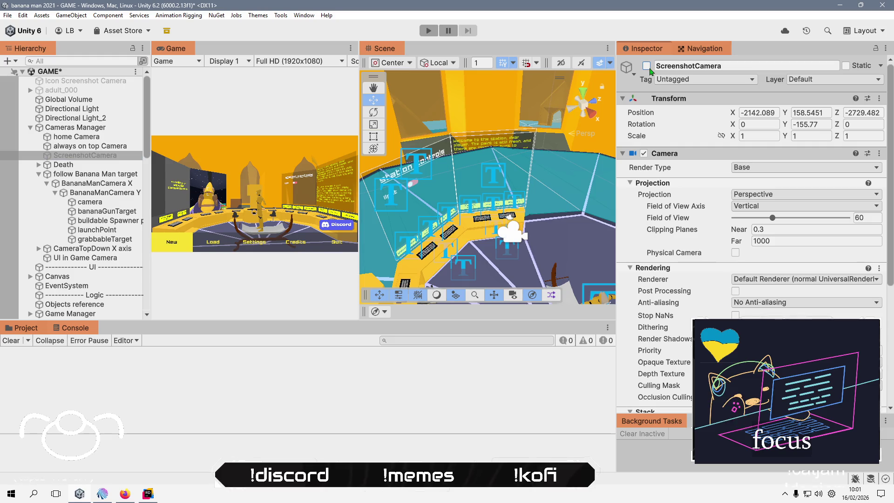
pyautogui.click(644, 153)
pyautogui.scroll(-6, 698, 196)
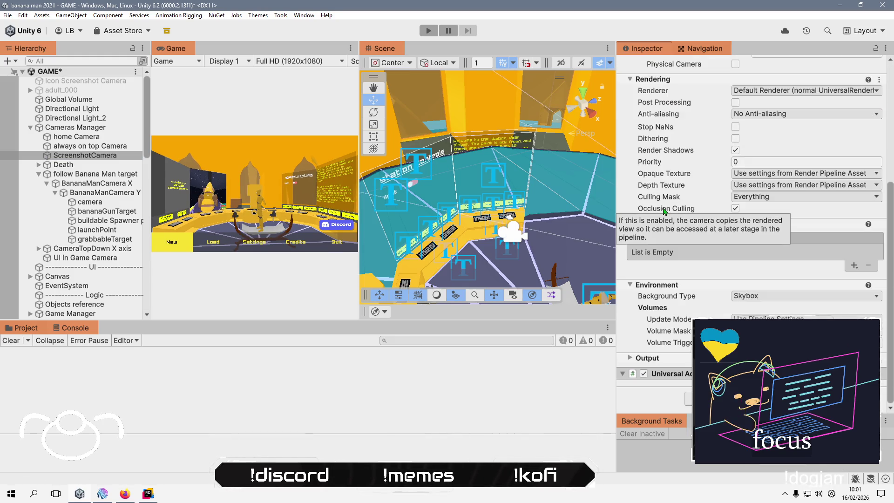
pyautogui.click(148, 494)
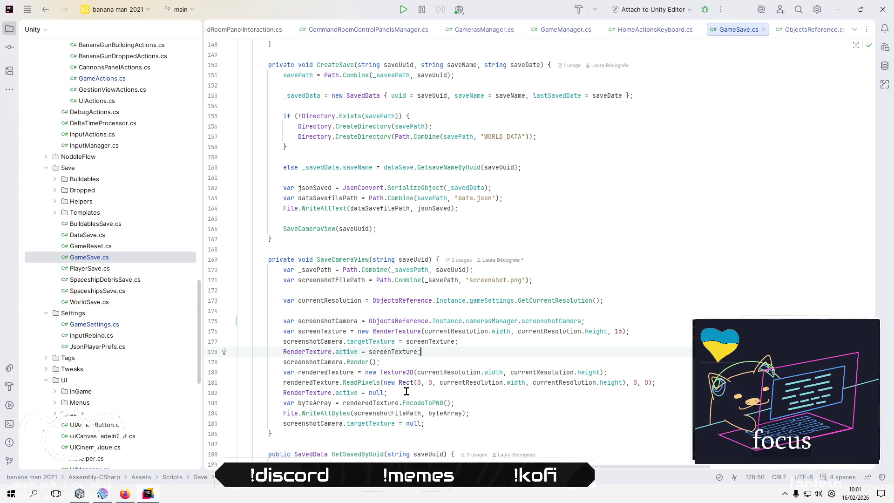
# Insert 'screenshotCamera.enabled = true;' after line 175 in SaveCameraView.
pyautogui.click(563, 345)
pyautogui.click(637, 316)
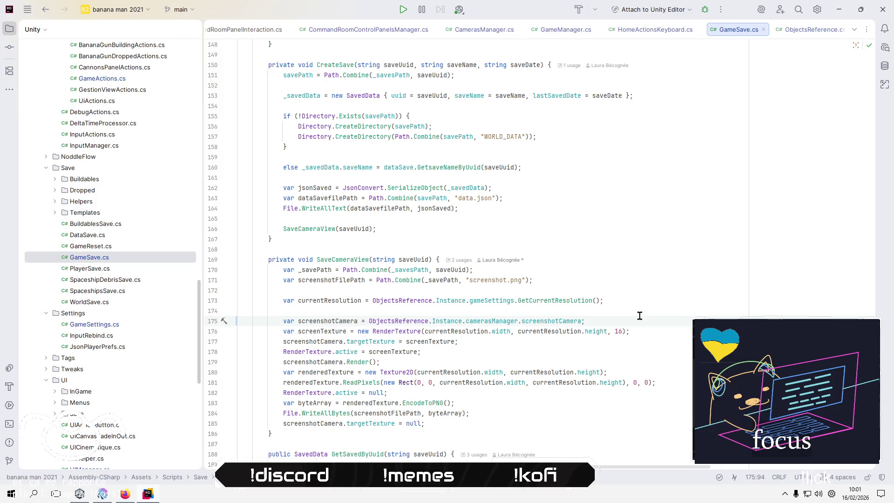
pyautogui.press('Return')
pyautogui.write('scr')
pyautogui.press('Return')
pyautogui.write('.ena')
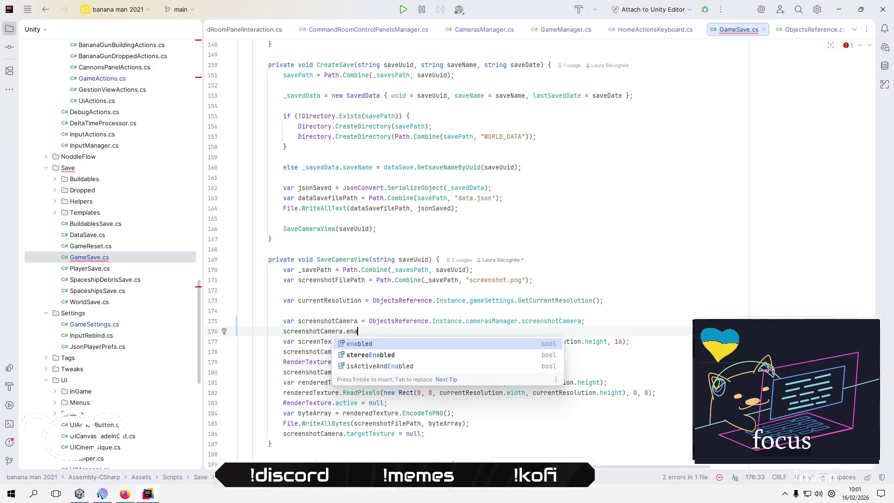
pyautogui.press('Return')
pyautogui.write('= true')
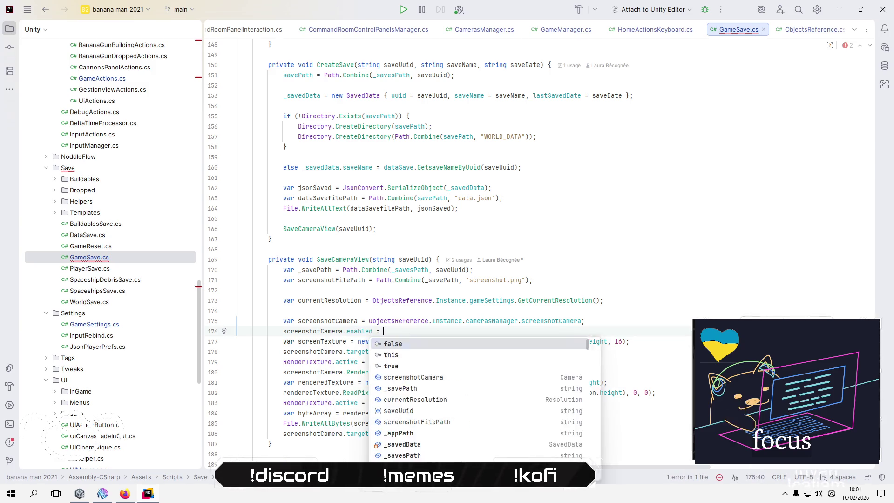
pyautogui.write(';')
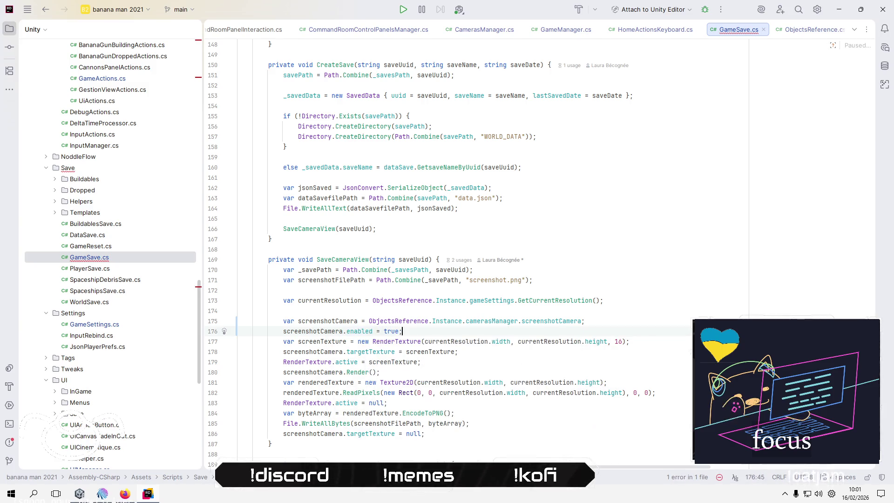
# Add 'screenshotCamera.enabled = false;' at the end of the method, after line 186.
pyautogui.tripleClick(239, 331)
pyautogui.hotkey('ctrl', 'c')
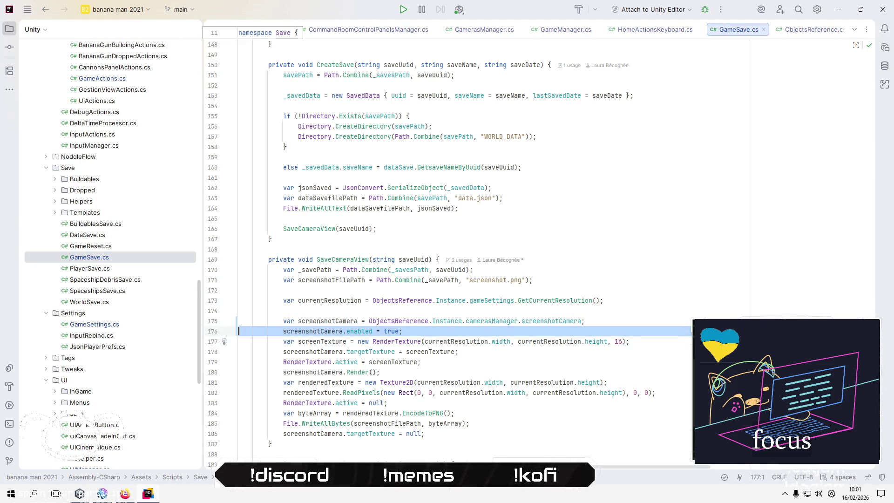
pyautogui.press('Down')
pyautogui.press('Down')
pyautogui.press('Down')
pyautogui.press('End')
pyautogui.press('Return')
pyautogui.hotkey('ctrl', 'v')
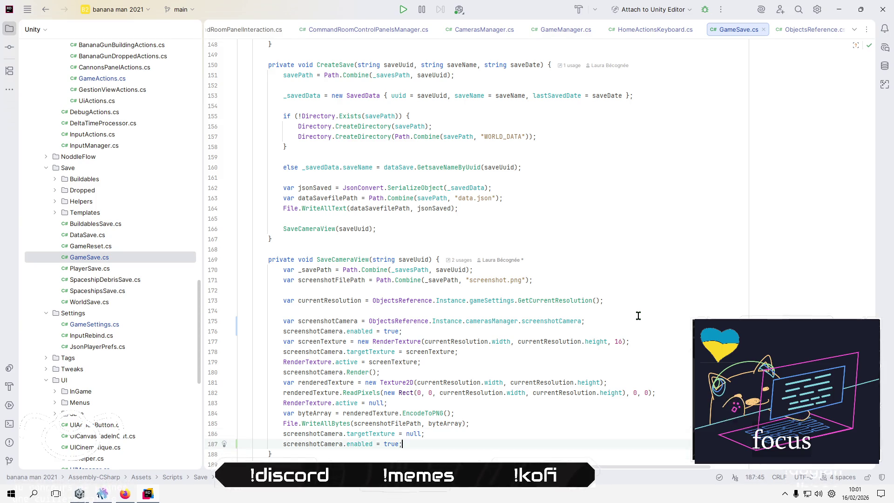
pyautogui.press('BackSpace')
pyautogui.write('fals')
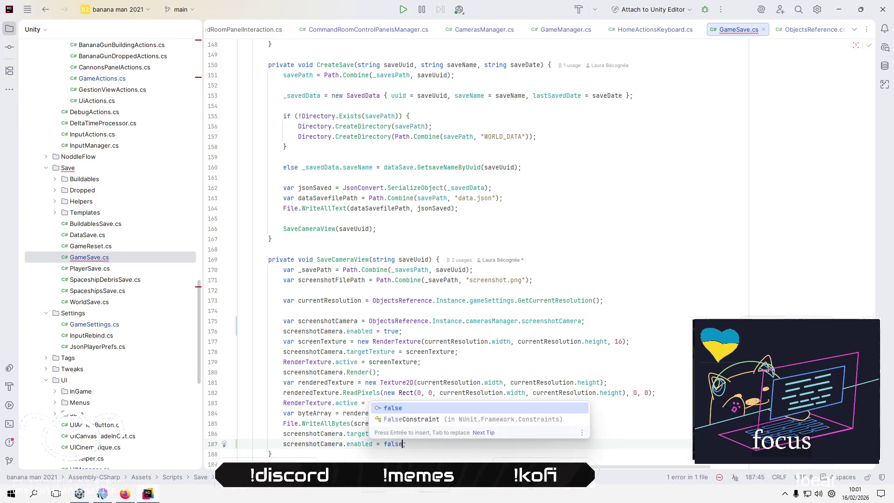
pyautogui.press('Return')
pyautogui.click(239, 454)
pyautogui.hotkey('alt', 'Tab')
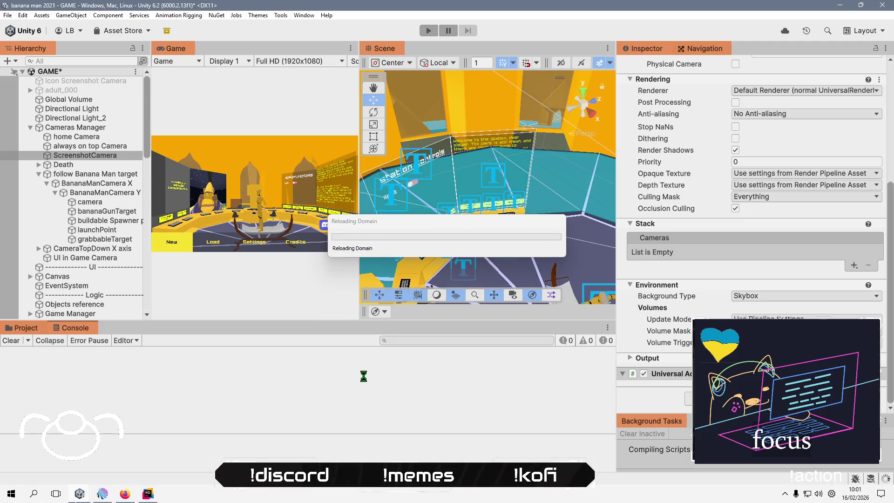
# Type a French welcome greeting to a viewer into the OBS stream chat box.
pyautogui.click(805, 281)
pyautogui.write('salut FunkyCool ! Bienvenue !')
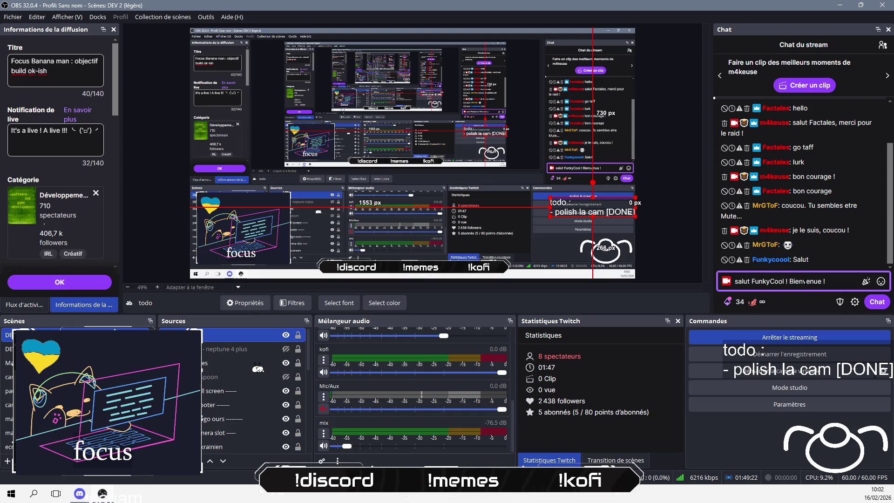
# Send the welcome message in the stream chat and return to Unity.
pyautogui.press('Return')
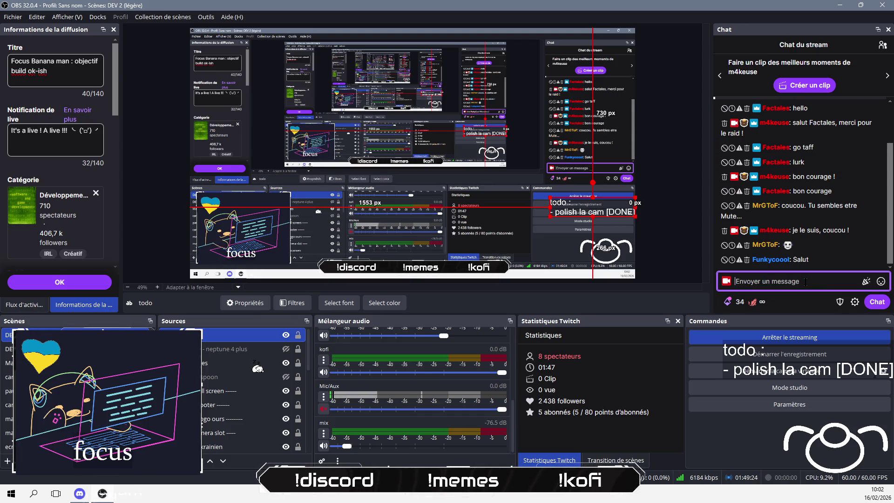
pyautogui.hotkey('alt', 'Tab')
pyautogui.hotkey('alt', 'Tab')
pyautogui.hotkey('alt', 'Tab')
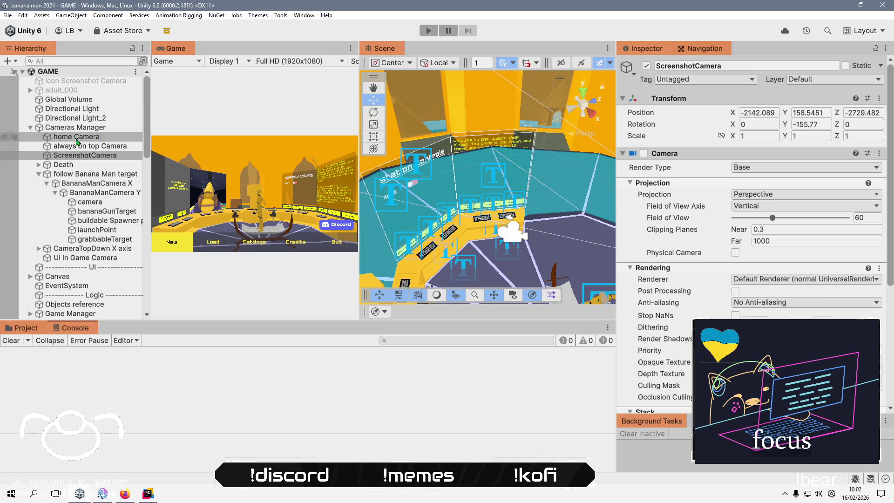
# Run the game in play mode and disable the home Camera's Camera component.
pyautogui.click(90, 128)
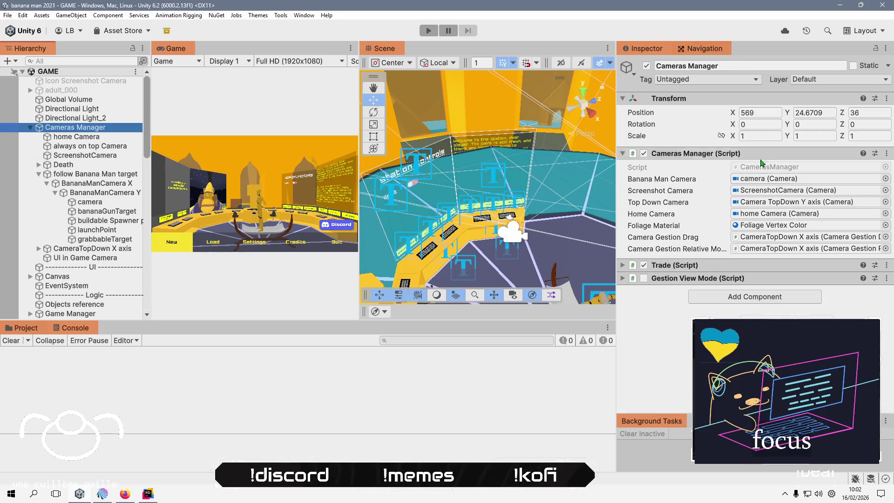
pyautogui.hotkey('ctrl', 'p')
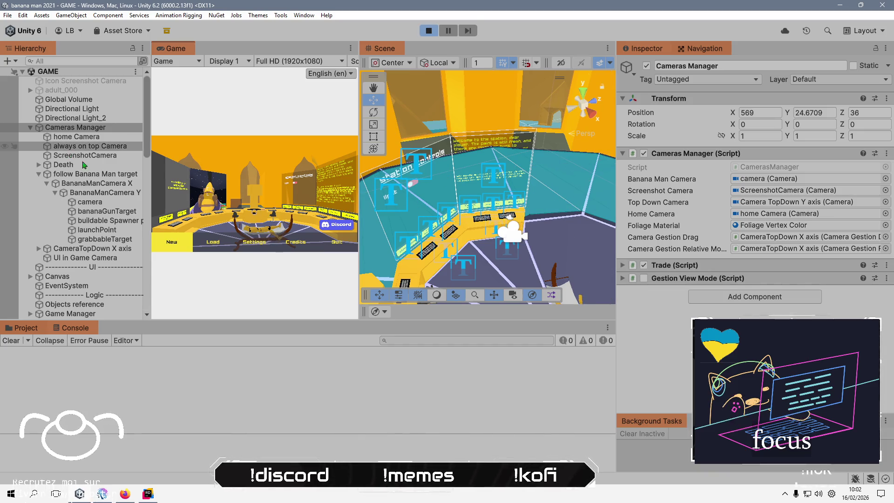
pyautogui.click(101, 147)
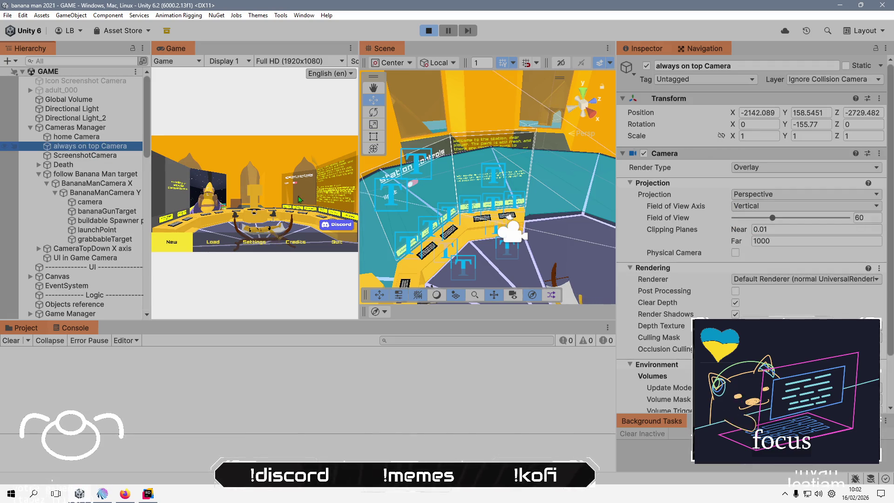
pyautogui.click(89, 136)
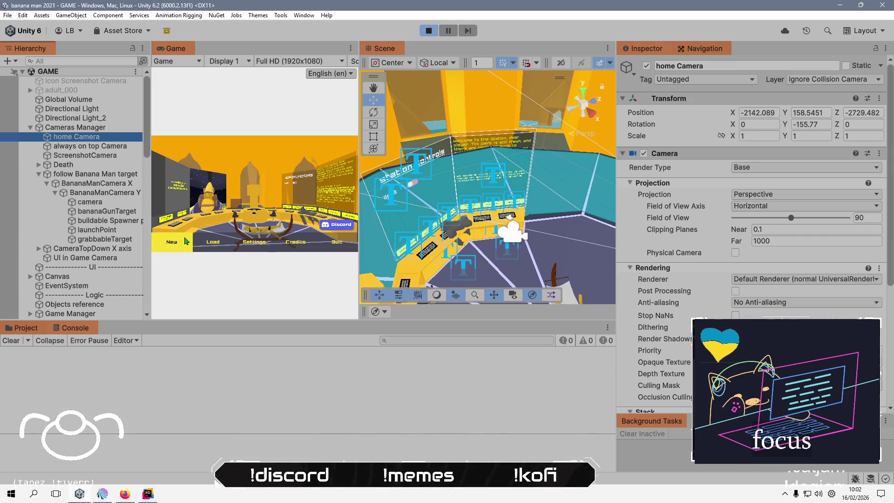
pyautogui.click(188, 240)
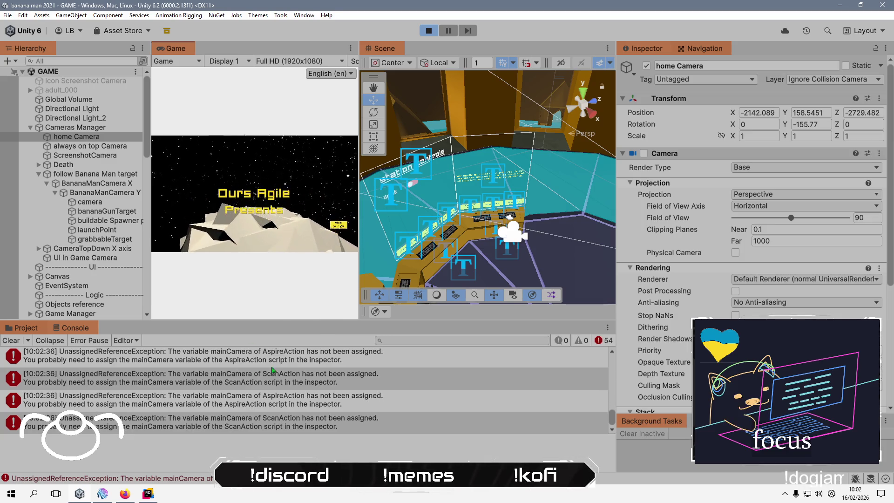
# Trace the mainCamera error to Banana Gun Inputs, stop play, and open its BuildAction script.
pyautogui.click(263, 361)
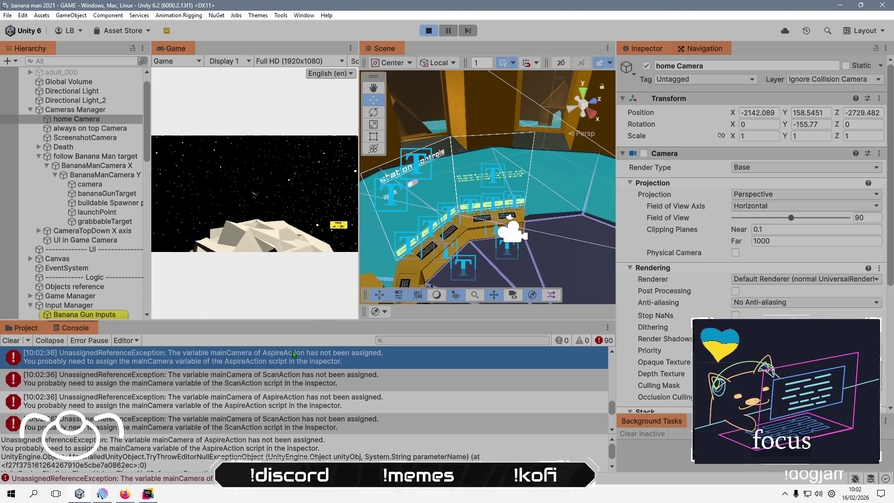
pyautogui.click(427, 30)
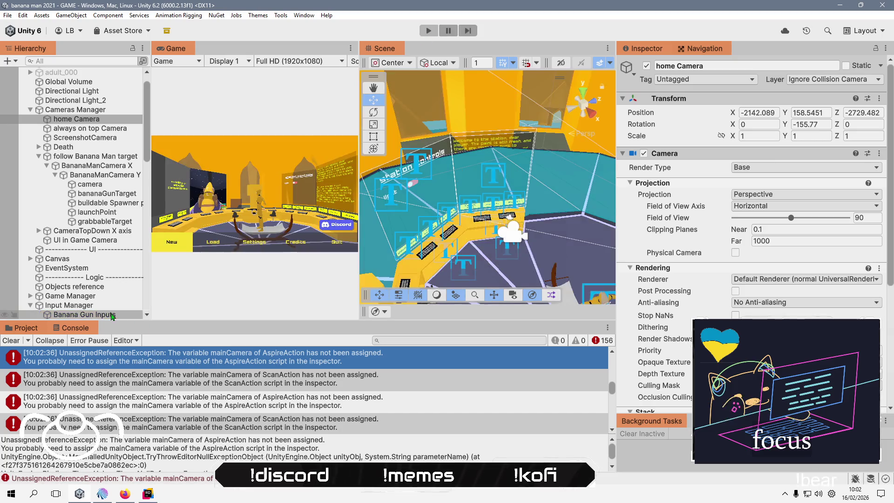
pyautogui.click(112, 314)
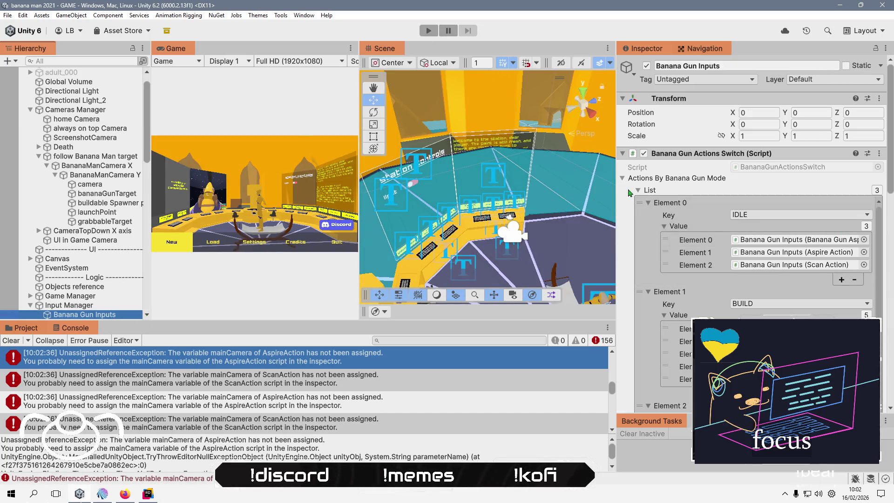
pyautogui.click(623, 179)
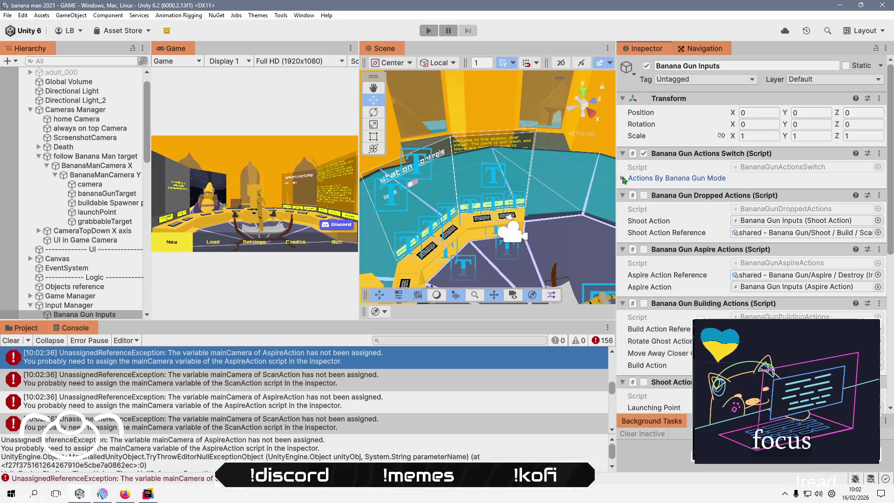
pyautogui.scroll(-3, 682, 272)
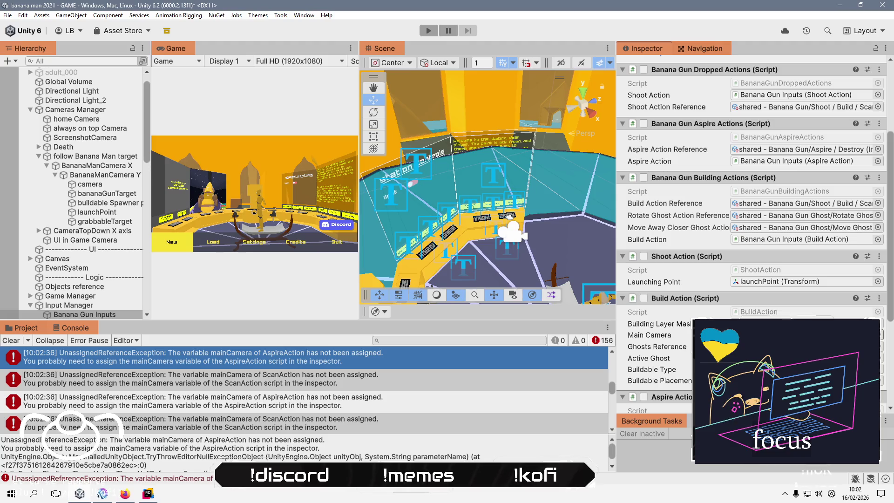
pyautogui.scroll(-3, 782, 314)
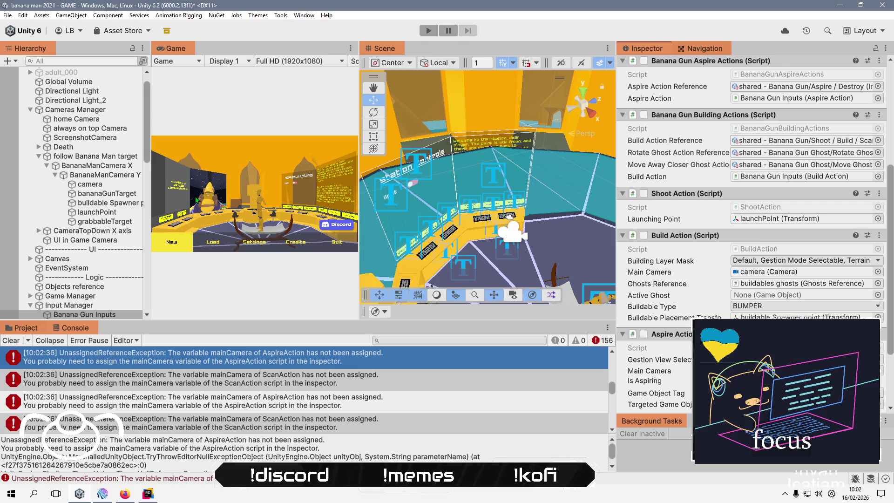
pyautogui.doubleClick(756, 249)
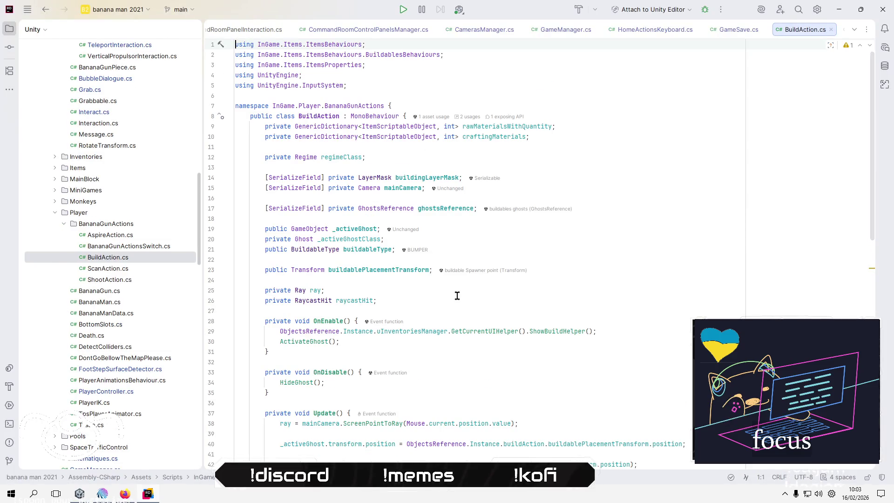
# Rename BuildAction's mainCamera field on line 15 to bananaManCamera, including its Update raycast.
pyautogui.click(406, 188)
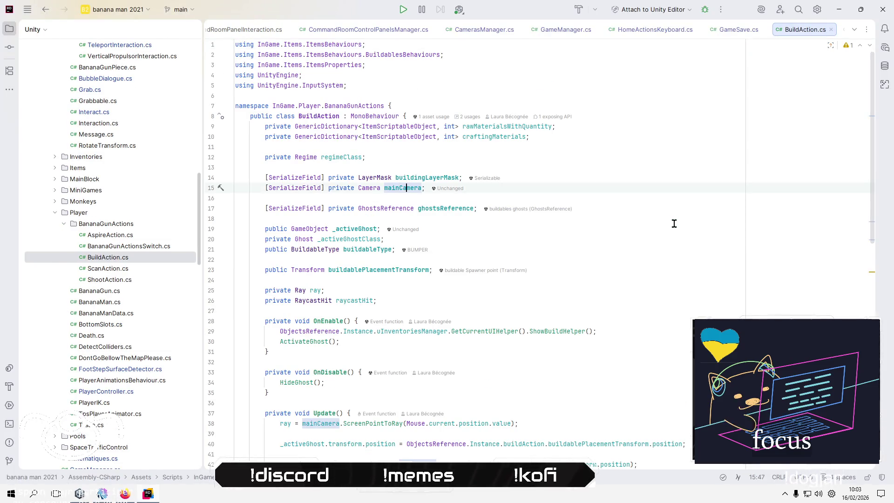
pyautogui.hotkey('ctrl', 'r')
pyautogui.hotkey('ctrl', 'r')
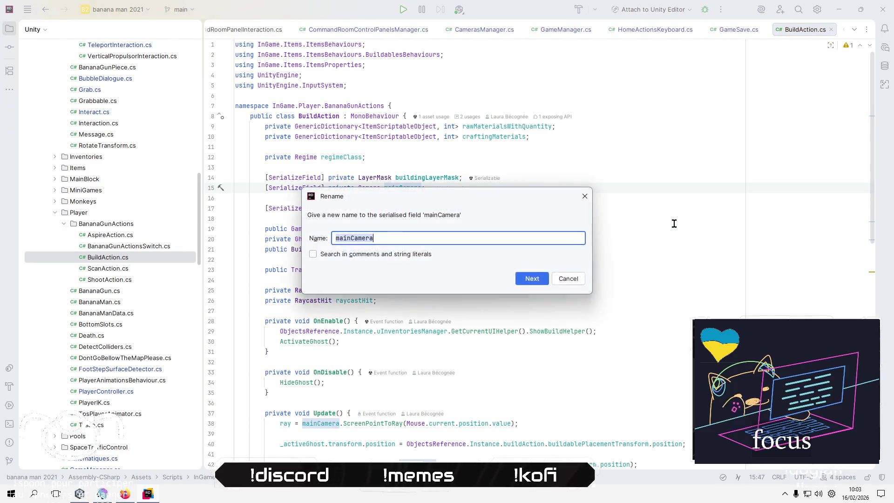
pyautogui.write('ba')
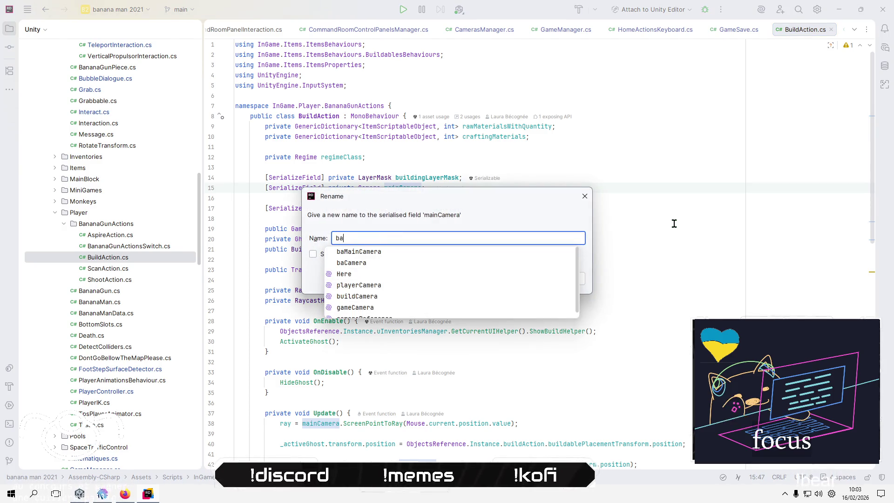
pyautogui.write('nanaM')
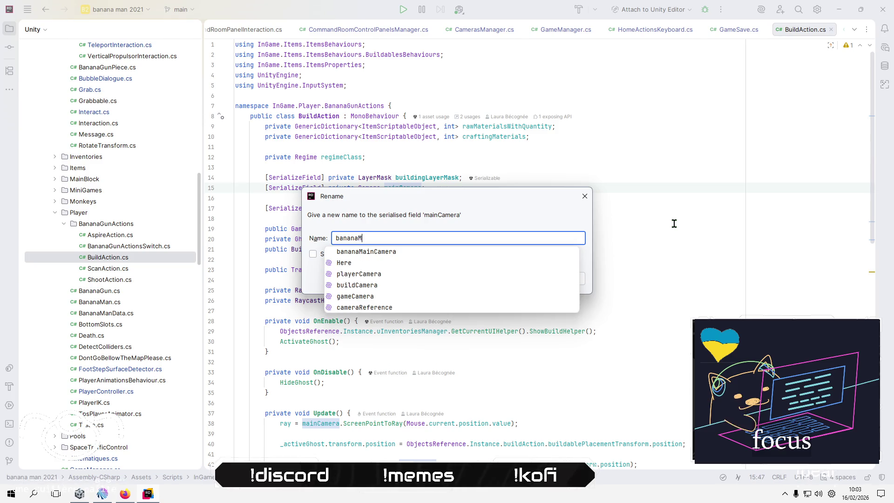
pyautogui.write('anCame')
pyautogui.press('Return')
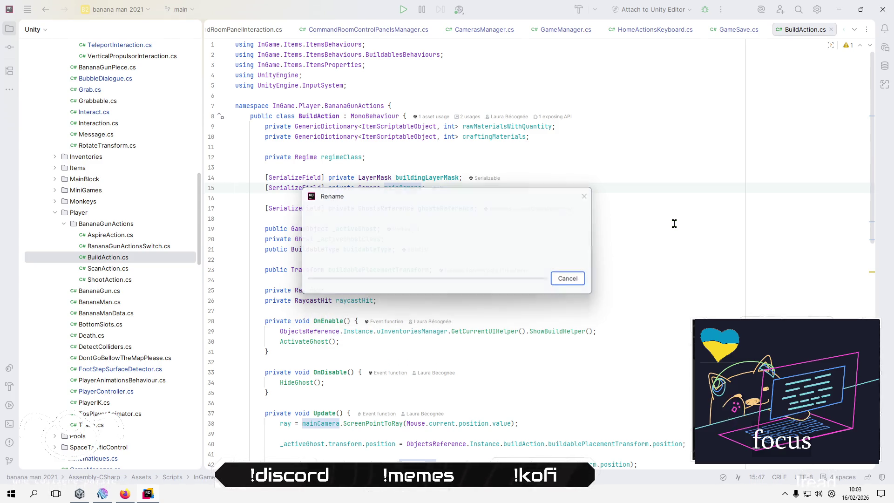
pyautogui.press('Return')
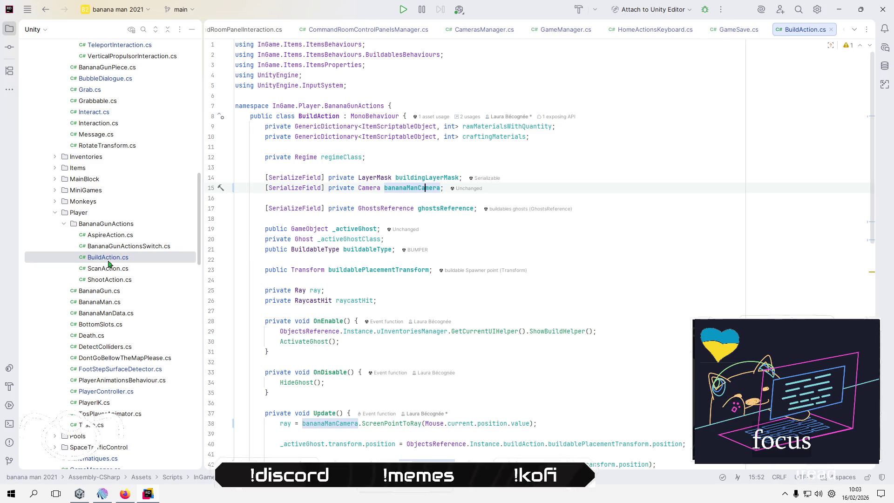
pyautogui.doubleClick(108, 268)
# Rename ScanAction's mainCamera field to bananaManCamera in its declaration and both raycast arguments.
pyautogui.click(392, 187)
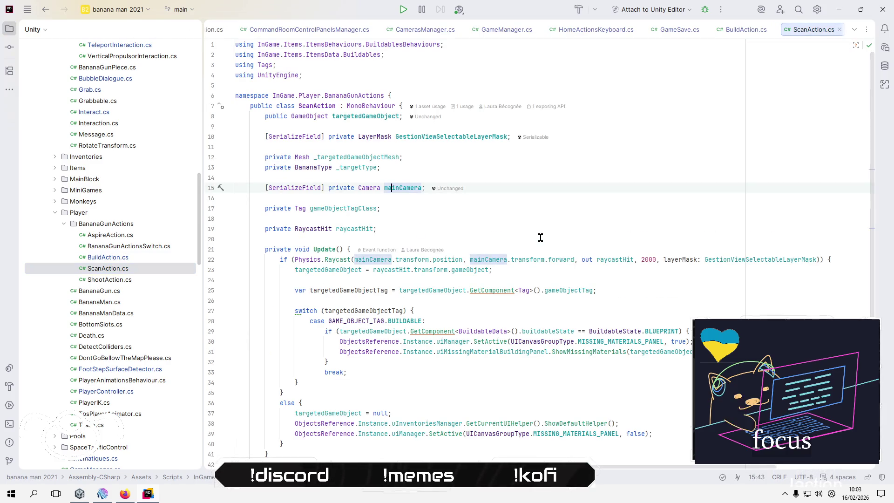
pyautogui.hotkey('ctrl', 'r')
pyautogui.write('ra bananaMan')
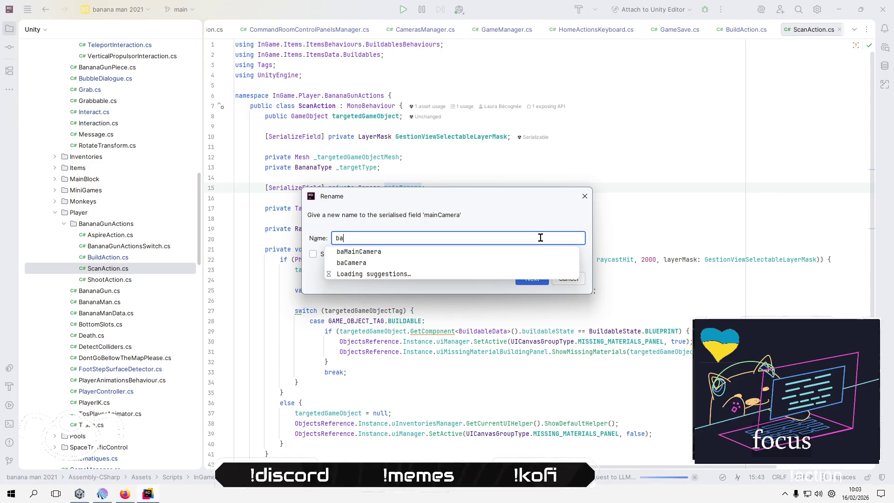
pyautogui.write('Camera')
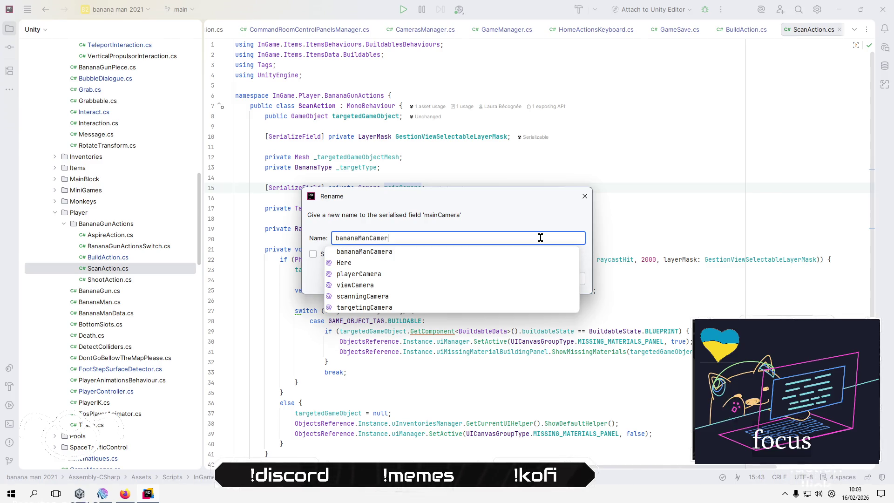
pyautogui.press('Return')
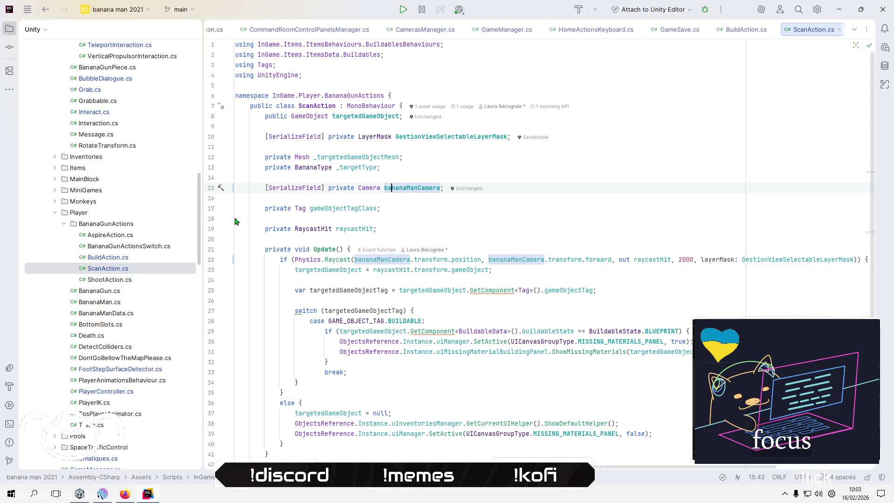
pyautogui.doubleClick(116, 279)
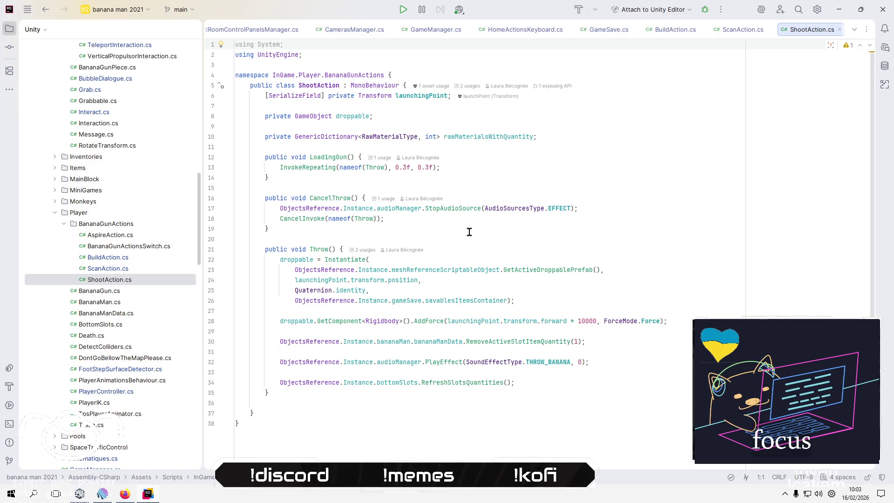
# In AspireAction.cs, rename the mainCamera field on line 12 to bananaManCamera.
pyautogui.doubleClick(115, 238)
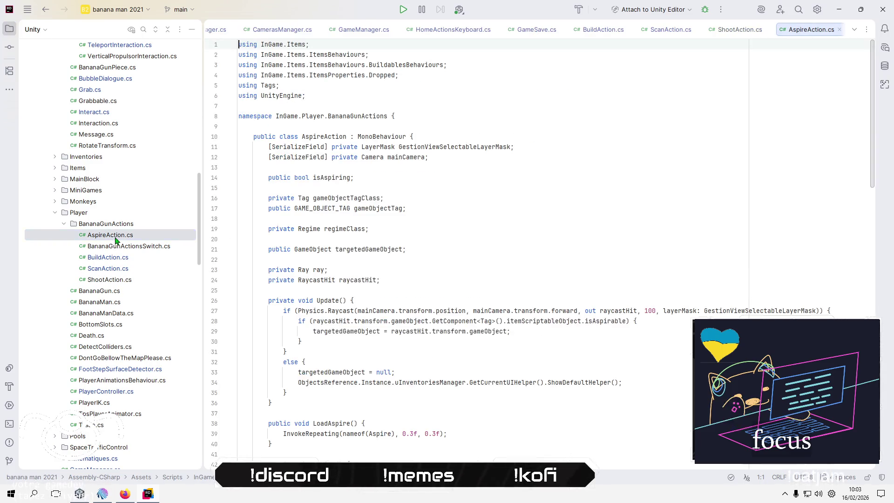
pyautogui.click(402, 157)
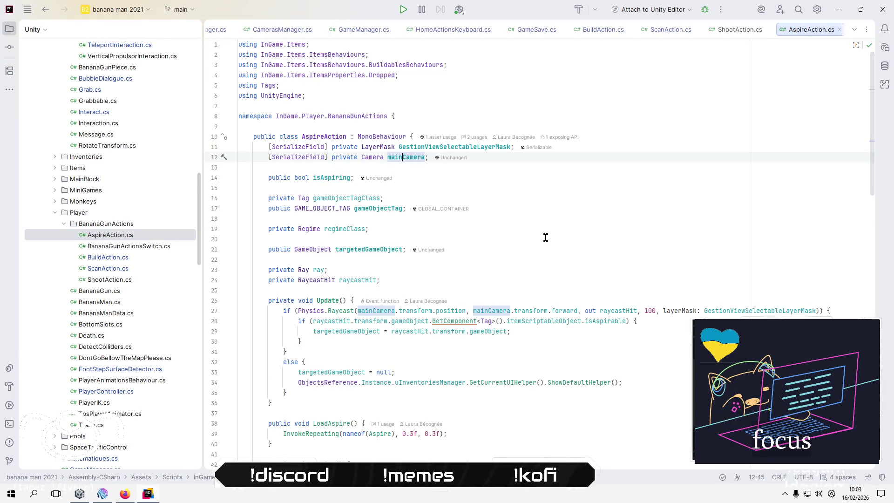
pyautogui.press('F2')
pyautogui.write('ban')
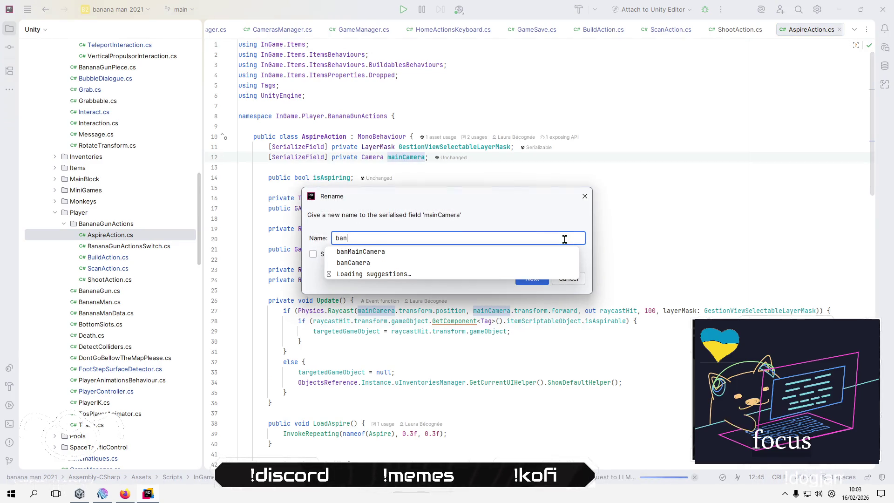
pyautogui.write('anaManCamera')
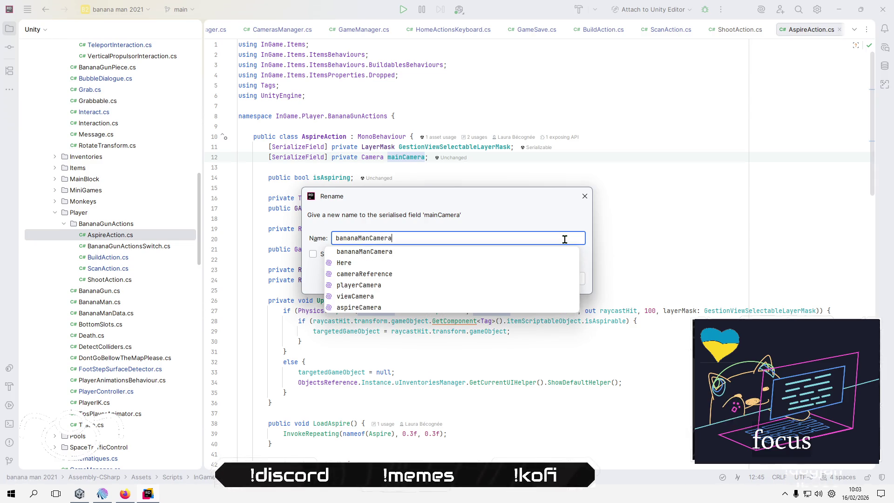
pyautogui.press('Return')
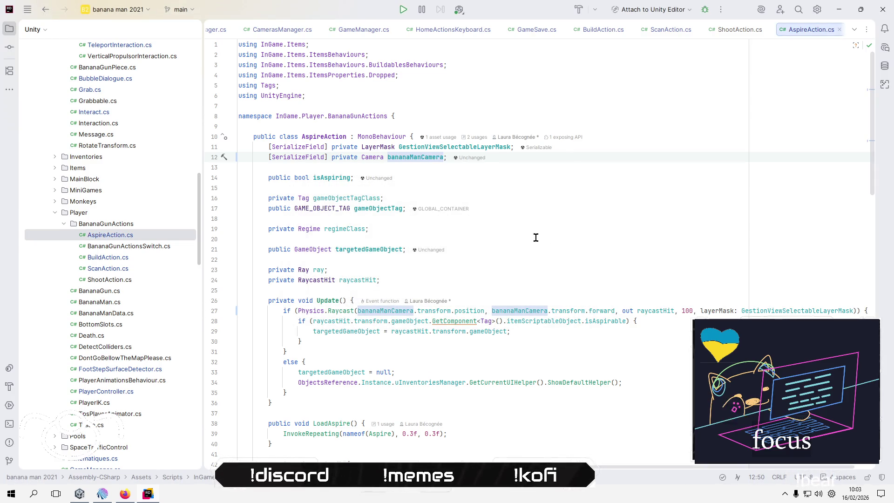
# Look through BananaGunActionsSwitch.cs and BuildAction.cs, then return to the Unity editor.
pyautogui.doubleClick(133, 248)
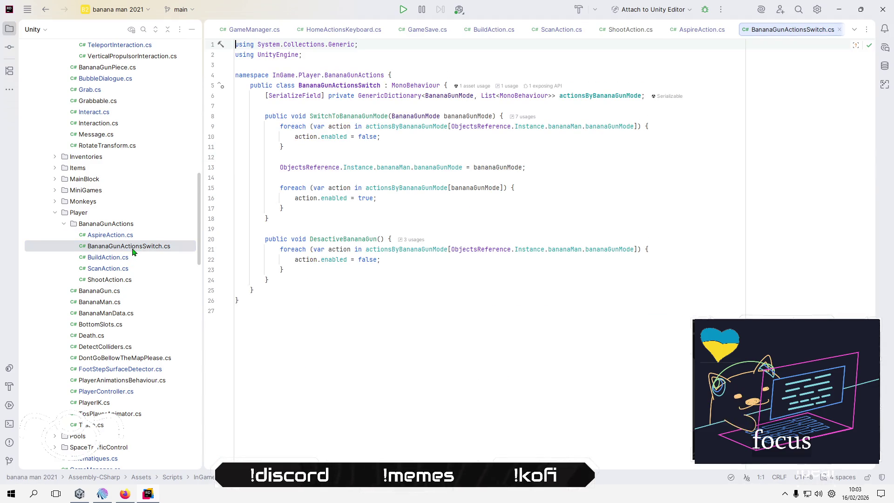
pyautogui.doubleClick(130, 259)
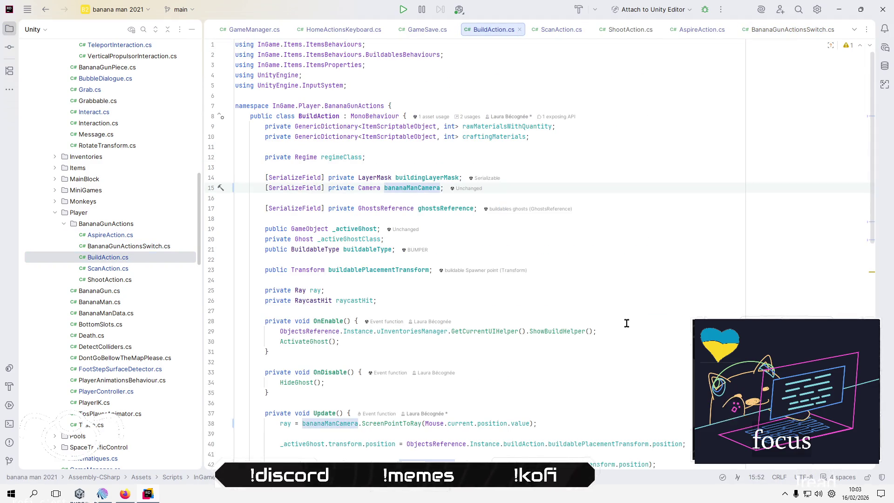
pyautogui.hotkey('alt', 'Tab')
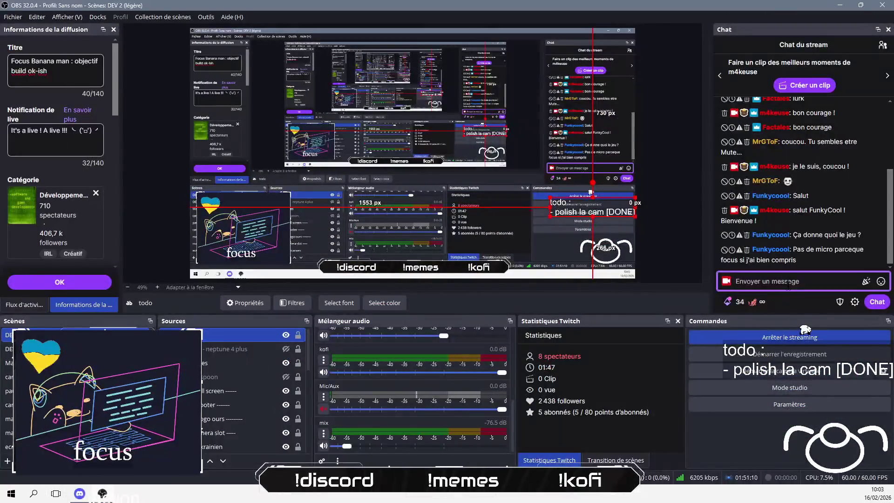
# Send the reply 'yep yep' in the OBS stream chat.
pyautogui.write('yep yep')
pyautogui.press('Return')
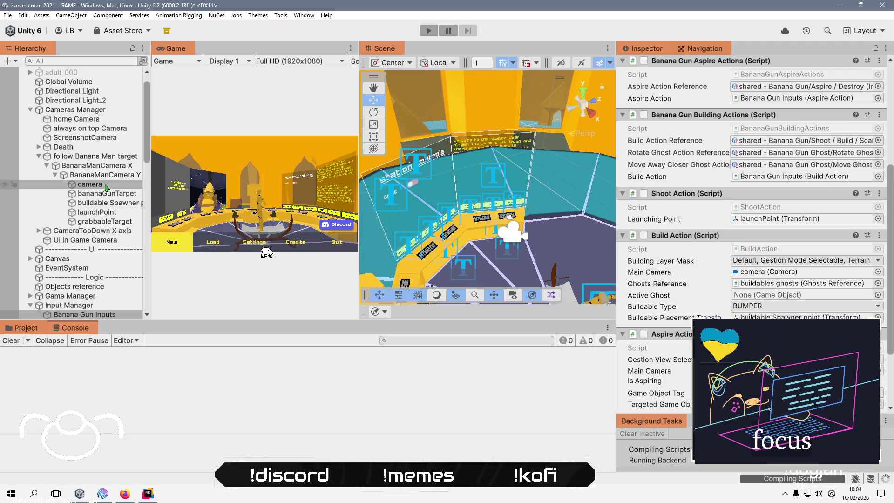
# Rename the camera under BananaManCamera Y to 'banana Man camera'.
pyautogui.click(105, 185)
pyautogui.click(106, 196)
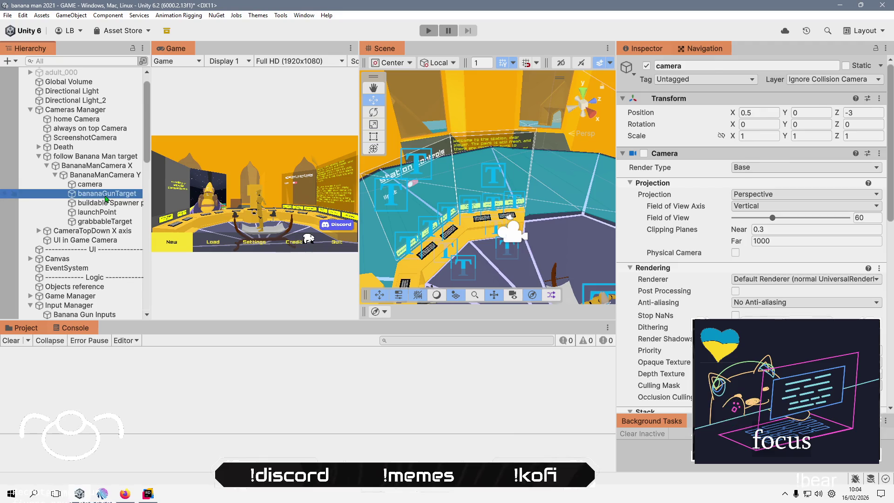
pyautogui.click(107, 186)
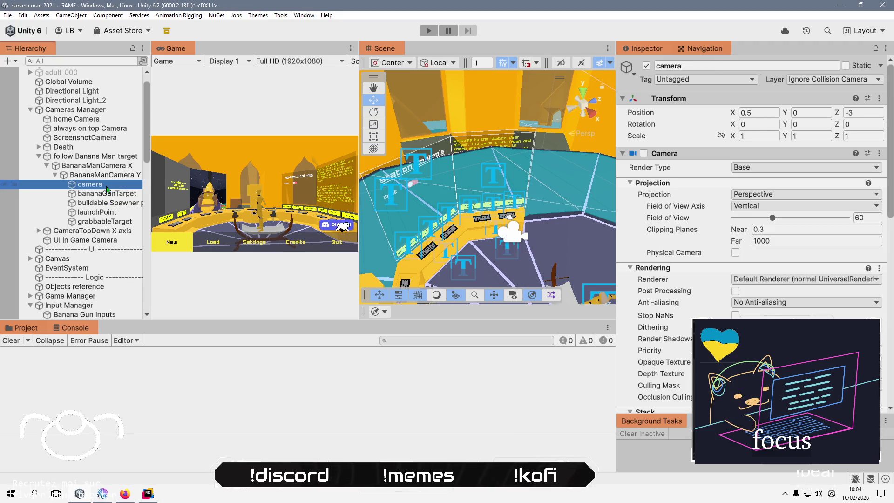
pyautogui.click(106, 186)
pyautogui.write('a')
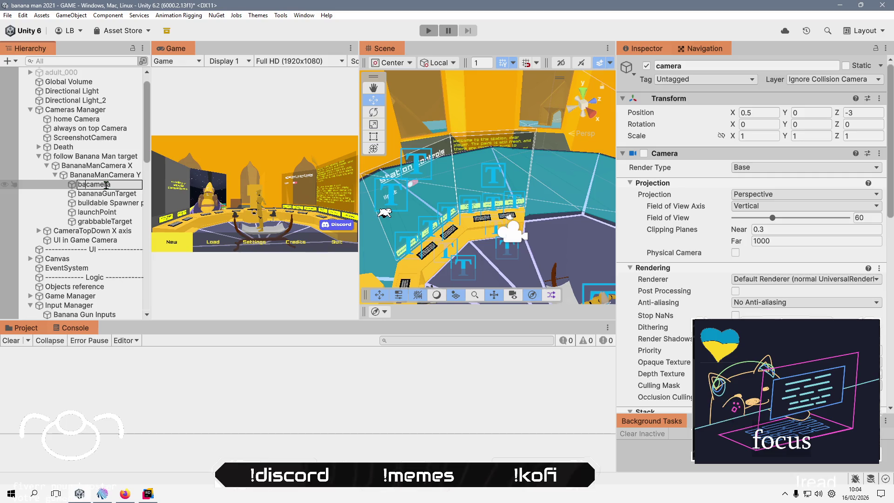
pyautogui.write('nana Man')
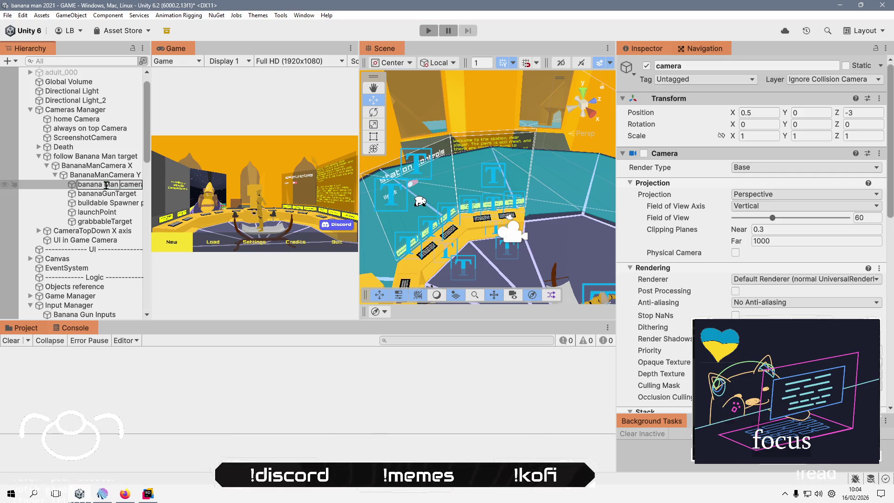
pyautogui.press('Return')
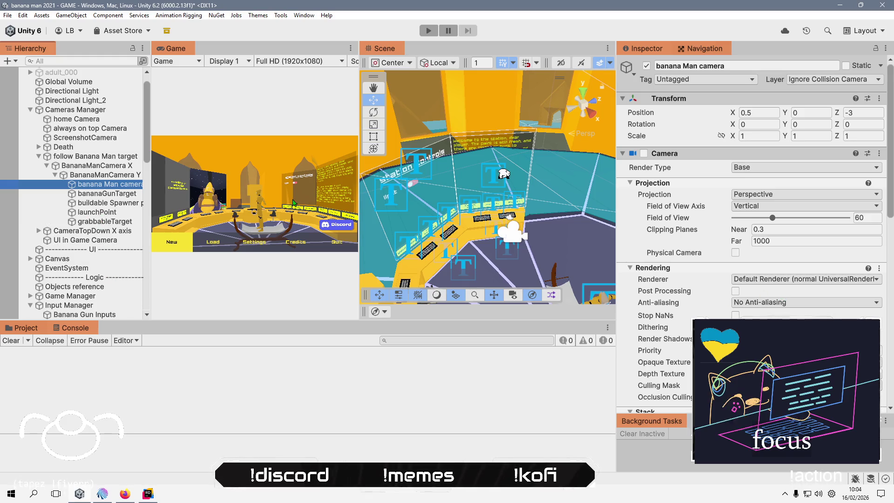
pyautogui.click(93, 315)
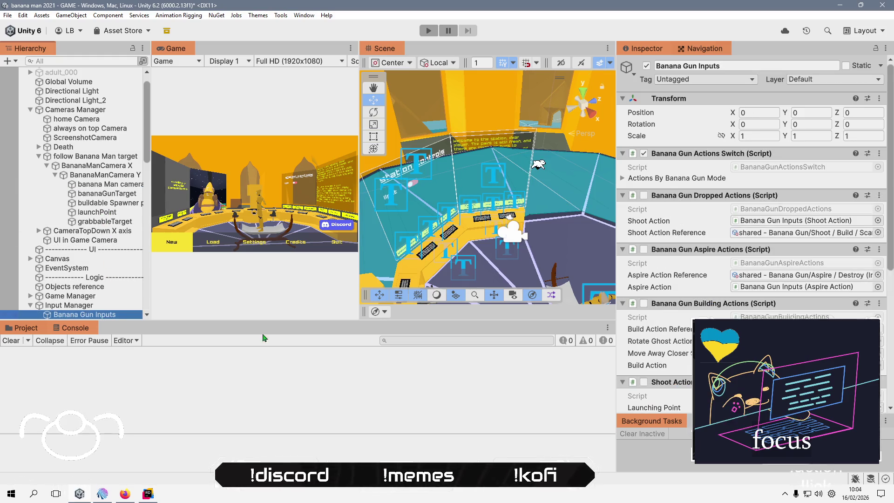
# Drag banana Man camera into the Aspire Action's Banana Man Camera field on Banana Gun Inputs.
pyautogui.scroll(-3, 668, 283)
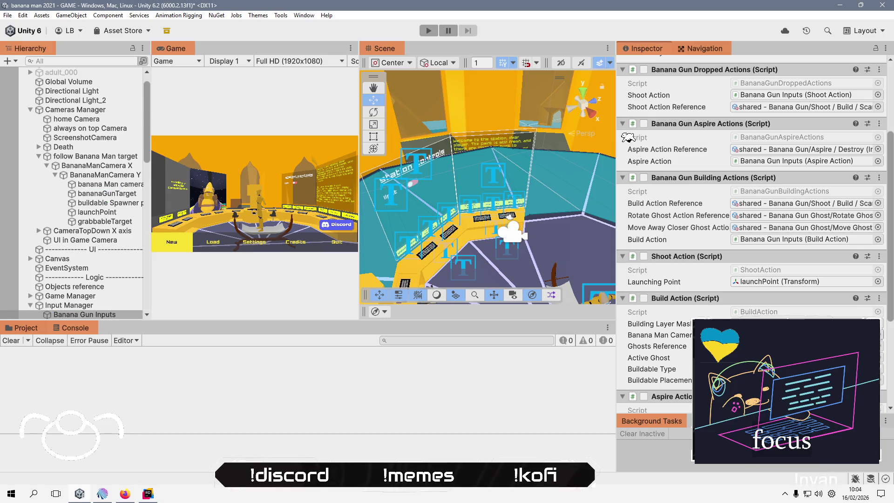
pyautogui.scroll(-3, 675, 196)
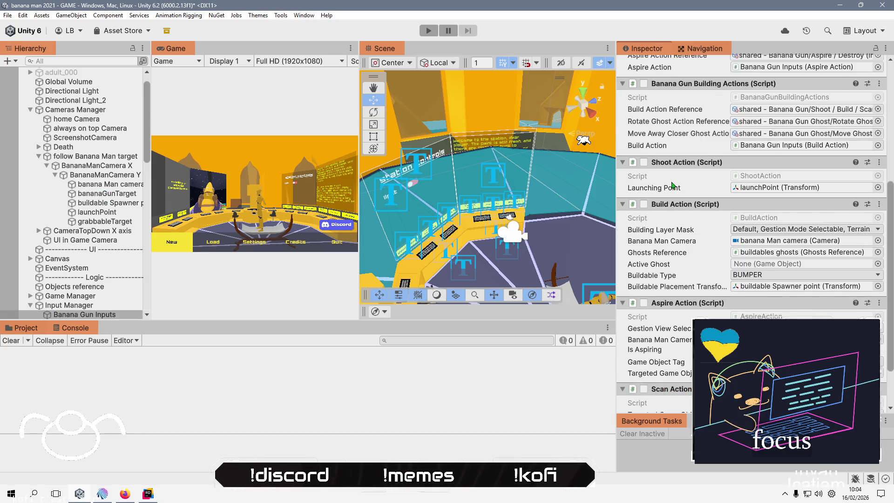
pyautogui.moveTo(100, 184)
pyautogui.mouseDown()
pyautogui.moveTo(279, 242)
pyautogui.moveTo(675, 307)
pyautogui.moveTo(655, 309)
pyautogui.mouseUp()
pyautogui.scroll(-1, 654, 310)
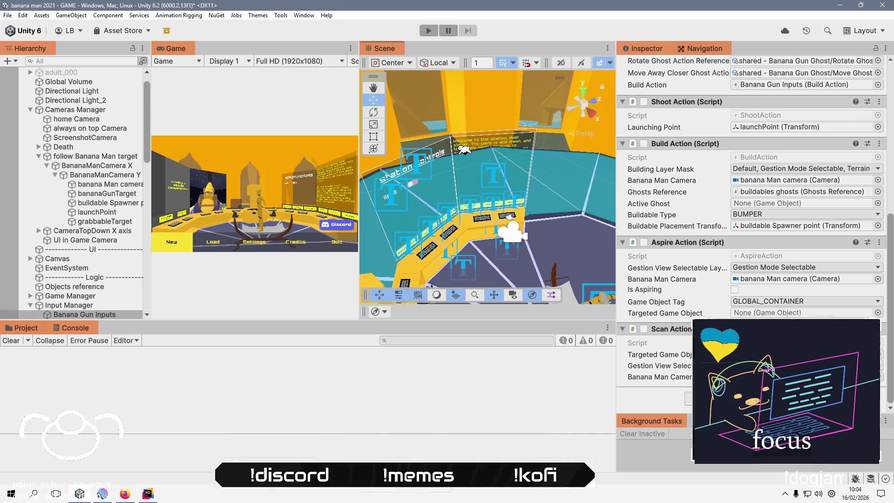
pyautogui.scroll(10, 750, 233)
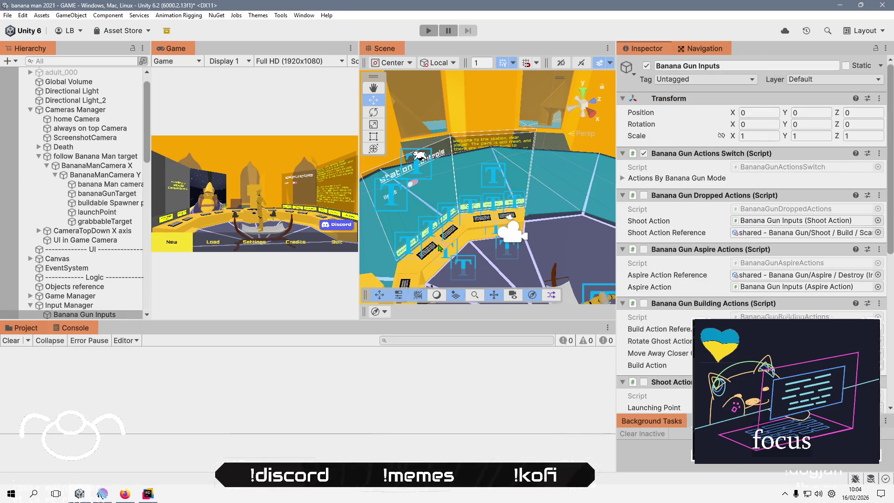
pyautogui.click(84, 286)
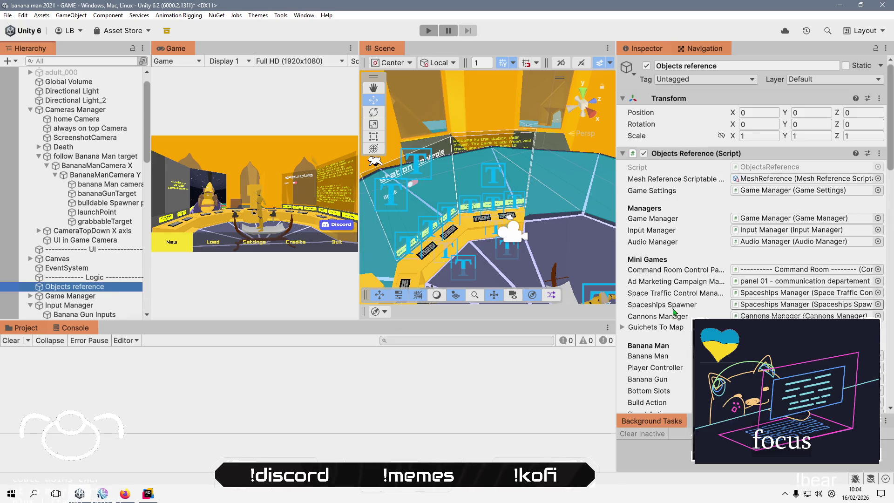
# Assign a camera to Objects reference's player camera field and widen the Inspector's property fields.
pyautogui.scroll(-5, 670, 312)
pyautogui.scroll(-10, 669, 312)
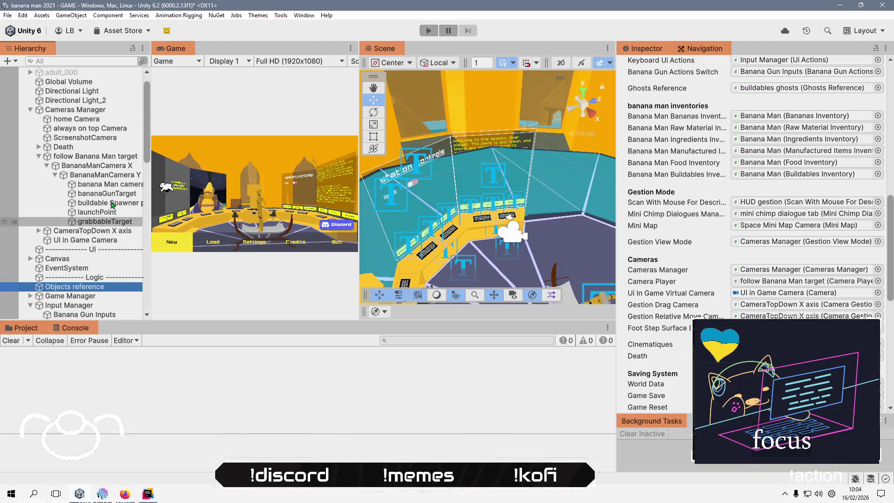
pyautogui.moveTo(105, 193)
pyautogui.mouseDown()
pyautogui.moveTo(740, 275)
pyautogui.moveTo(782, 303)
pyautogui.moveTo(718, 283)
pyautogui.moveTo(757, 280)
pyautogui.mouseUp()
pyautogui.moveTo(105, 180)
pyautogui.mouseDown()
pyautogui.moveTo(419, 242)
pyautogui.moveTo(788, 285)
pyautogui.mouseUp()
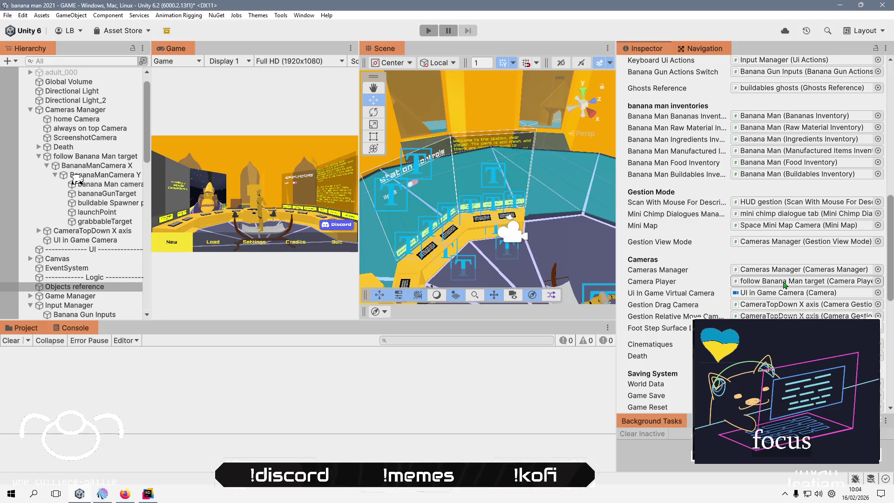
pyautogui.moveTo(615, 233); pyautogui.dragTo(558, 233)
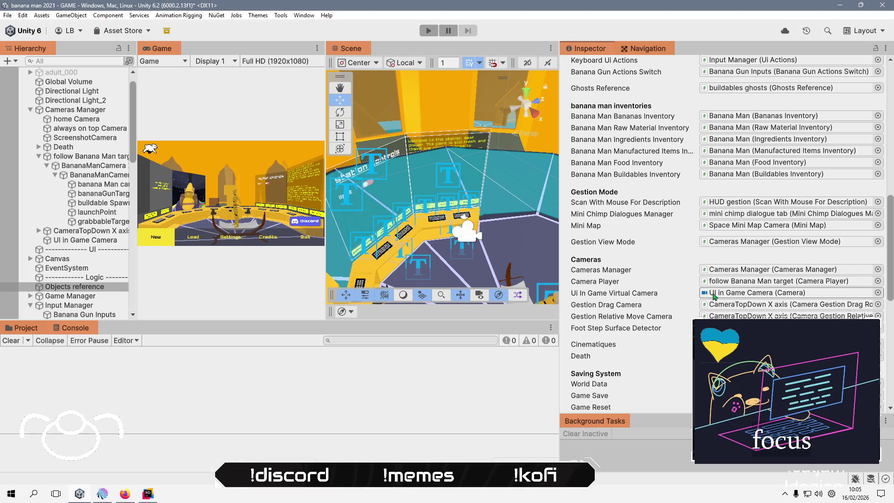
pyautogui.scroll(-15, 620, 293)
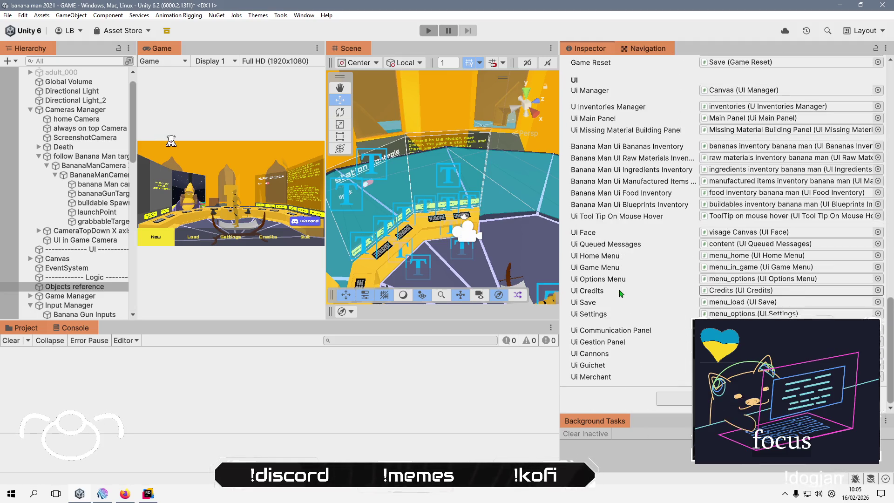
# Save the scene and enter Play mode with Cameras Manager selected.
pyautogui.hotkey('ctrl', 's')
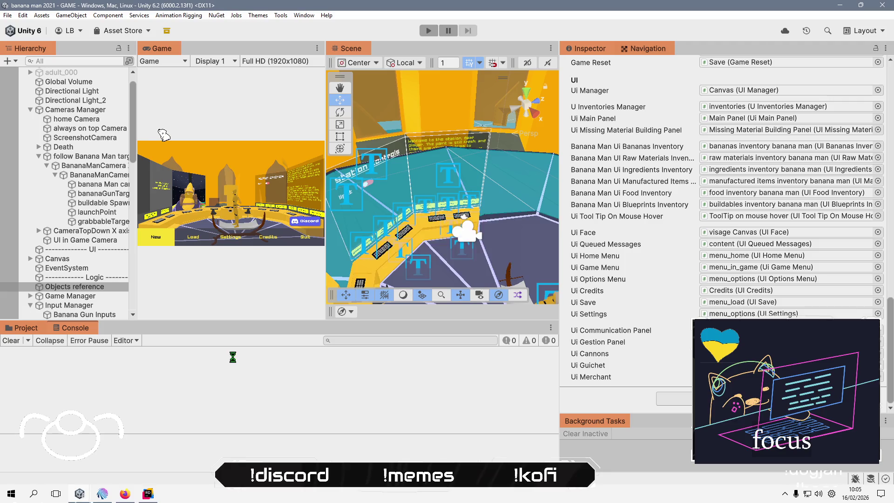
pyautogui.click(113, 110)
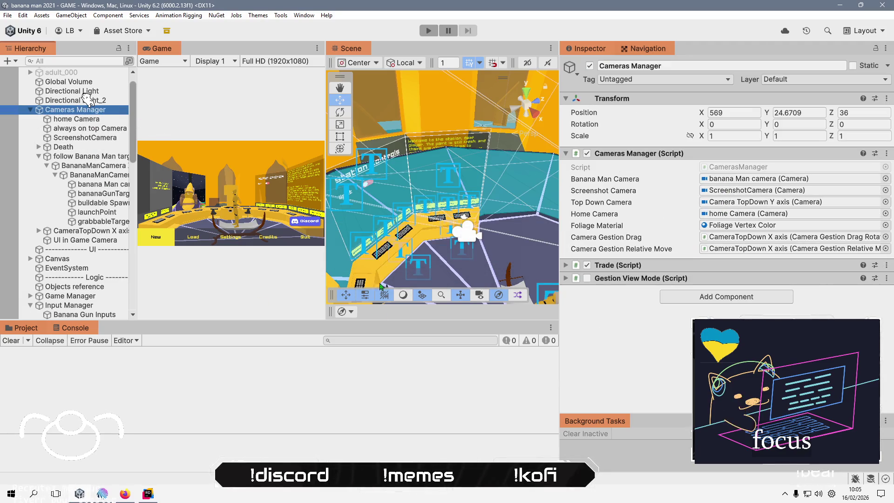
pyautogui.hotkey('ctrl', 'p')
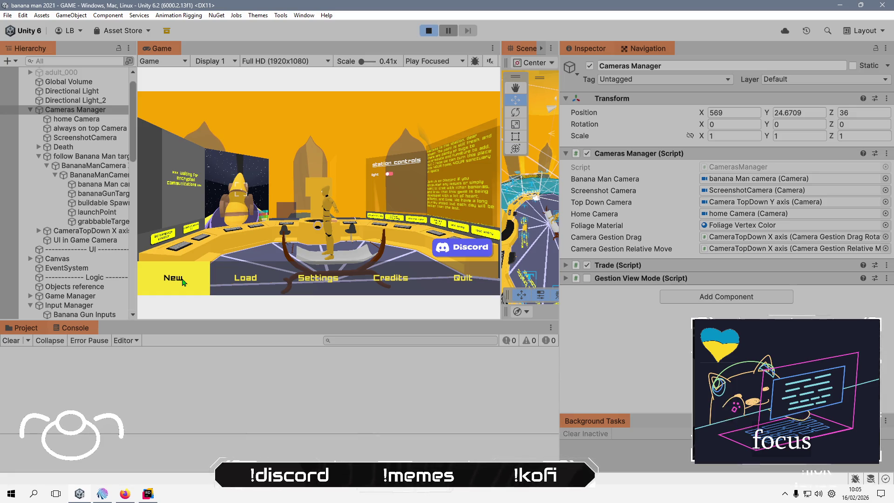
# Start a new game, skip the intro and walk to the station console for its controls close-up.
pyautogui.click(183, 281)
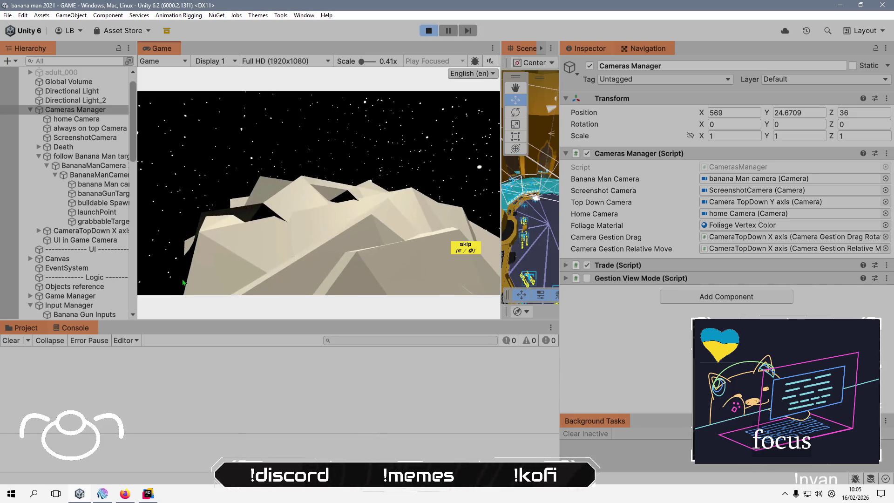
pyautogui.click(460, 251)
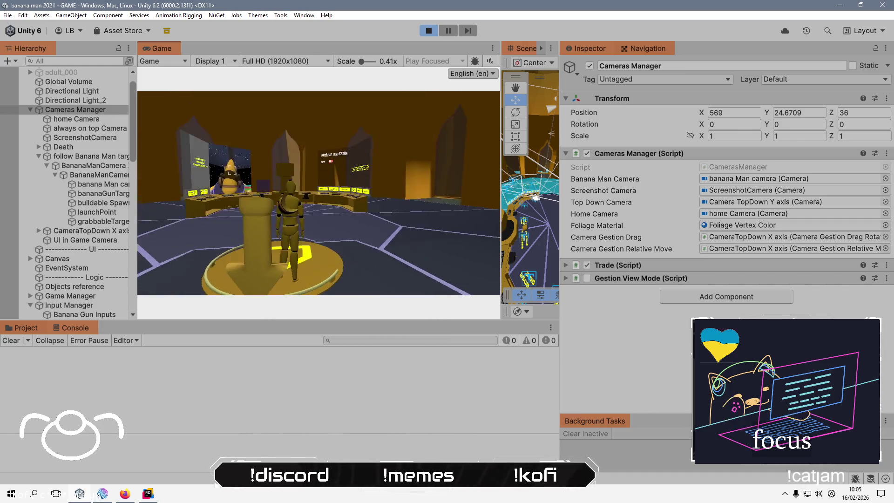
pyautogui.press('w')
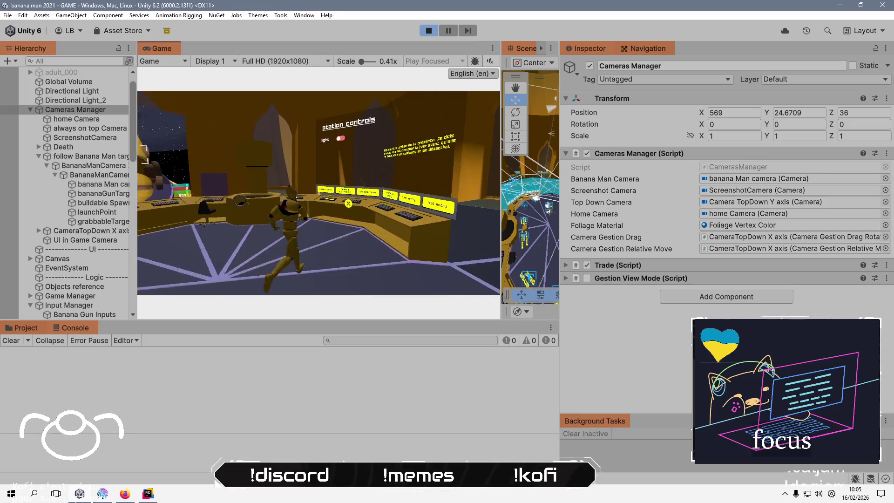
pyautogui.click(330, 210)
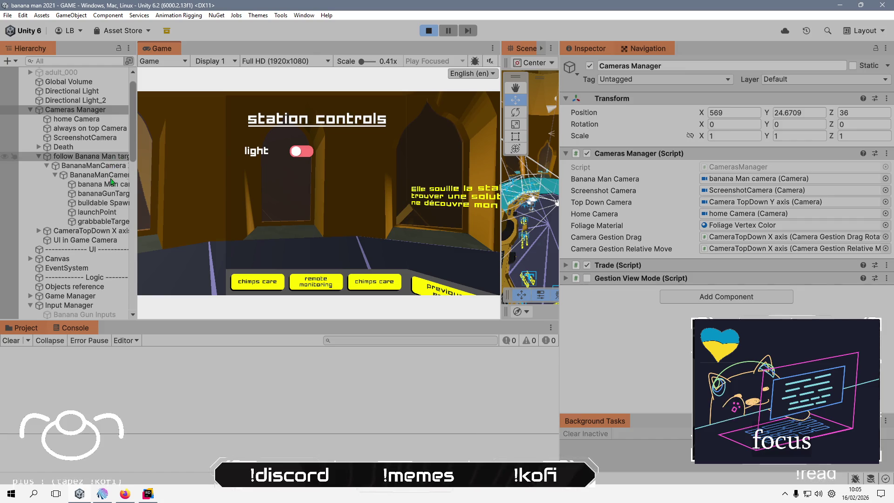
pyautogui.moveTo(135, 193); pyautogui.dragTo(187, 187)
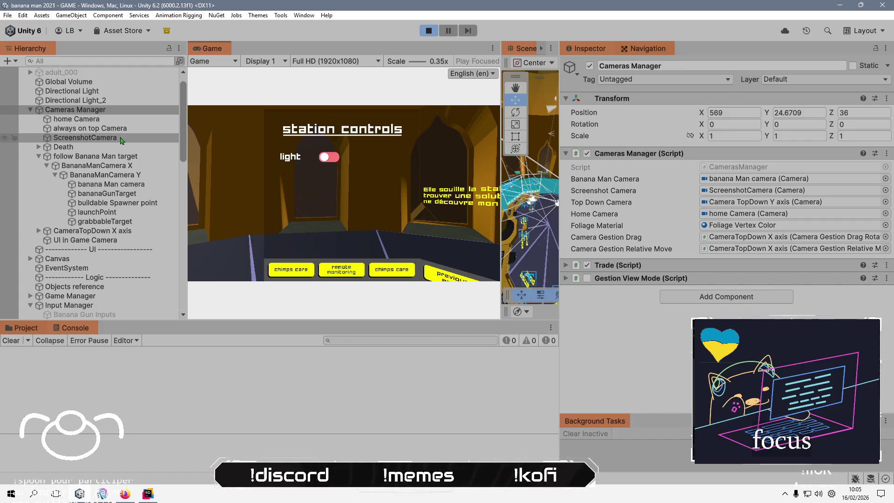
# Inspect UI in Game Camera's settings, briefly expanding its Output section, while the game runs.
pyautogui.click(90, 241)
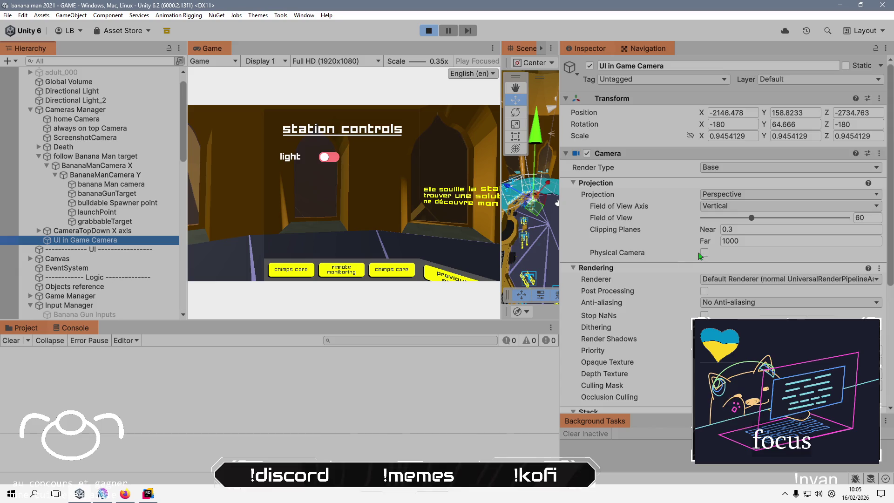
pyautogui.scroll(-8, 621, 253)
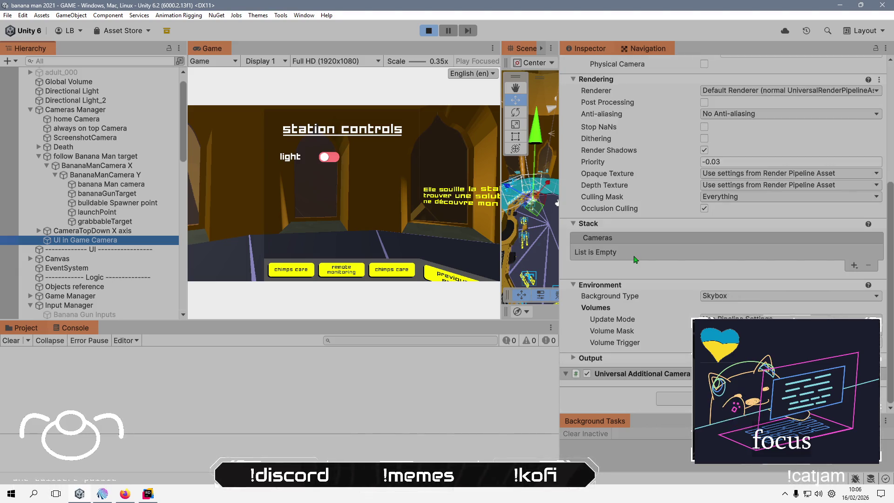
pyautogui.click(330, 159)
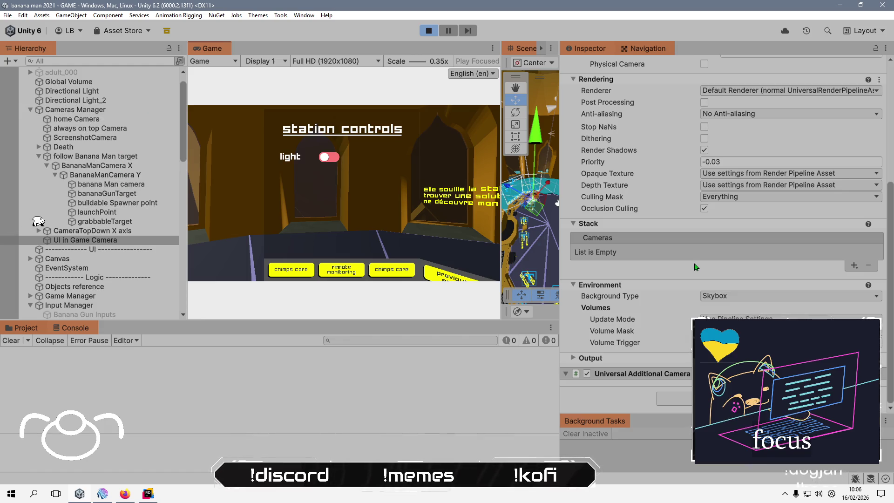
pyautogui.scroll(2, 641, 311)
pyautogui.scroll(4, 642, 311)
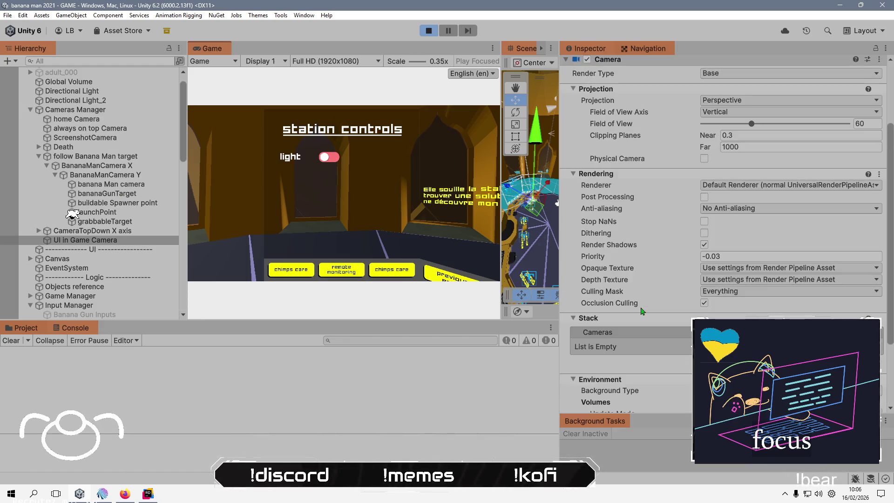
pyautogui.scroll(6, 699, 289)
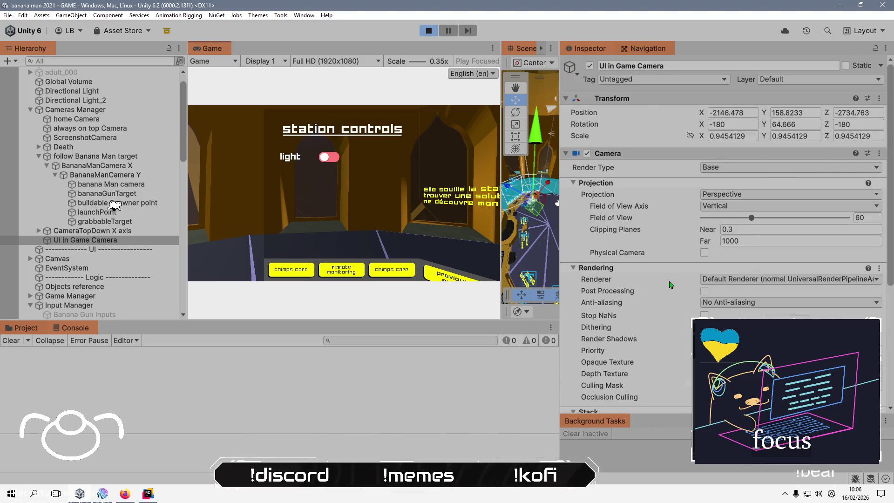
pyautogui.scroll(-12, 670, 285)
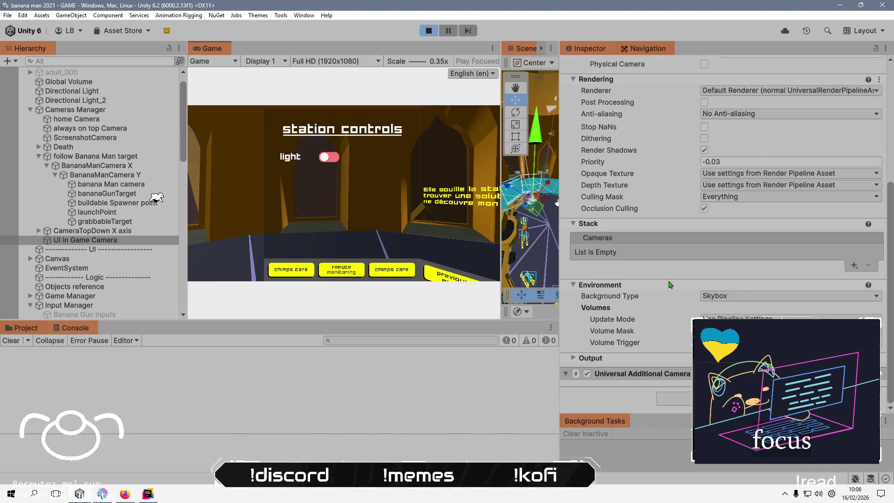
pyautogui.click(575, 359)
pyautogui.click(575, 360)
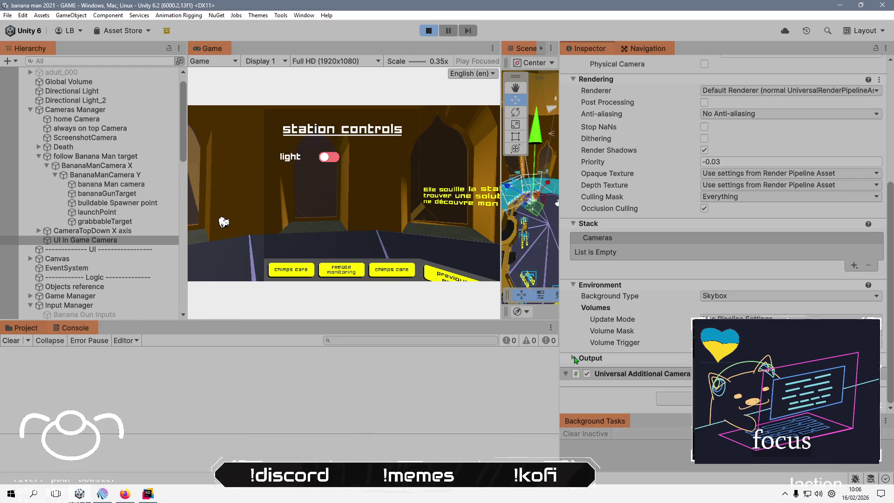
# Compare the banana Man camera and home Camera settings in the Inspector.
pyautogui.click(111, 186)
pyautogui.scroll(-10, 633, 280)
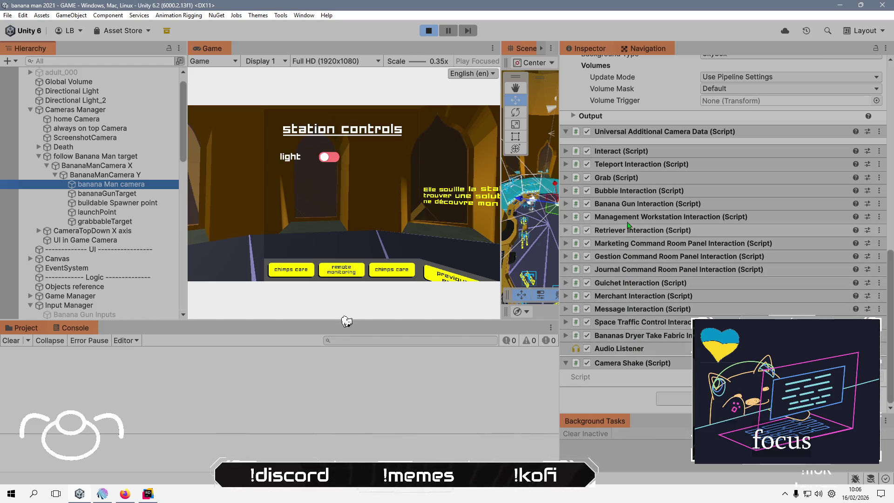
pyautogui.scroll(1, 629, 195)
pyautogui.scroll(15, 629, 194)
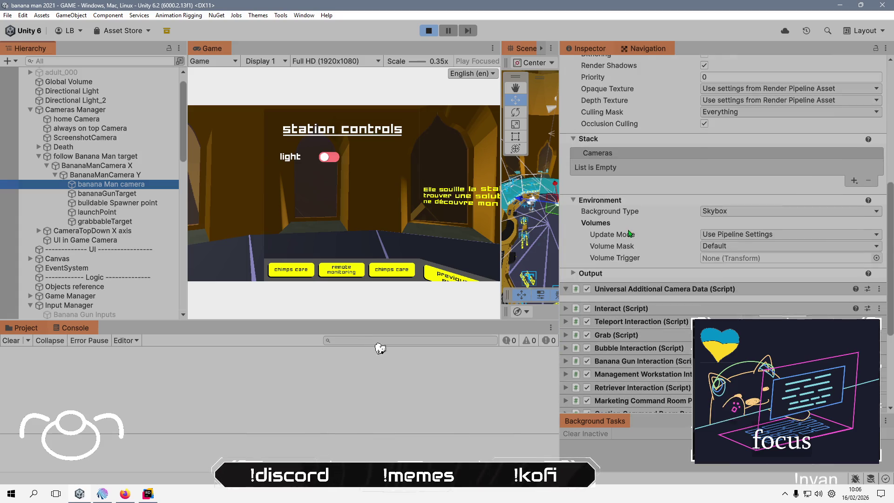
pyautogui.scroll(2, 629, 233)
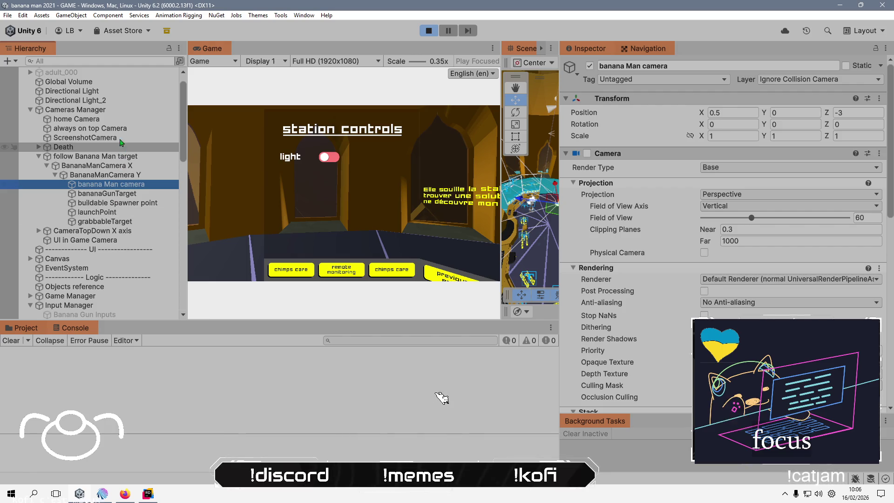
pyautogui.click(76, 118)
pyautogui.scroll(-6, 621, 270)
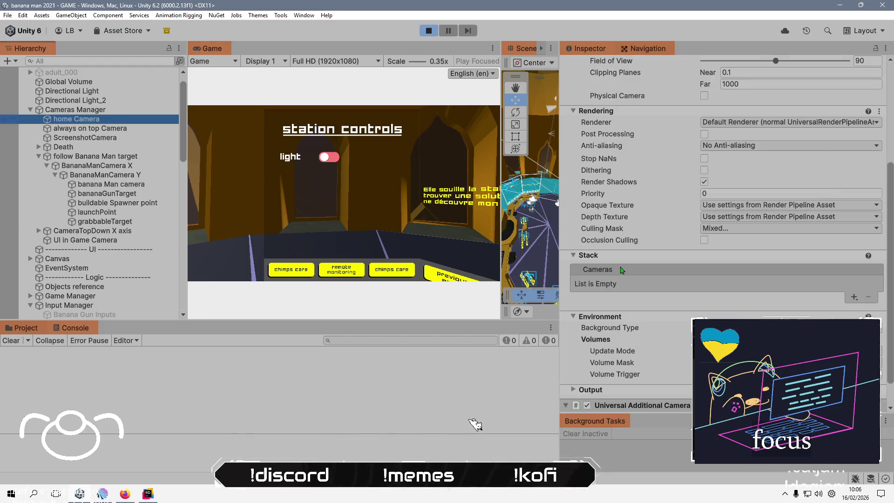
pyautogui.scroll(-1, 621, 270)
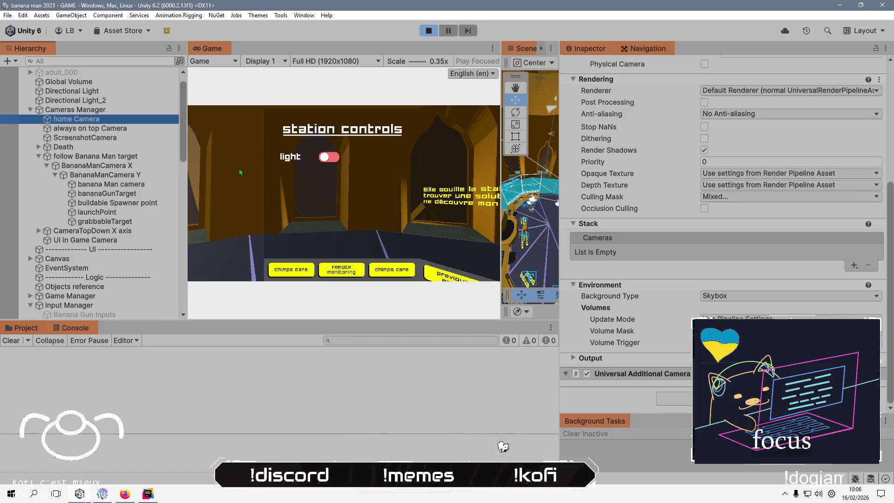
# Check Cameras Manager's camera references, revisit UI in Game Camera, then select EventSystem.
pyautogui.click(75, 109)
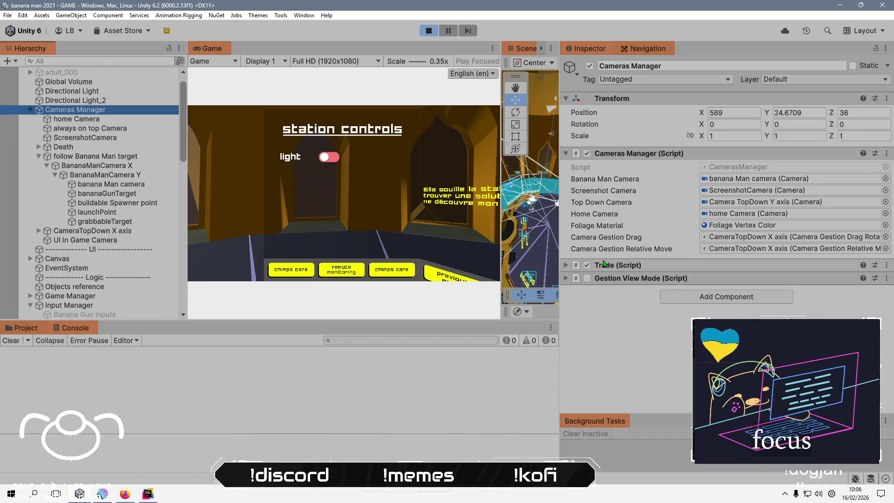
pyautogui.click(120, 240)
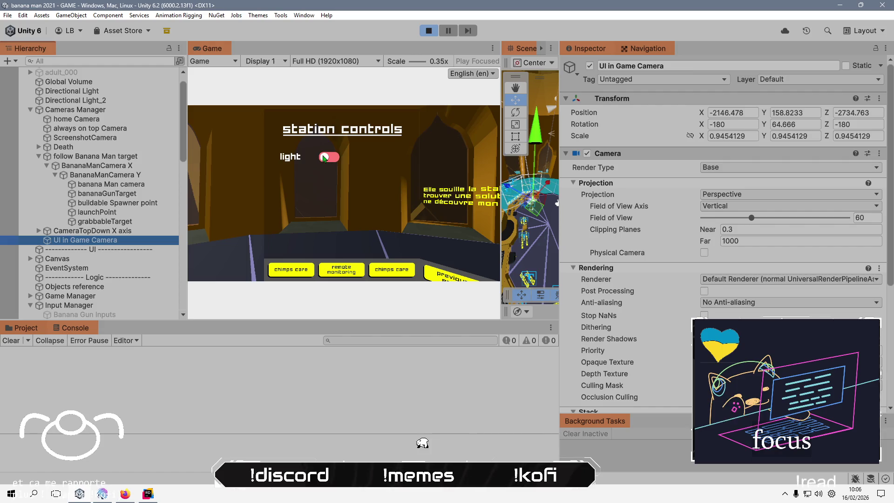
pyautogui.click(337, 163)
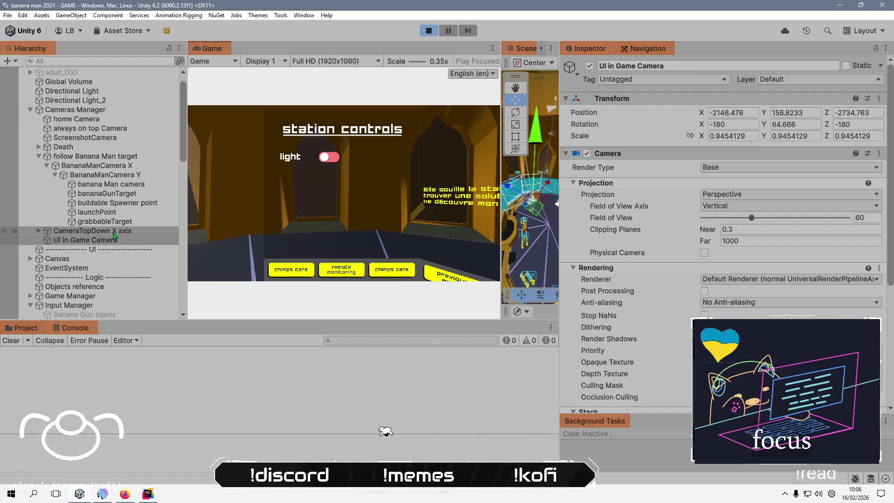
pyautogui.scroll(-3, 103, 223)
pyautogui.click(108, 200)
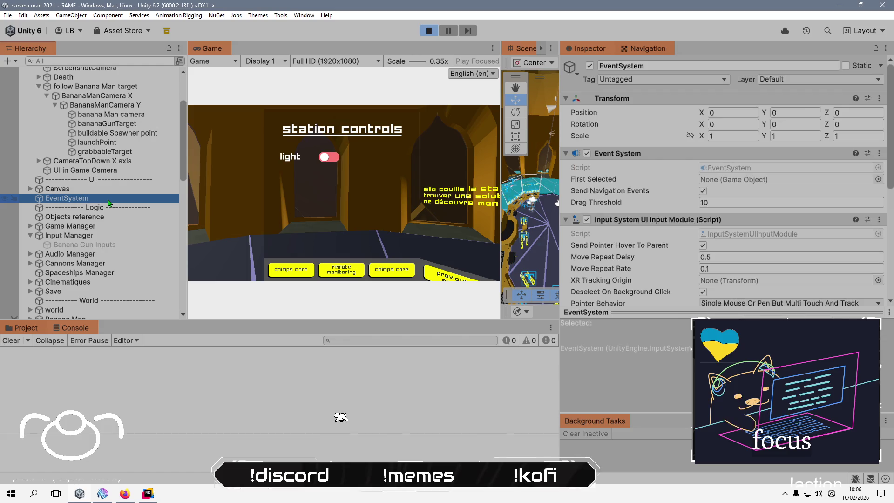
# Review the EventSystem's input module settings, then reselect UI in Game Camera.
pyautogui.scroll(-5, 658, 292)
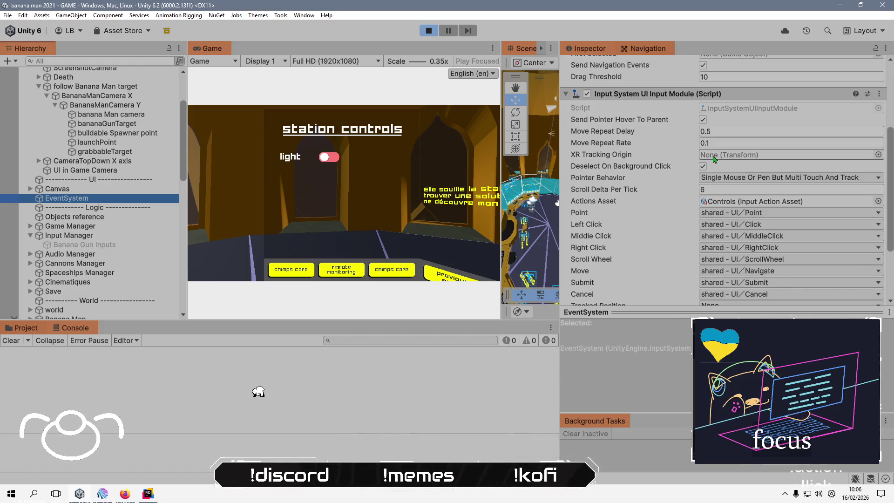
pyautogui.scroll(-4, 648, 235)
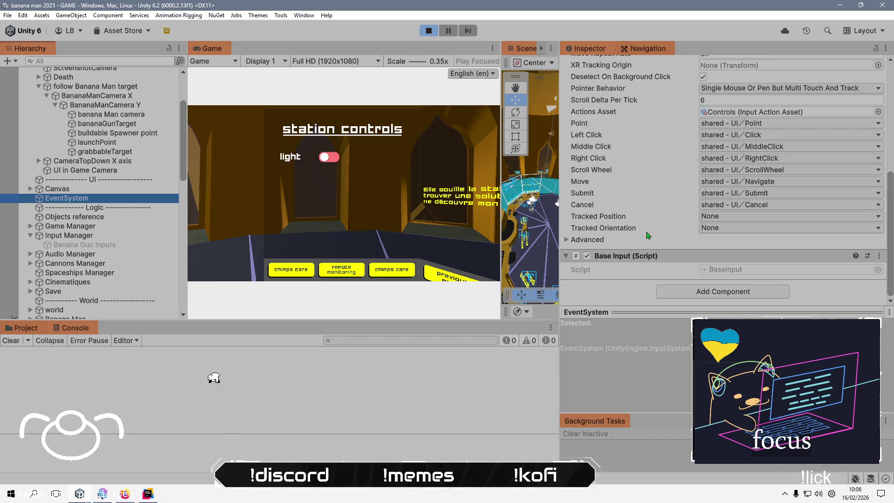
pyautogui.scroll(3, 648, 235)
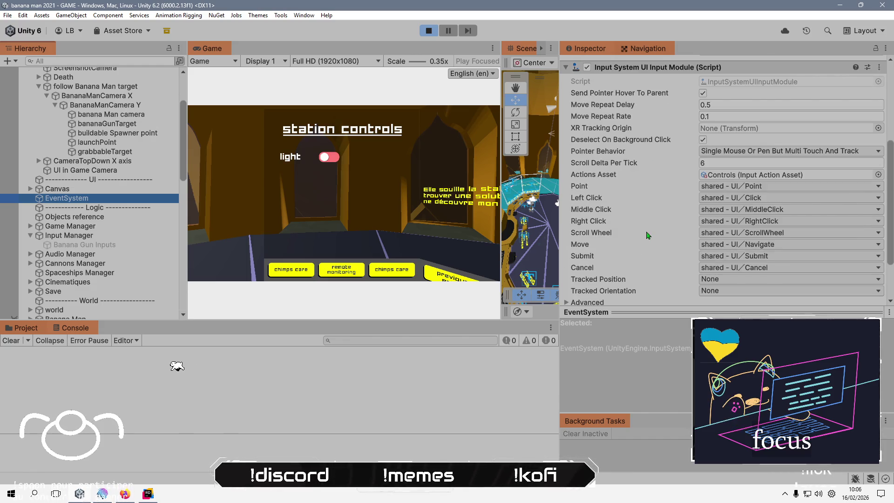
pyautogui.scroll(3, 647, 235)
pyautogui.scroll(3, 647, 235)
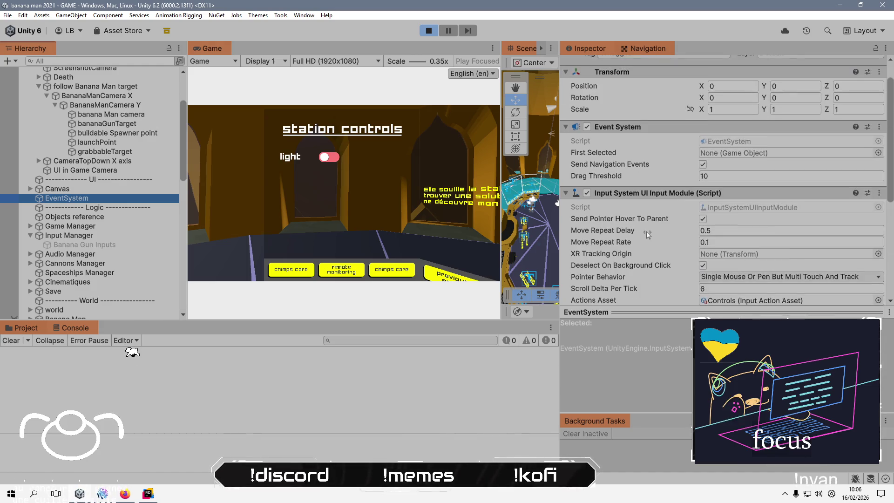
pyautogui.click(725, 141)
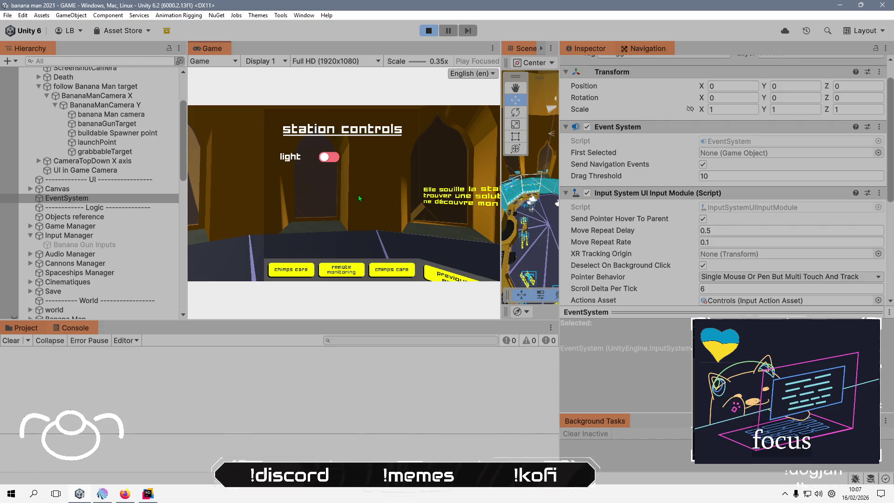
pyautogui.click(117, 171)
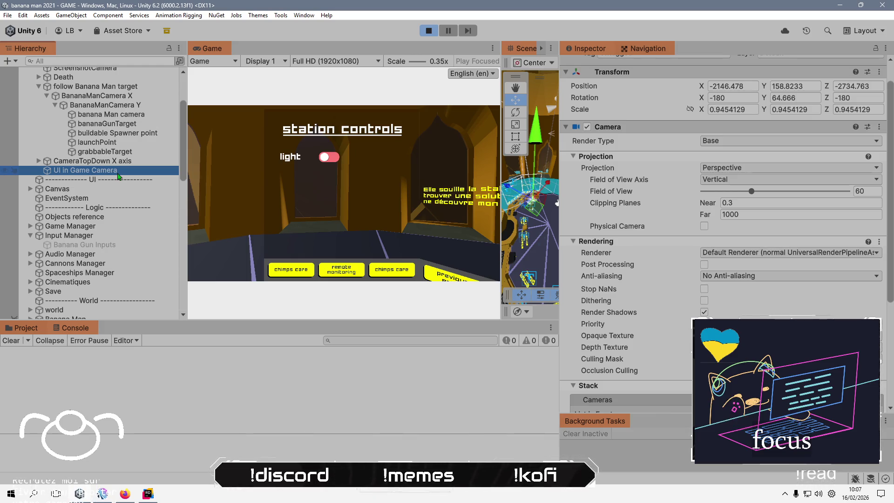
pyautogui.scroll(3, 118, 176)
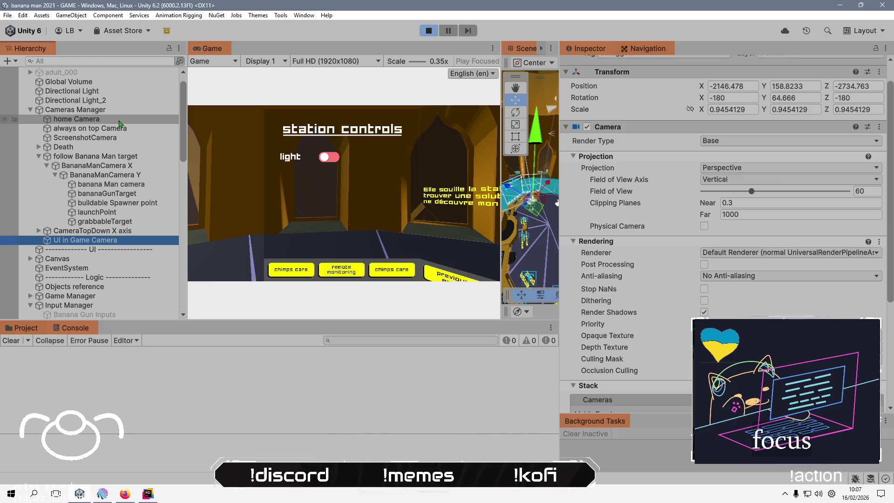
# Set UI in Game Camera's Culling Mask from Nothing to just the Default and UI layers.
pyautogui.click(119, 122)
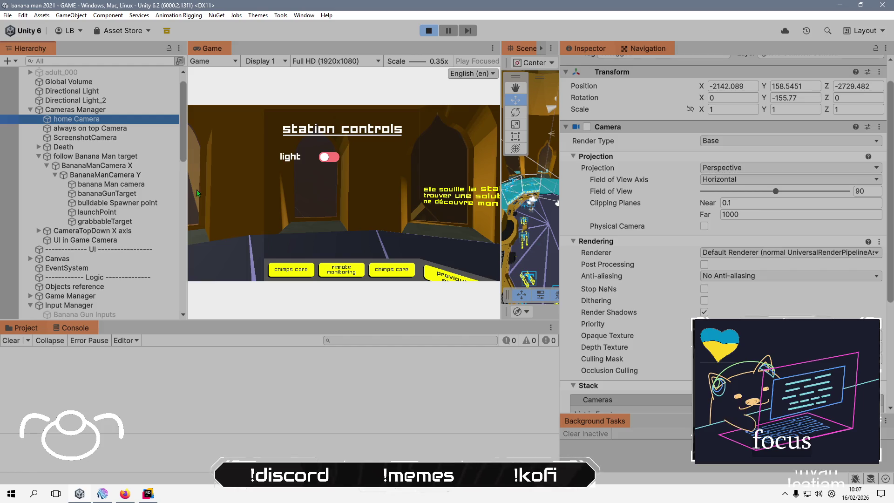
pyautogui.click(121, 240)
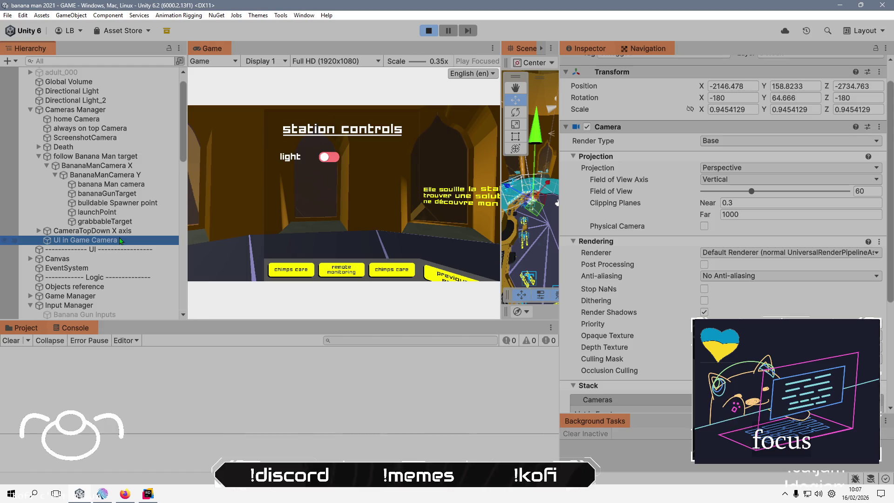
pyautogui.click(745, 358)
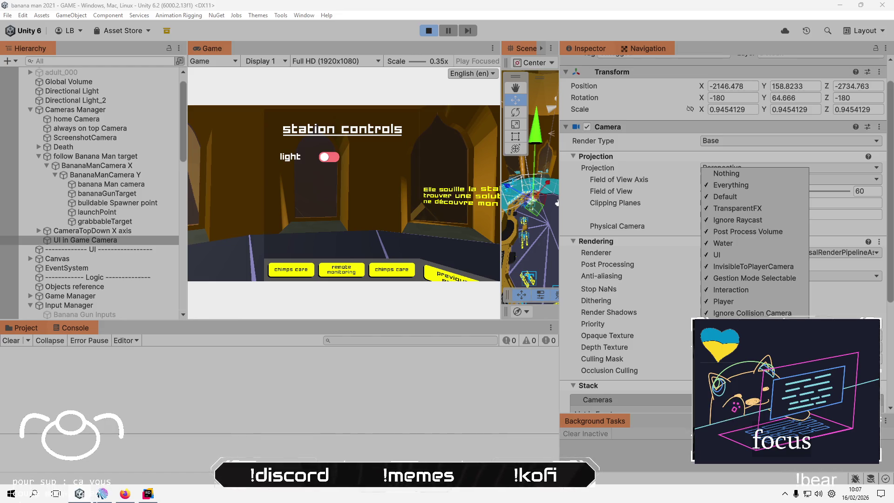
pyautogui.click(756, 177)
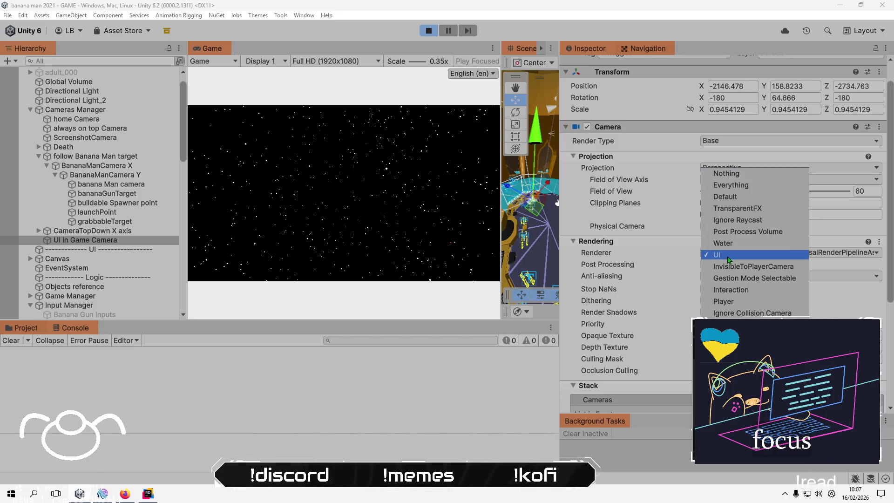
pyautogui.click(752, 200)
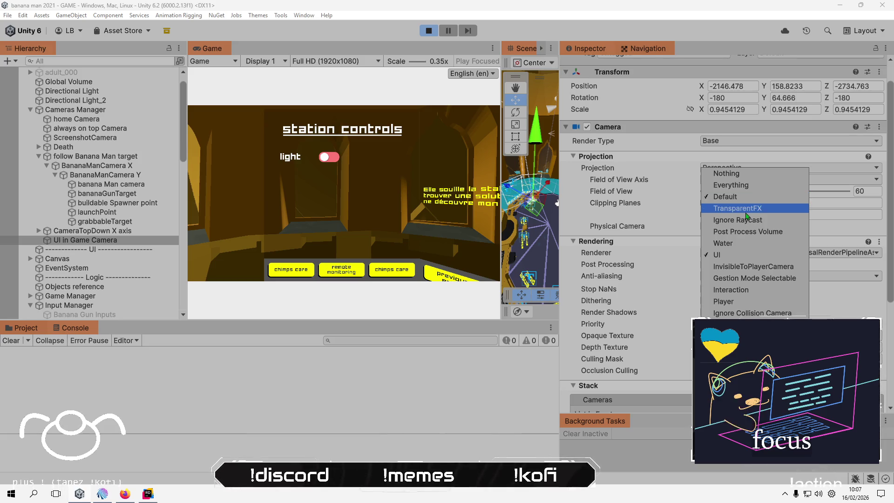
pyautogui.click(319, 170)
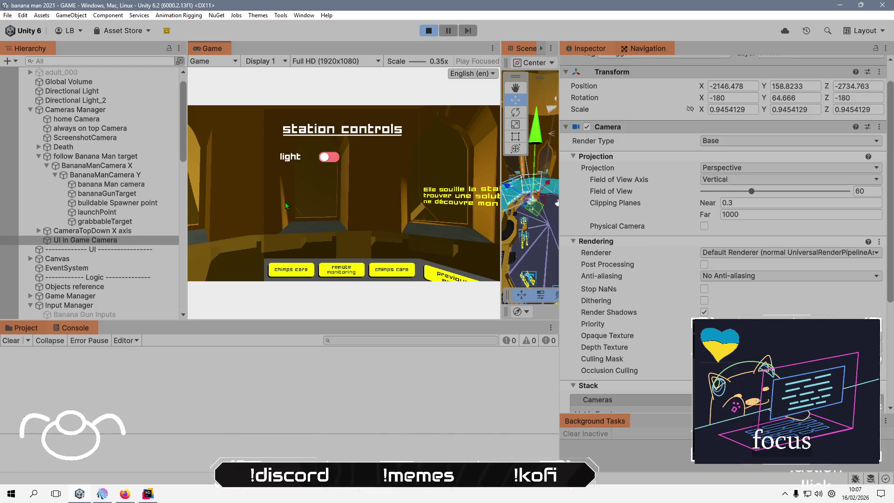
pyautogui.click(79, 110)
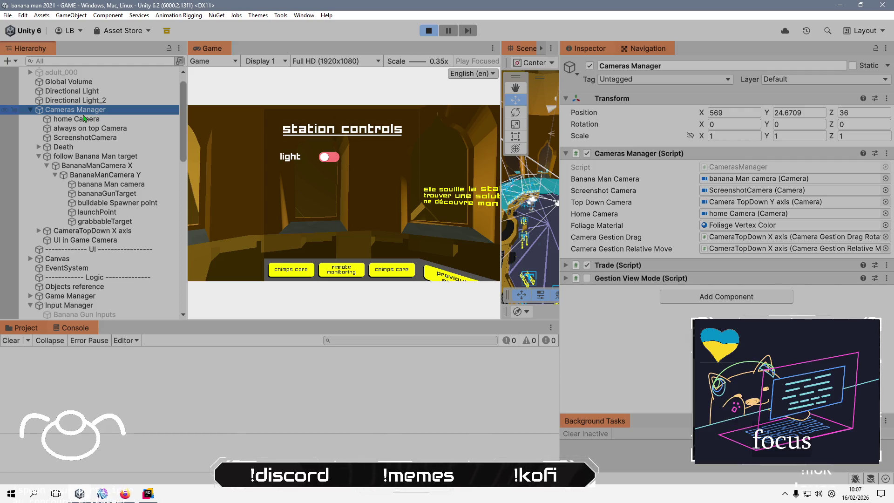
pyautogui.click(91, 120)
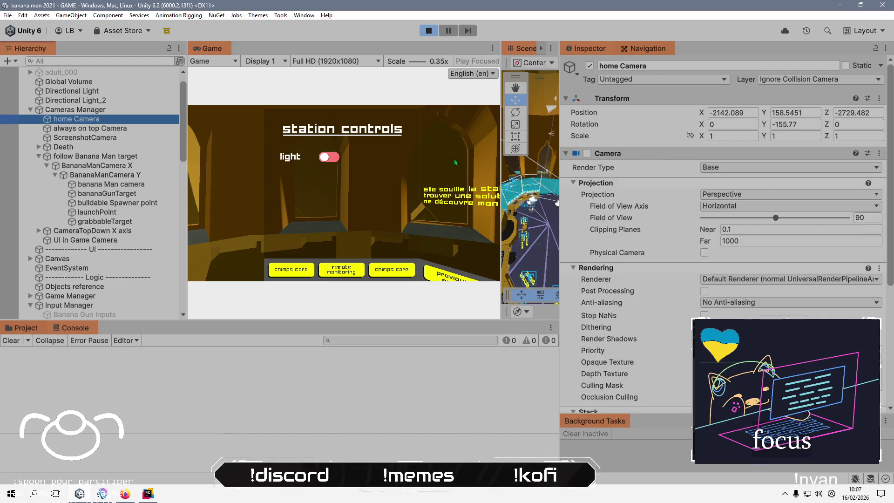
pyautogui.click(566, 154)
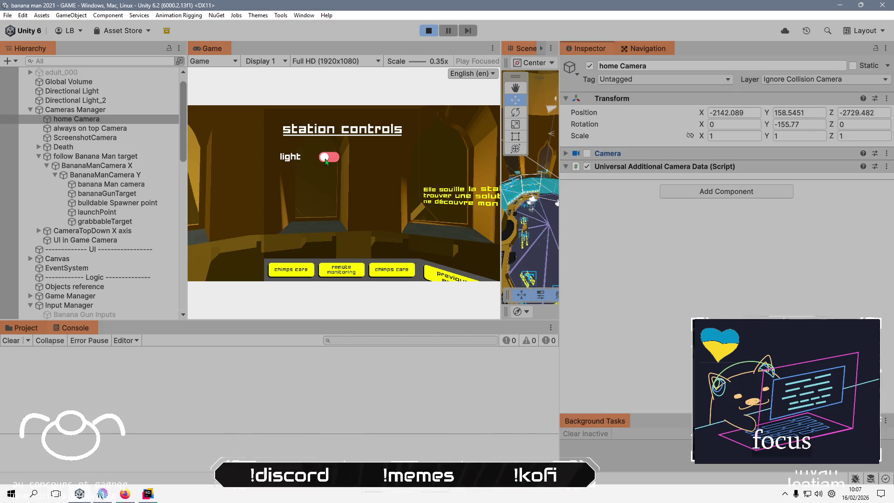
pyautogui.click(112, 129)
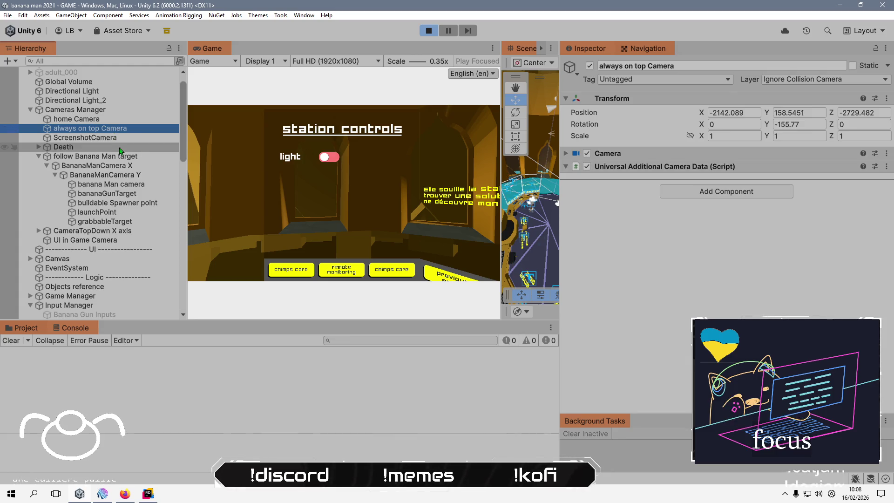
pyautogui.click(112, 138)
pyautogui.click(100, 158)
pyautogui.click(98, 167)
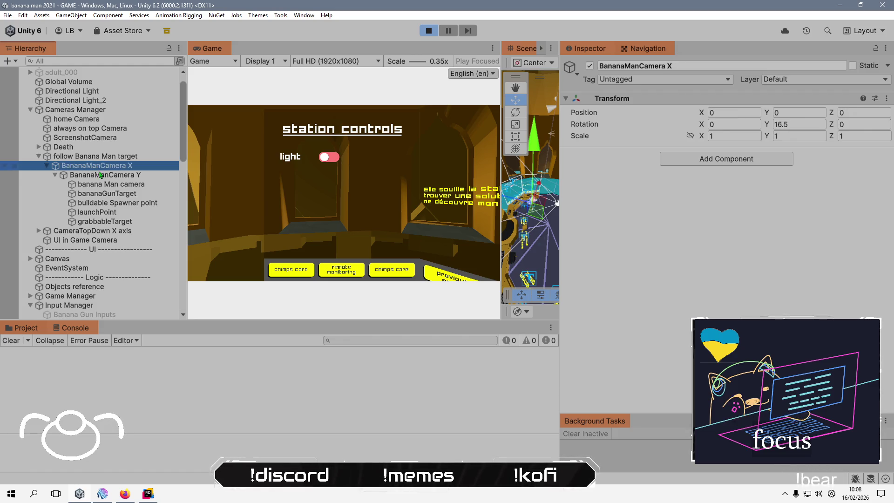
pyautogui.click(101, 176)
pyautogui.click(111, 186)
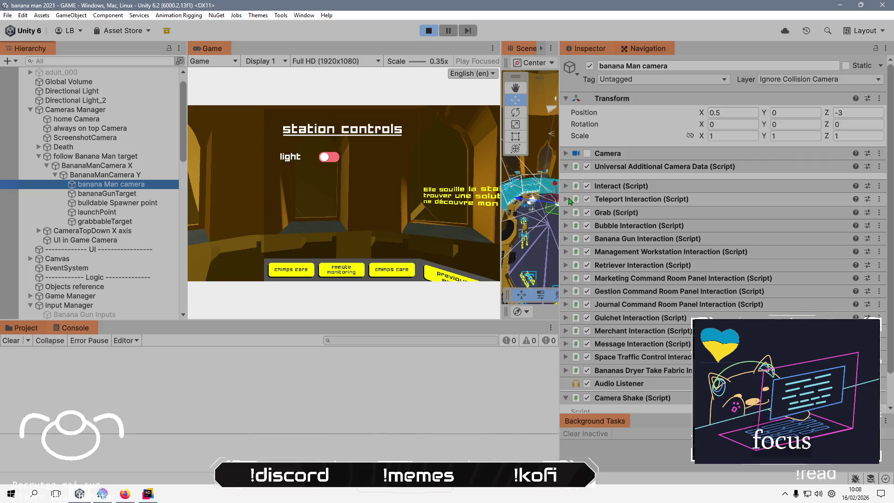
pyautogui.click(566, 186)
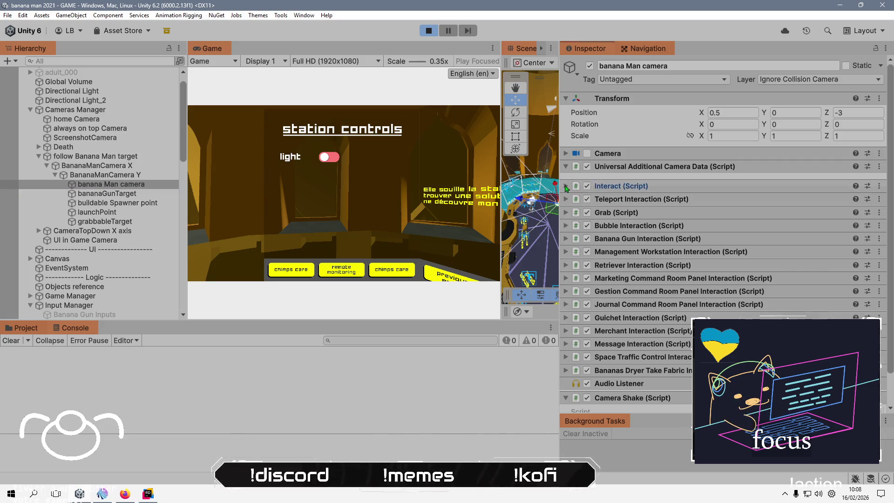
pyautogui.click(566, 186)
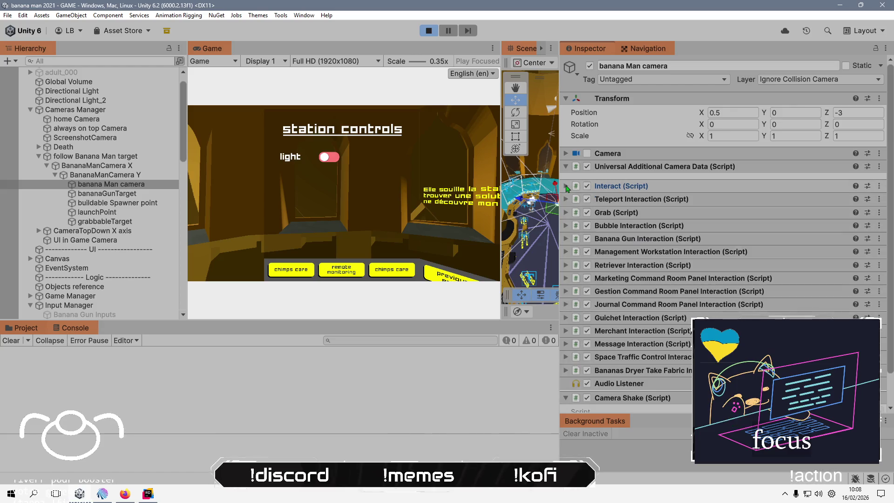
pyautogui.scroll(-2, 681, 233)
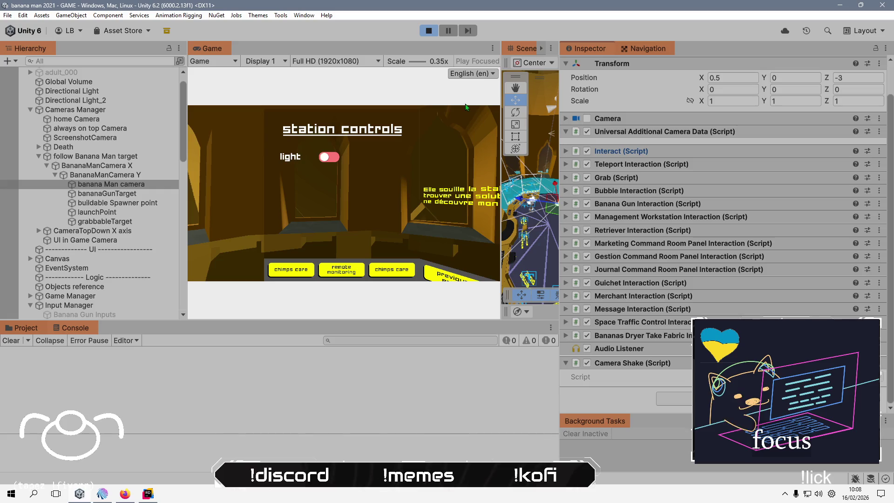
pyautogui.click(427, 30)
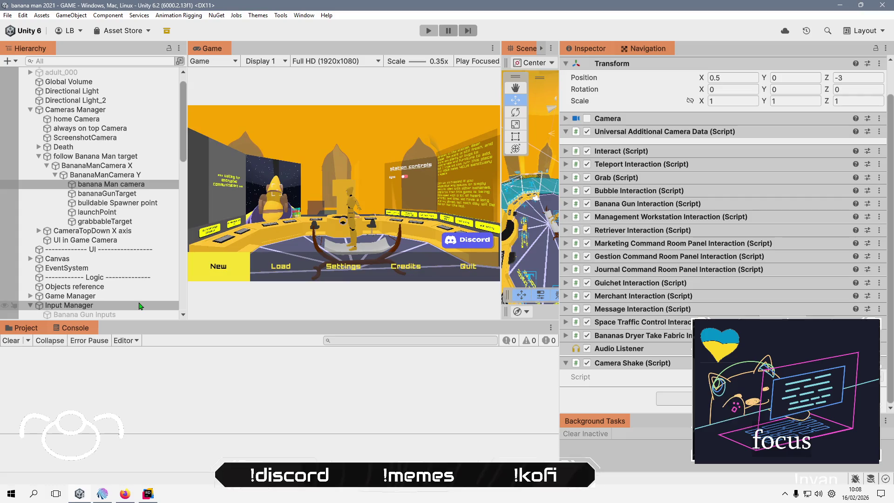
# Inspect Input Manager's components and the Banana Gun Inputs action components.
pyautogui.click(139, 306)
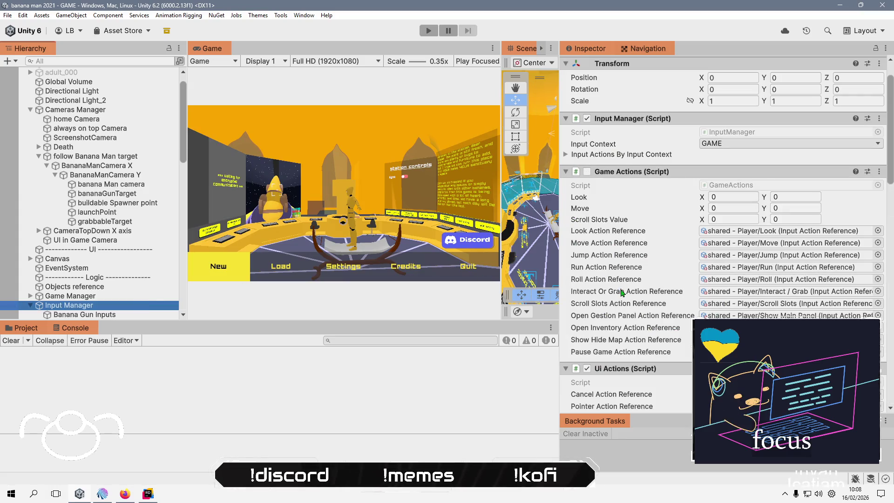
pyautogui.scroll(-15, 621, 292)
pyautogui.scroll(-20, 621, 292)
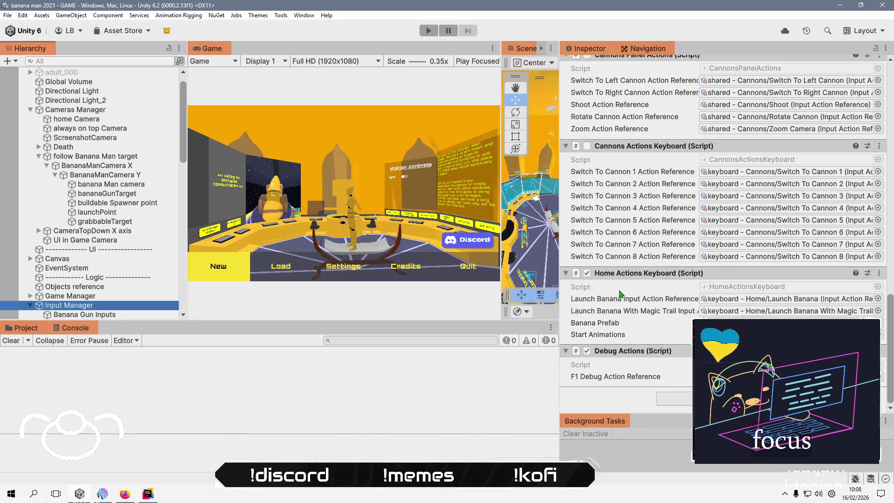
pyautogui.scroll(-3, 103, 265)
pyautogui.click(106, 246)
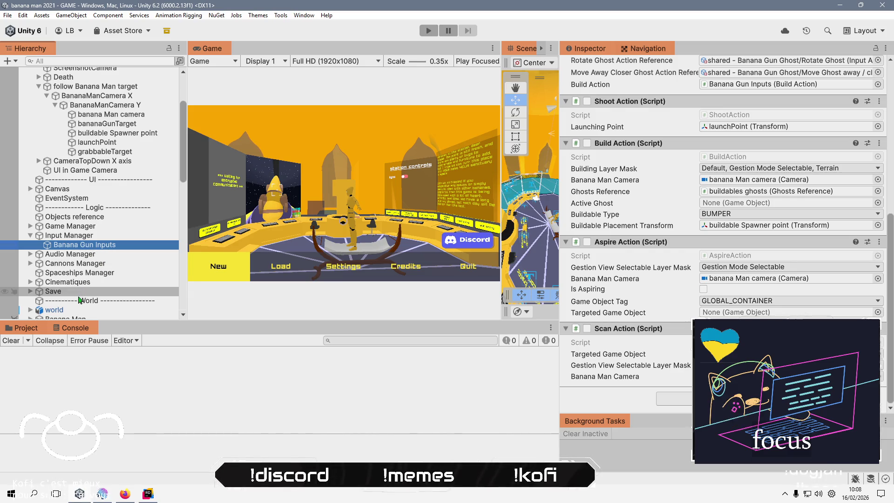
pyautogui.scroll(-9, 78, 298)
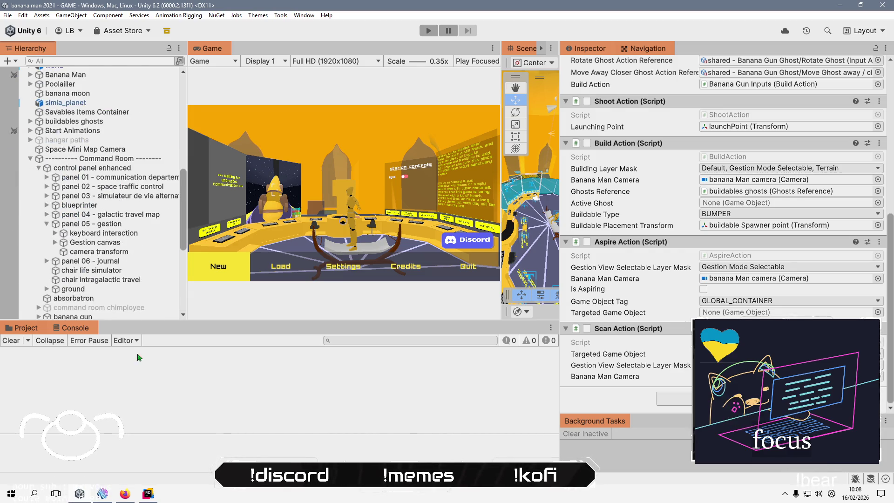
pyautogui.click(125, 493)
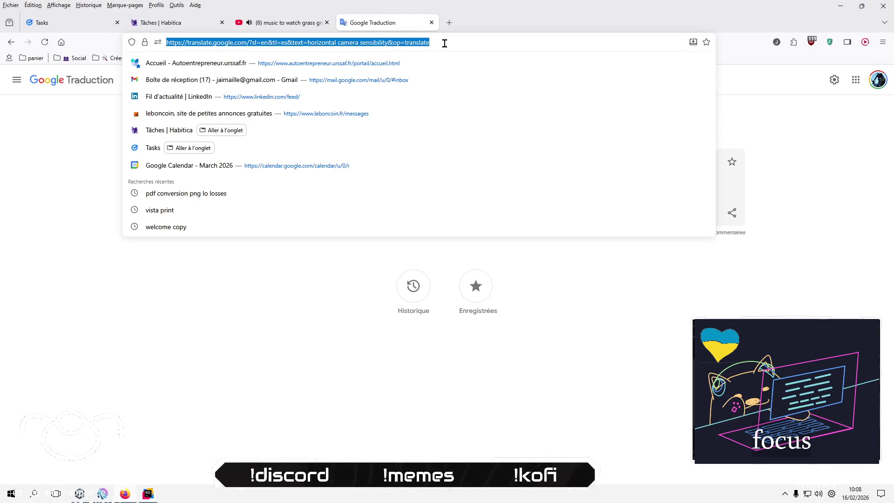
# Search Kagi in Firefox for 'unity camera worldspace event click'.
pyautogui.write('unity')
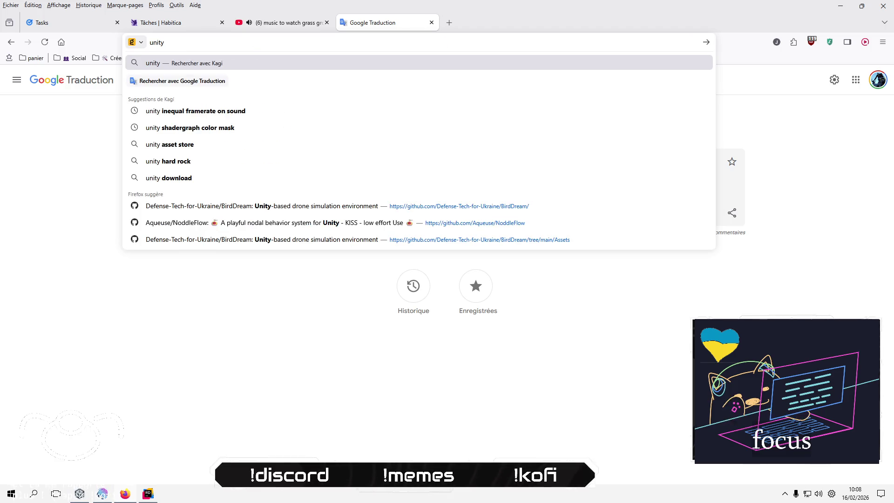
pyautogui.write(' ca')
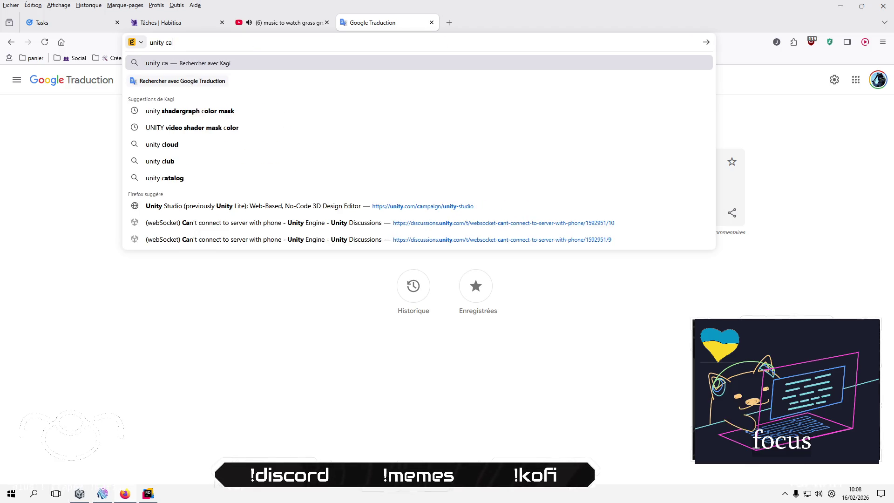
pyautogui.write('mera even')
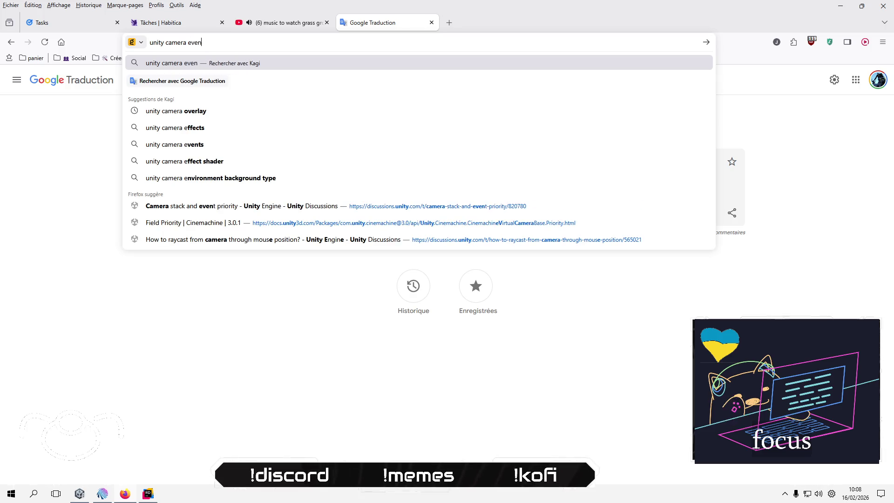
pyautogui.press('BackSpace')
pyautogui.press('BackSpace')
pyautogui.write('worldspace event c')
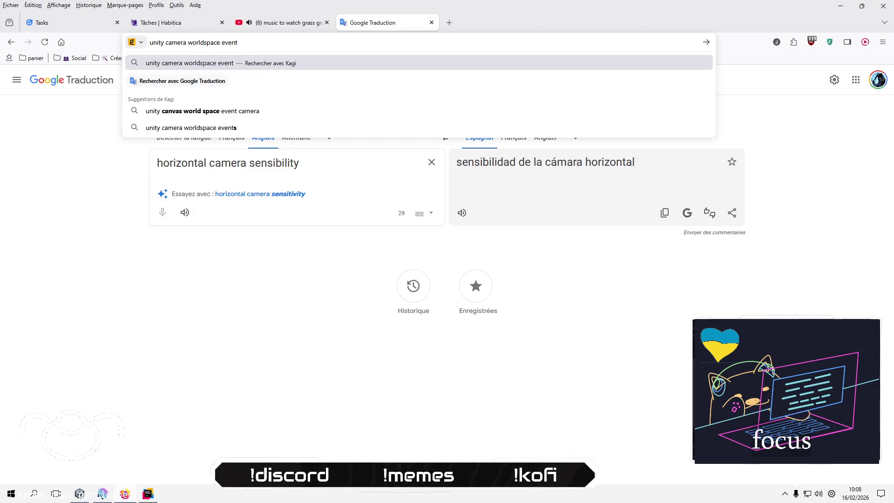
pyautogui.write('lick')
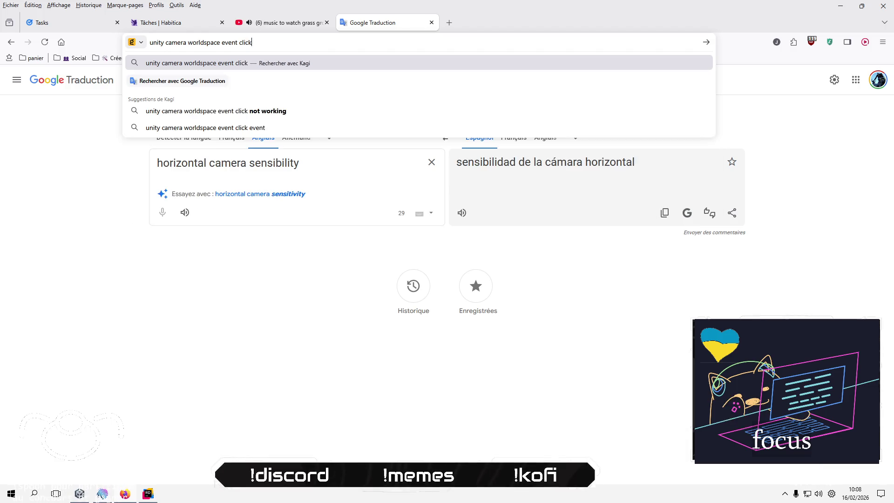
pyautogui.press('Return')
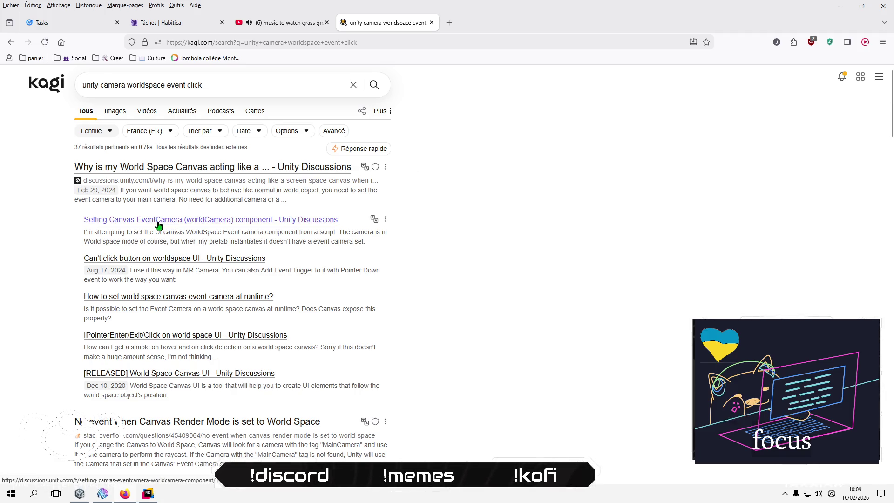
pyautogui.click(85, 495)
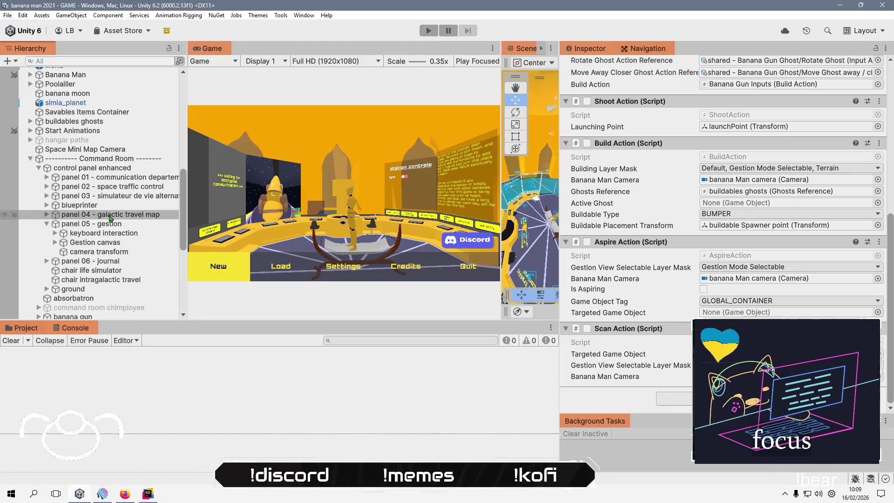
# Inspect the Gestion canvas and expand control panels 01, 02 and 06 in the Hierarchy.
pyautogui.scroll(-8, 135, 196)
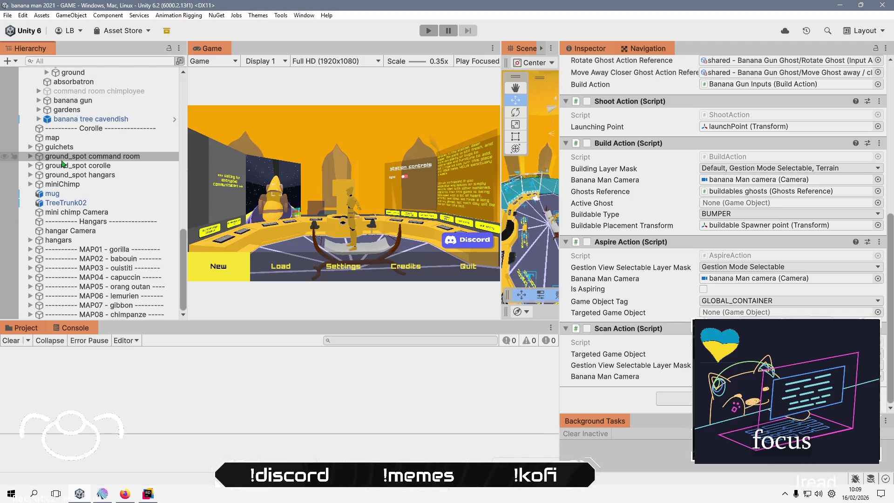
pyautogui.scroll(5, 79, 151)
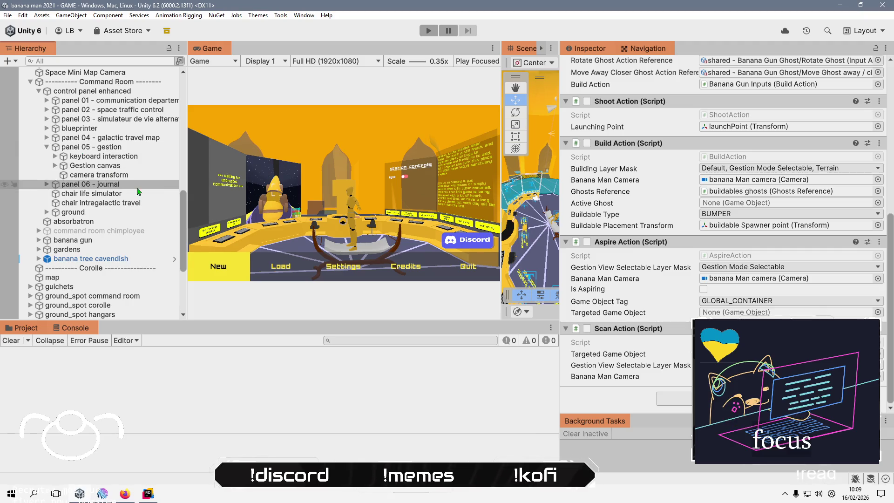
pyautogui.click(132, 166)
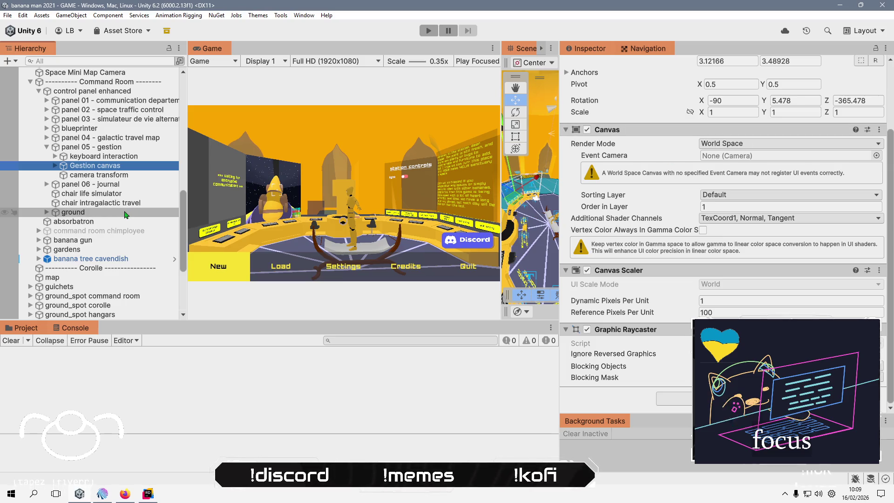
pyautogui.scroll(2, 140, 175)
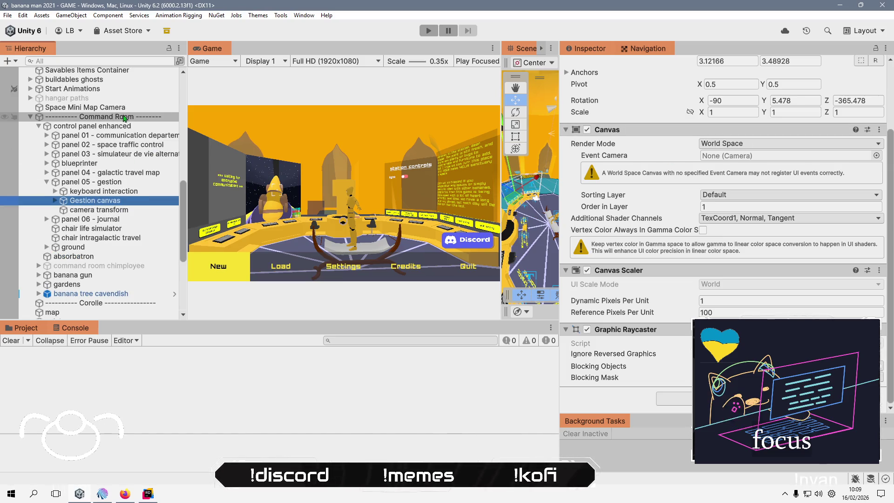
pyautogui.moveTo(79, 322); pyautogui.dragTo(80, 366)
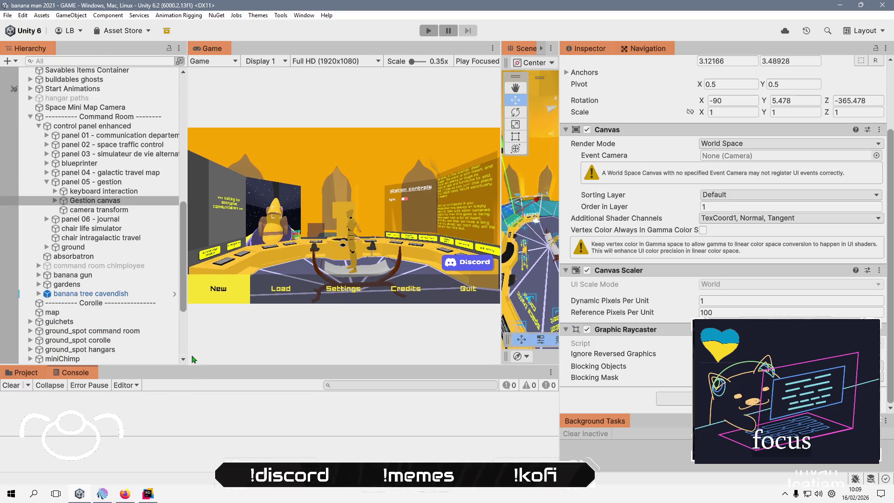
pyautogui.click(46, 172)
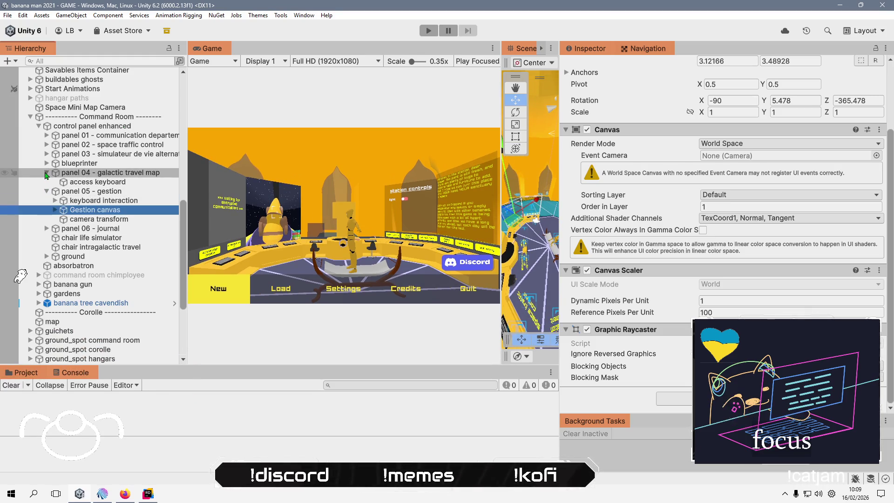
pyautogui.click(46, 173)
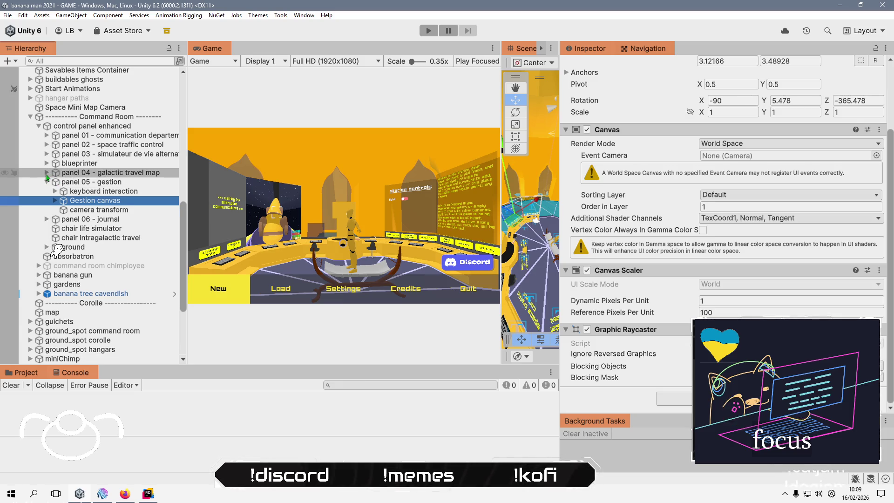
pyautogui.click(46, 154)
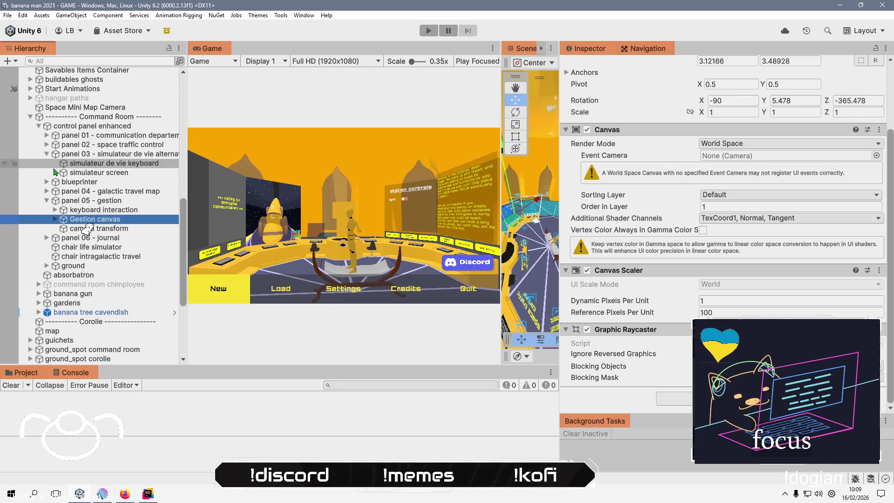
pyautogui.click(46, 153)
pyautogui.click(47, 144)
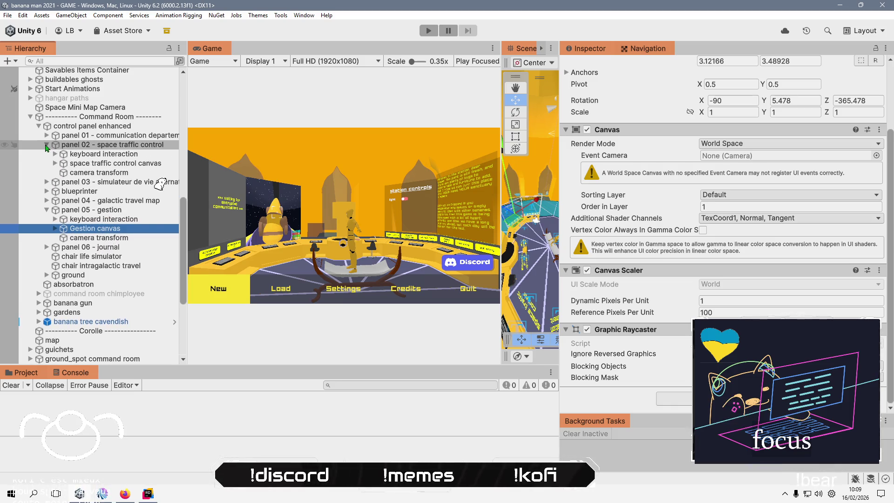
pyautogui.click(46, 135)
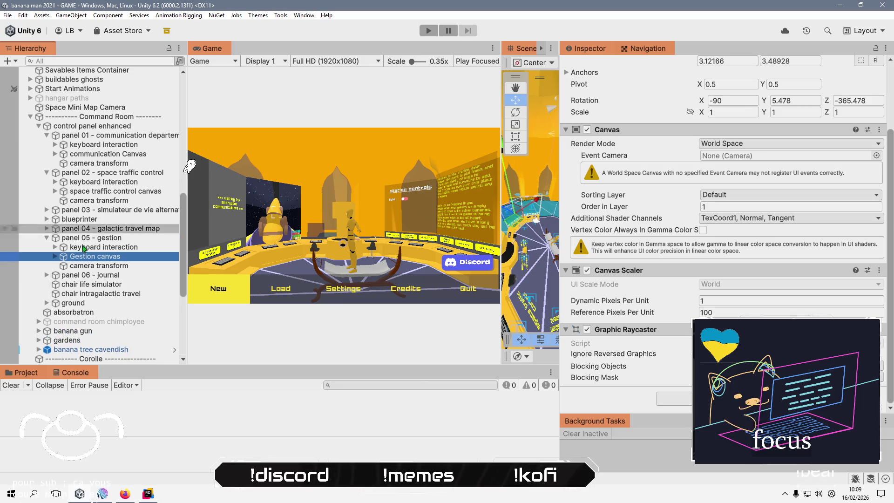
pyautogui.click(47, 275)
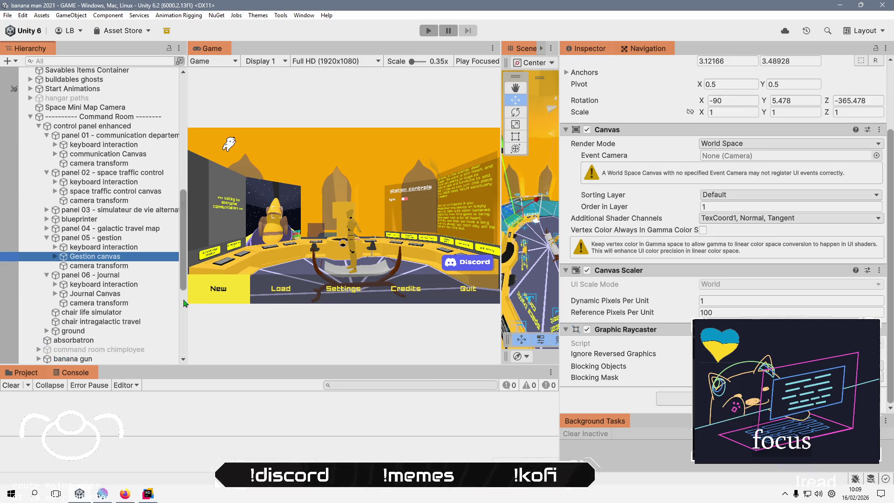
# Make UI in Game Camera the event camera for the Journal, space traffic control and communication canvases, then play.
pyautogui.keyDown('ctrl'); pyautogui.click(133, 294); pyautogui.keyUp('ctrl')
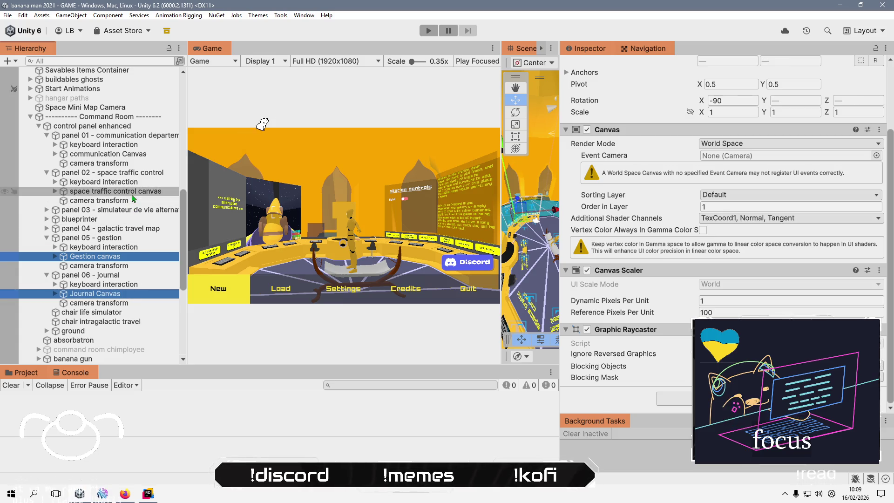
pyautogui.keyDown('ctrl'); pyautogui.click(134, 191); pyautogui.keyUp('ctrl')
pyautogui.keyDown('ctrl'); pyautogui.click(138, 155); pyautogui.keyUp('ctrl')
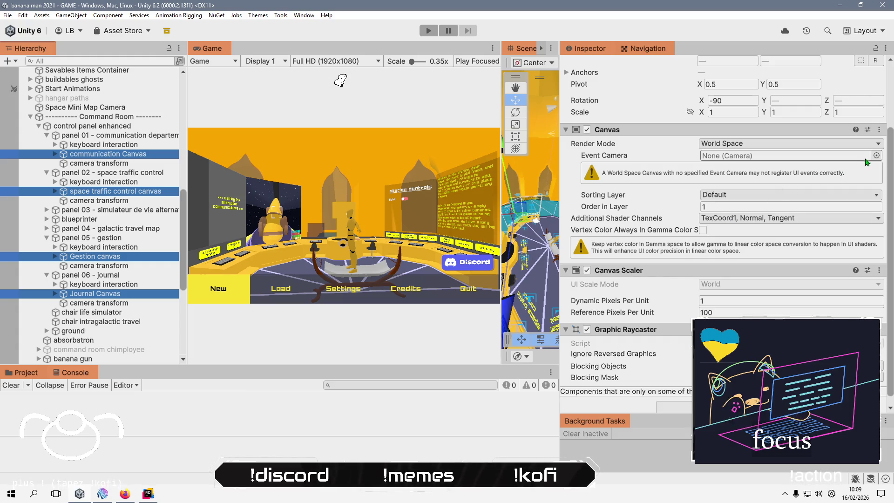
pyautogui.click(876, 155)
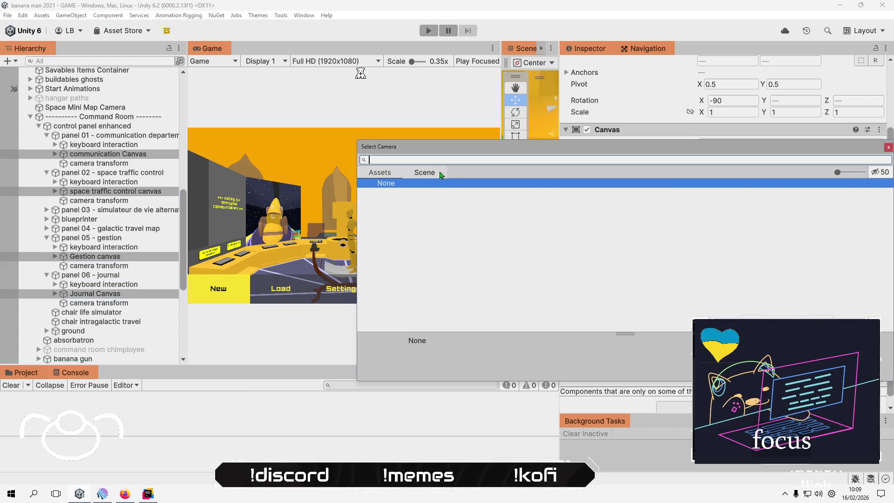
pyautogui.click(424, 172)
pyautogui.doubleClick(402, 304)
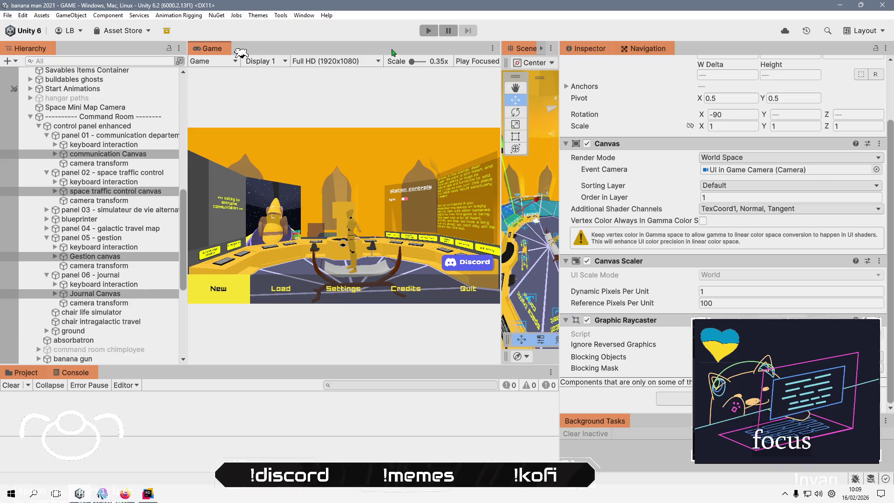
pyautogui.click(429, 31)
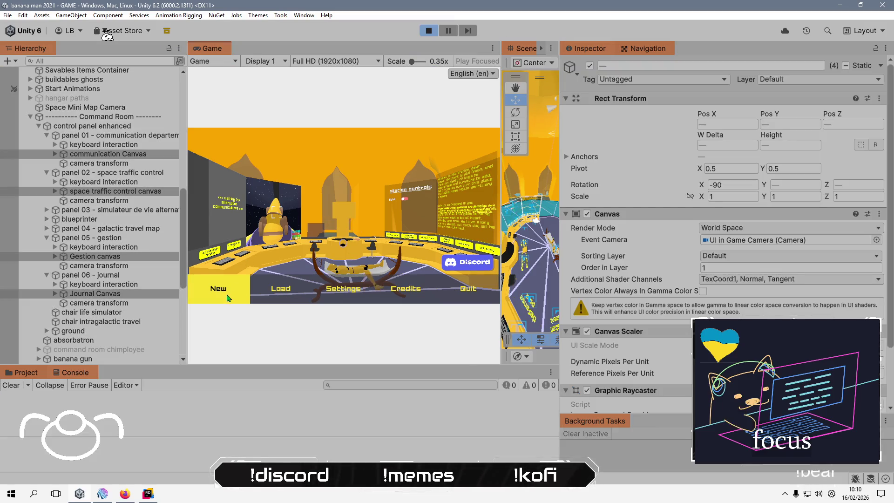
pyautogui.click(246, 292)
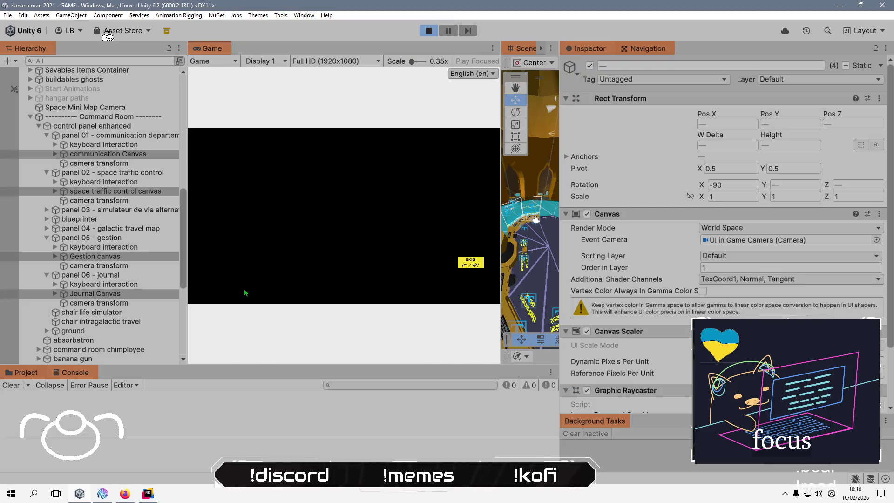
# Skip the intro and switch on the command room light at the station controls console.
pyautogui.click(469, 264)
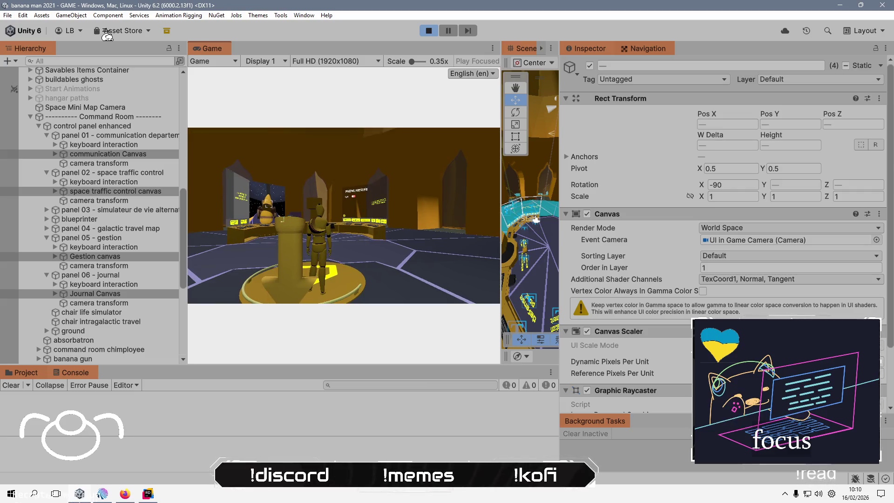
pyautogui.press('w')
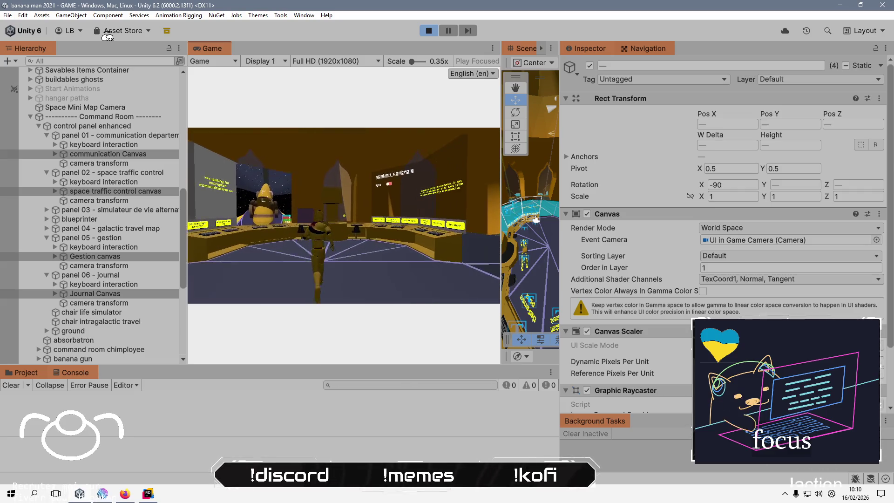
pyautogui.press('e')
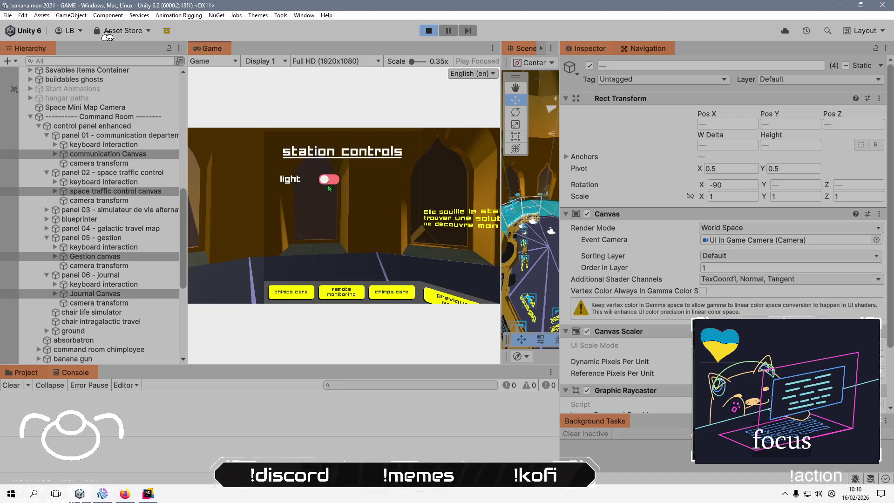
pyautogui.click(333, 180)
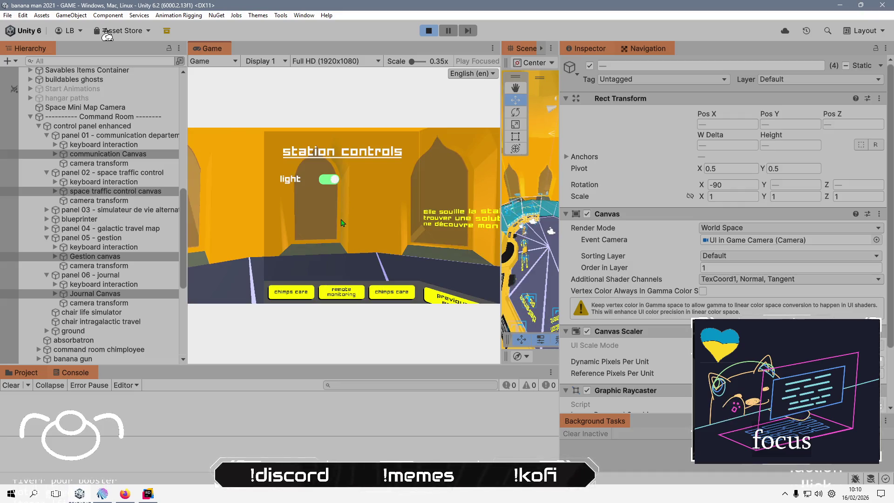
# Walk away from the console and select the Command Room object in the Hierarchy.
pyautogui.press('s')
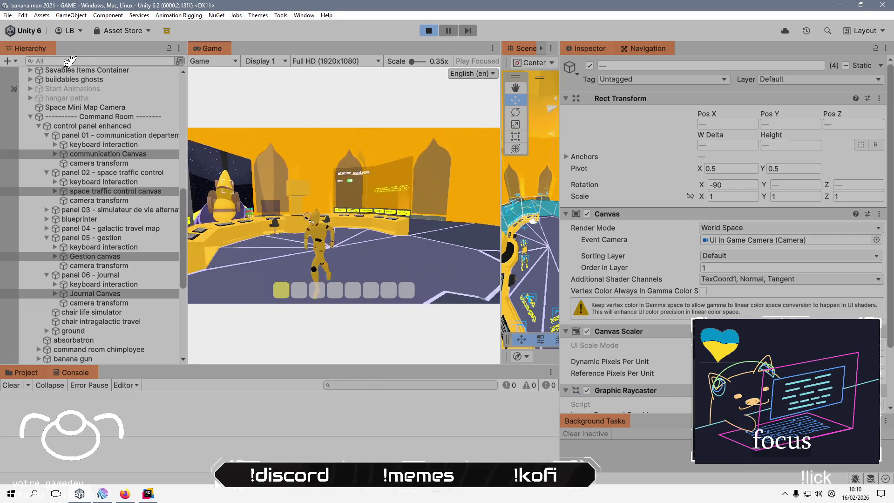
pyautogui.press('a')
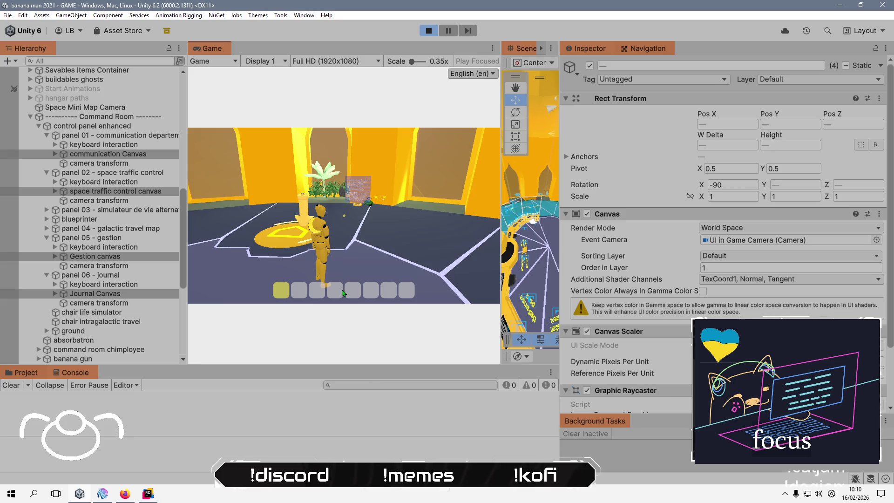
pyautogui.click(143, 118)
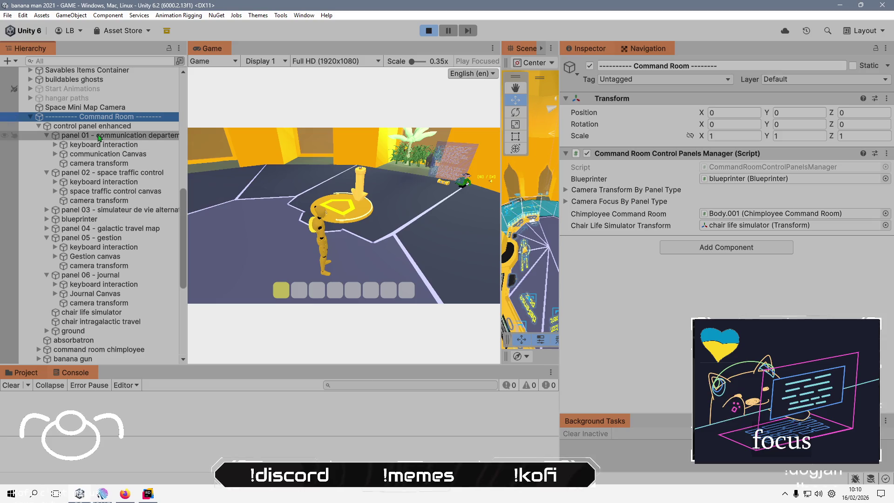
# Collapse Command Room and Cameras Manager, and expand Canvas > HUD Banana Man in the Hierarchy.
pyautogui.press('Left')
pyautogui.scroll(8, 106, 151)
pyautogui.scroll(3, 108, 149)
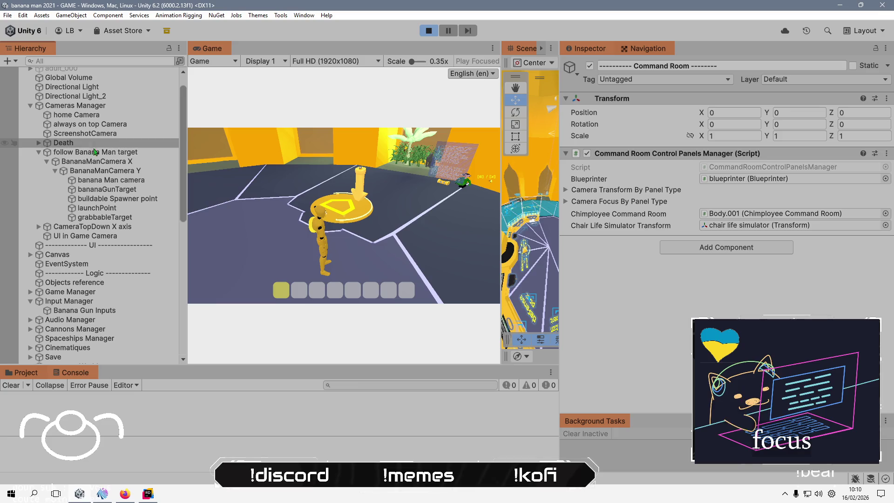
pyautogui.click(30, 106)
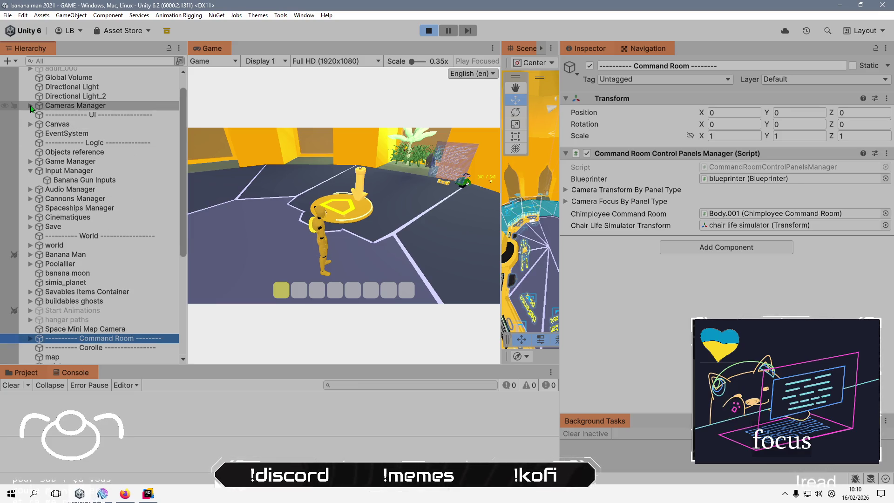
pyautogui.click(31, 125)
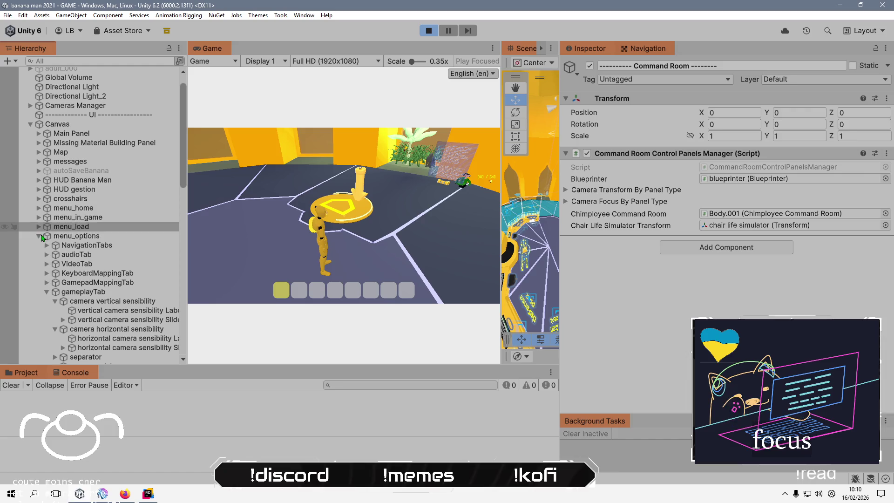
pyautogui.click(39, 180)
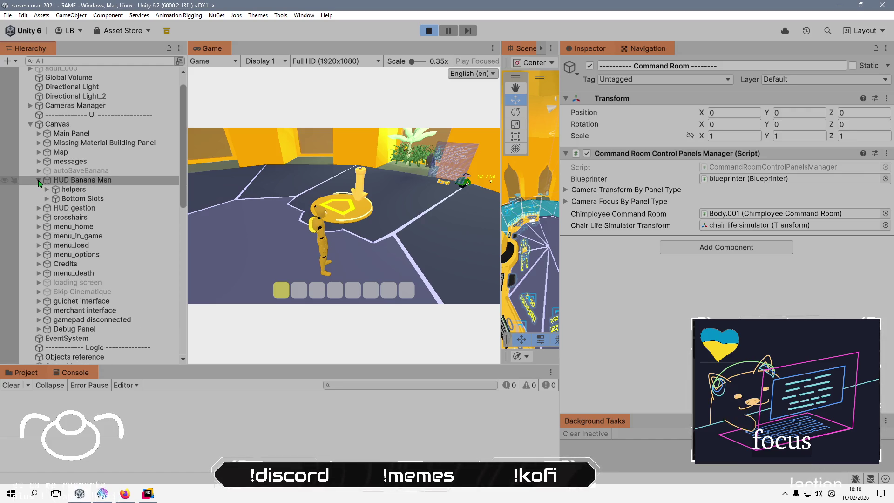
# Inspect HUD Banana Man's components, then stop play mode and switch to Rider.
pyautogui.click(100, 186)
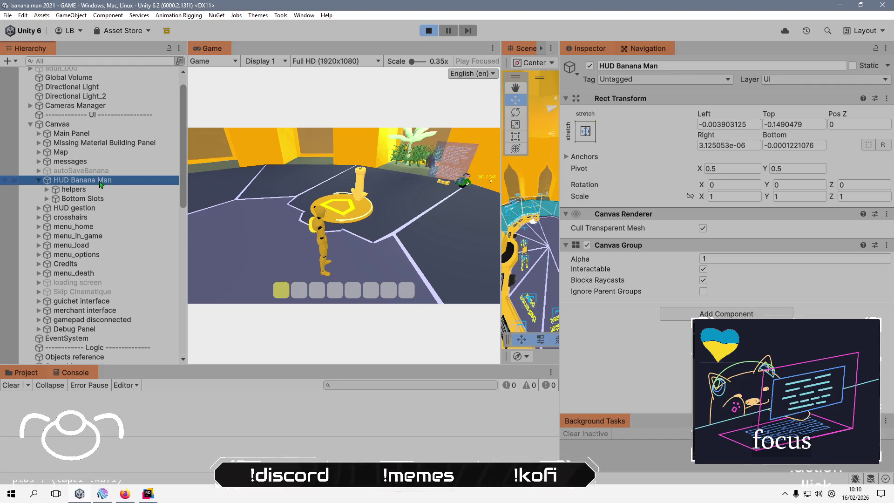
pyautogui.click(430, 31)
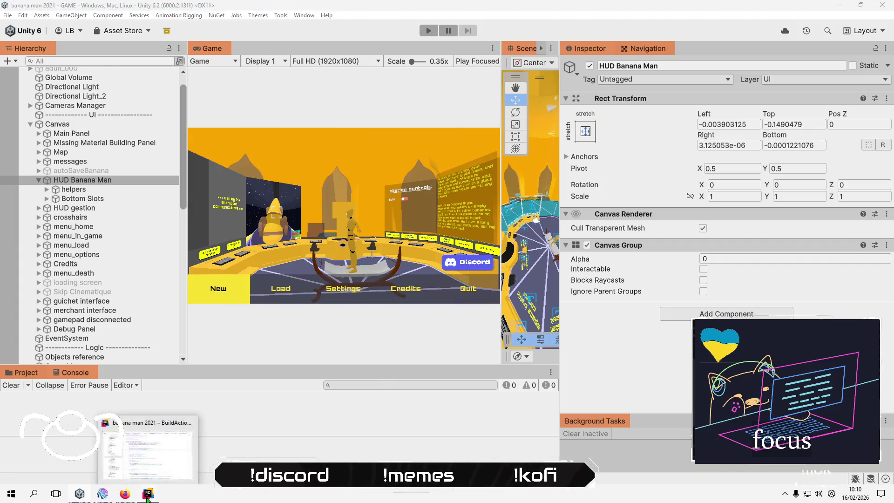
pyautogui.click(147, 493)
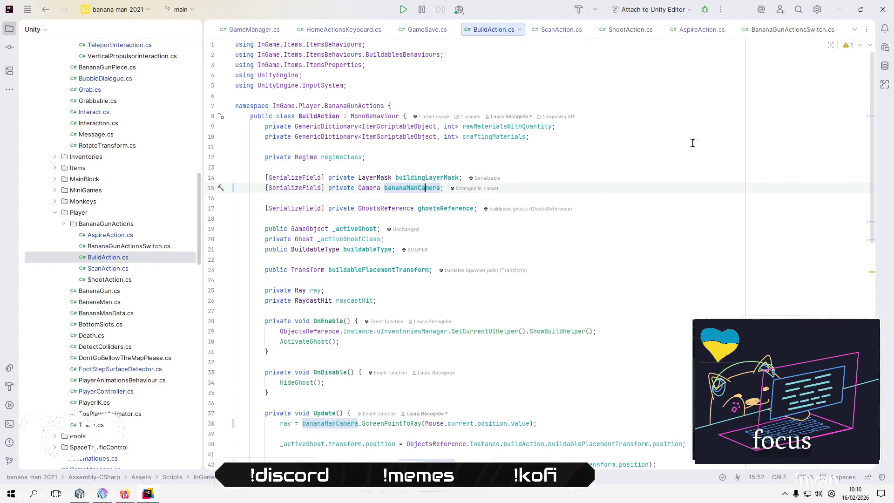
# Rename SetActiveBuildable's buildableType parameter to activeBuildableType.
pyautogui.click(872, 275)
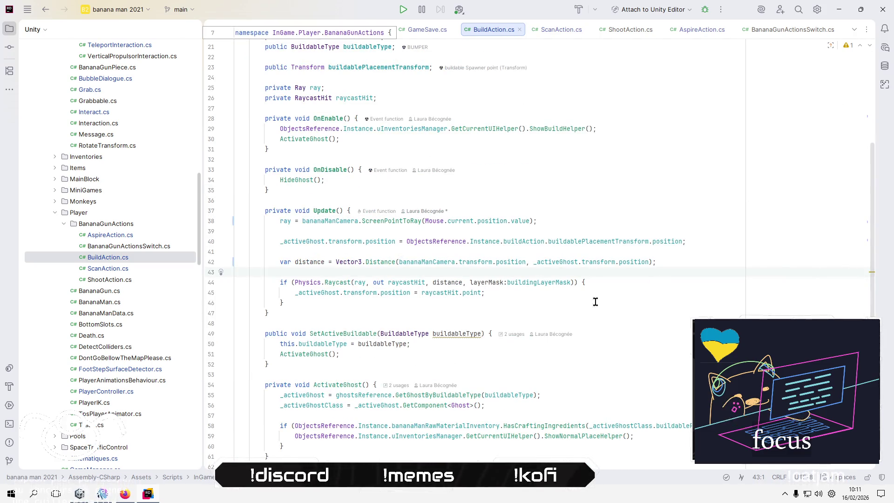
pyautogui.click(463, 333)
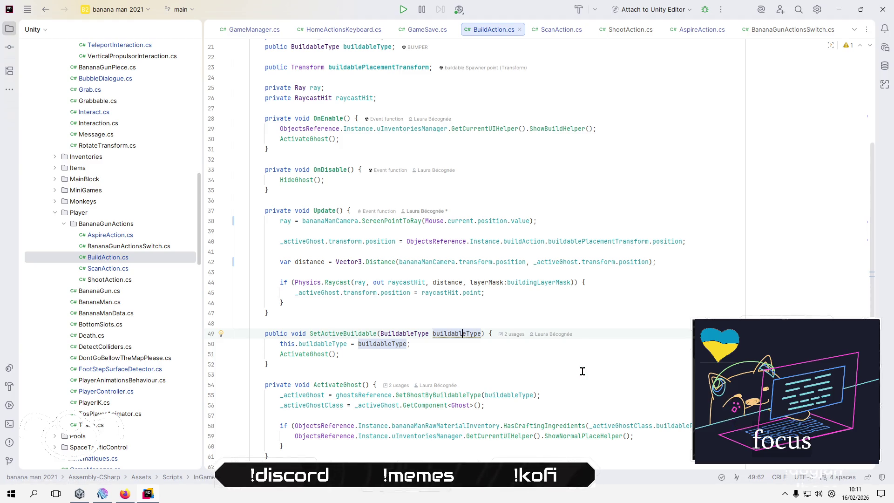
pyautogui.press('F2')
pyautogui.press('Home')
pyautogui.write('active')
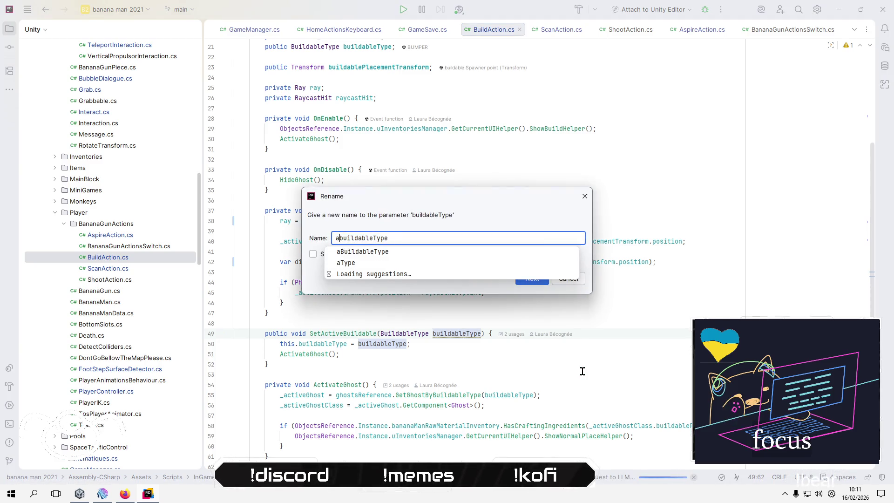
pyautogui.press('Delete')
pyautogui.write('B')
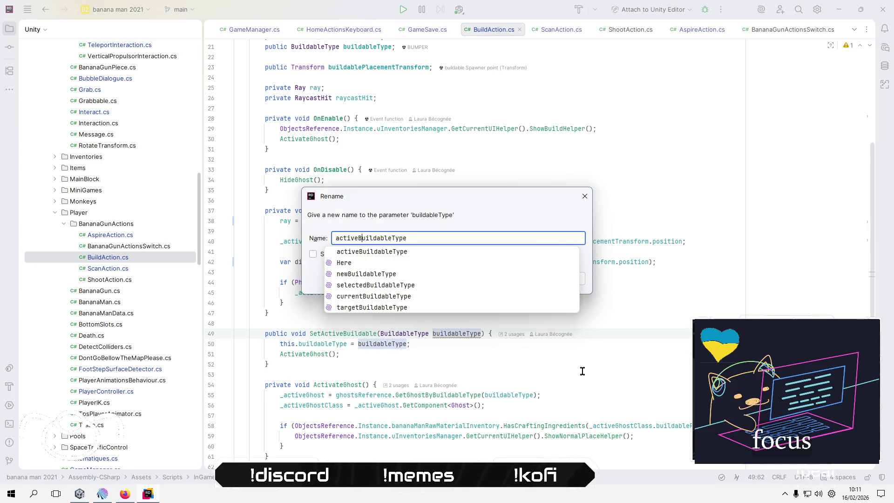
pyautogui.press('Return')
# Delete the redundant this. qualifier on line 50 and collapse the Player folder.
pyautogui.click(483, 351)
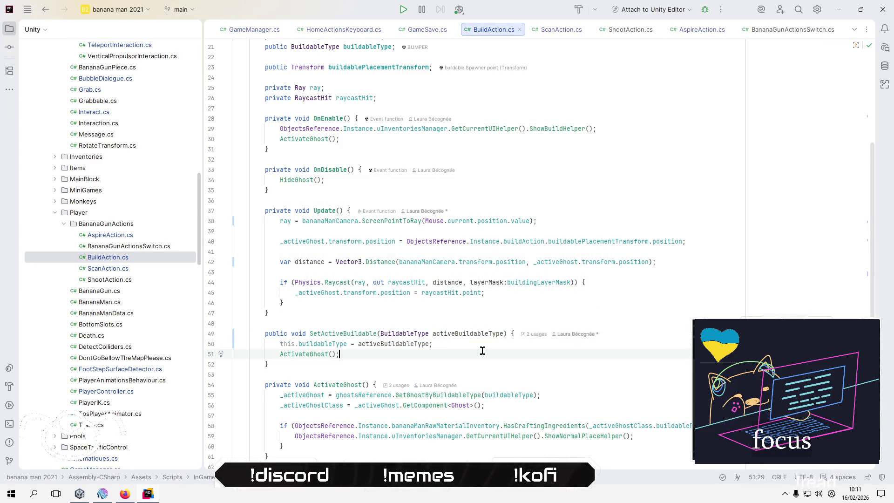
pyautogui.press('Up')
pyautogui.press('Home')
pyautogui.hotkey('ctrl', 'shift', 'Right')
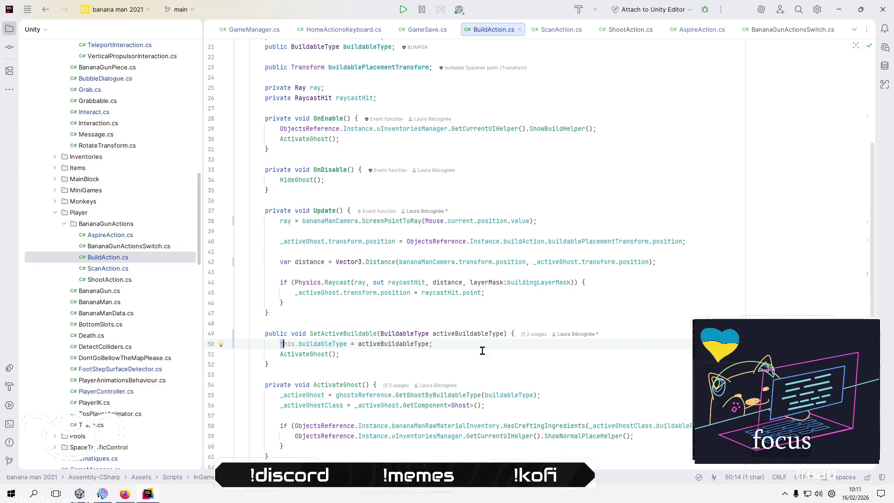
pyautogui.press('Delete')
pyautogui.press('Delete')
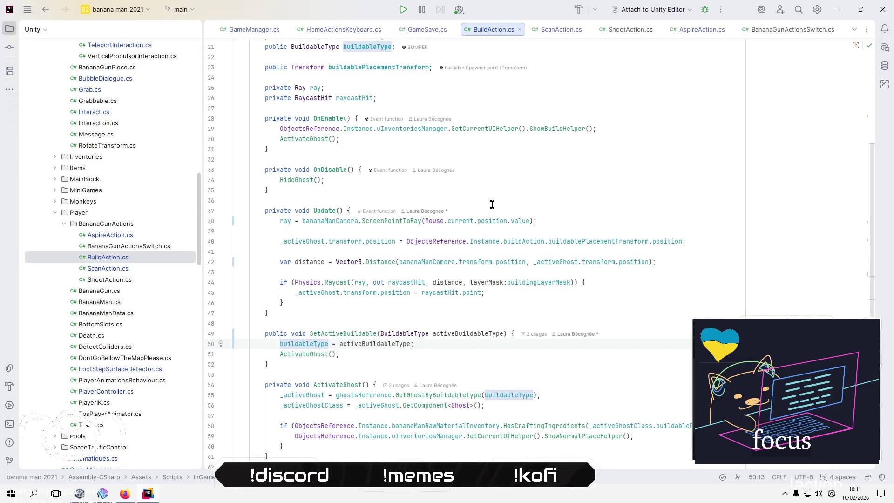
pyautogui.click(492, 204)
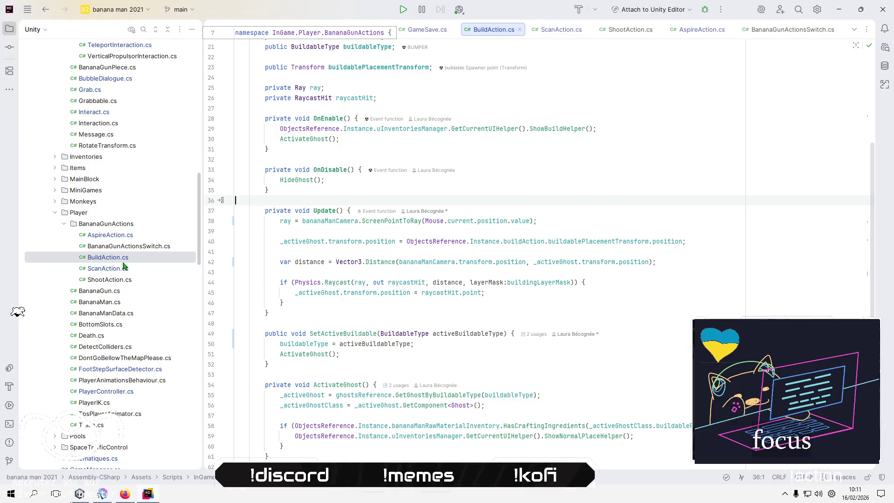
pyautogui.click(54, 213)
# Collapse the Interactions folder, then open GameActions.cs and read through it.
pyautogui.scroll(9, 116, 251)
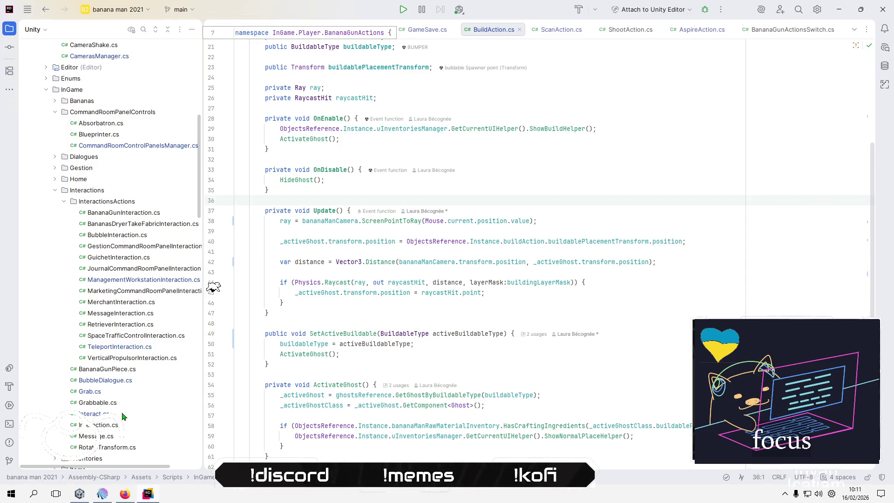
pyautogui.click(55, 190)
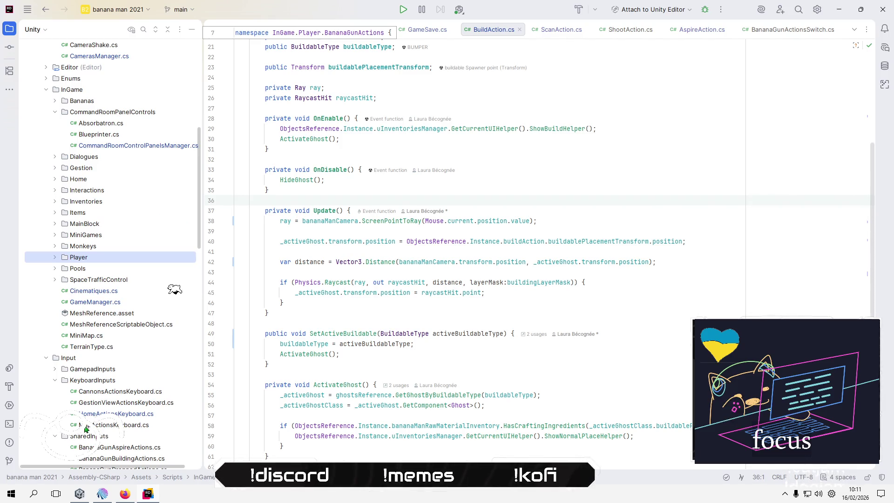
pyautogui.scroll(-3, 114, 401)
pyautogui.click(114, 394)
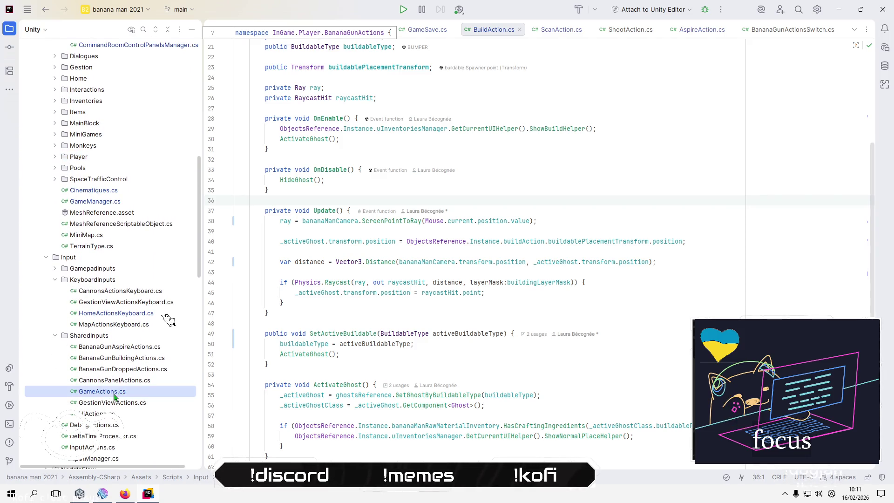
pyautogui.doubleClick(114, 395)
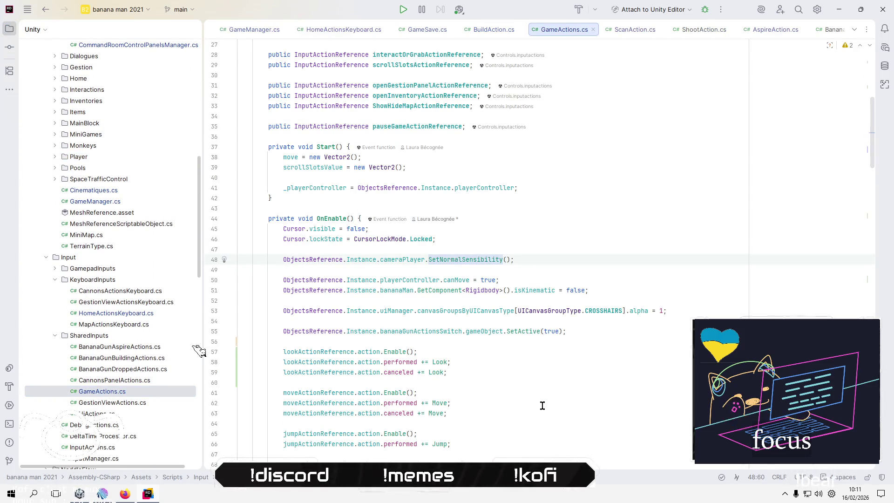
pyautogui.scroll(-17, 214, 365)
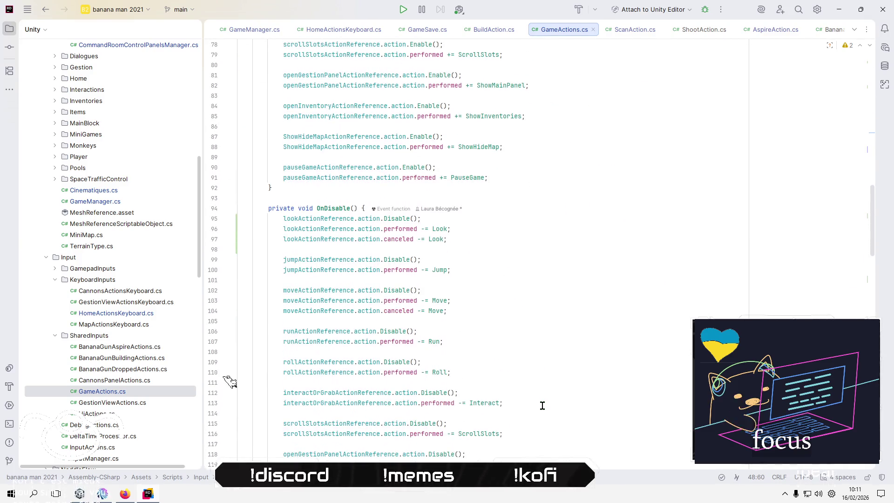
pyautogui.scroll(-10, 235, 386)
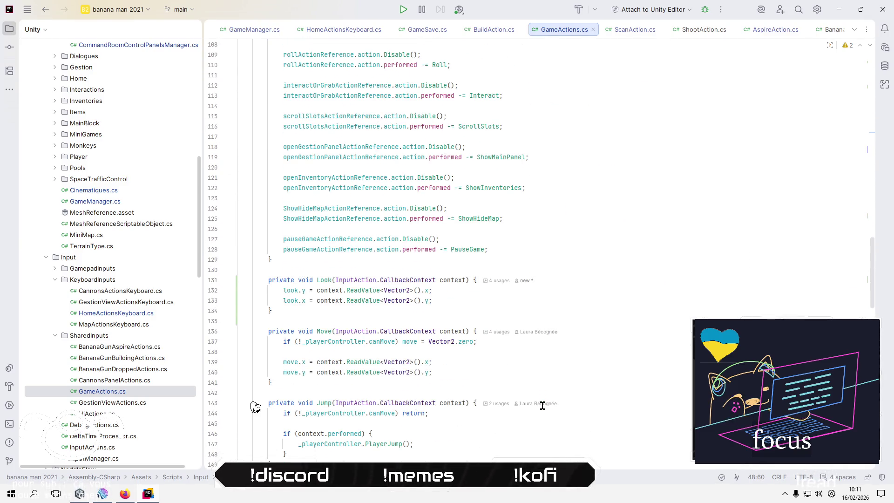
pyautogui.scroll(-6, 255, 408)
pyautogui.scroll(-8, 286, 438)
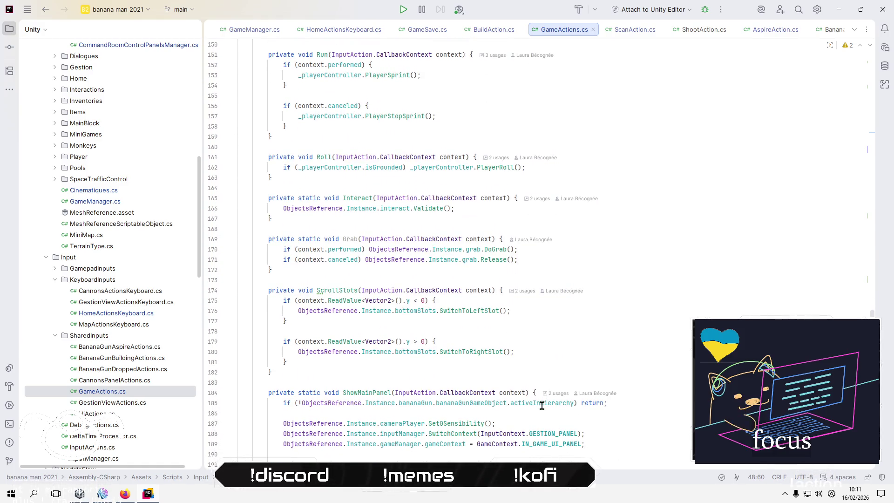
pyautogui.scroll(-17, 542, 405)
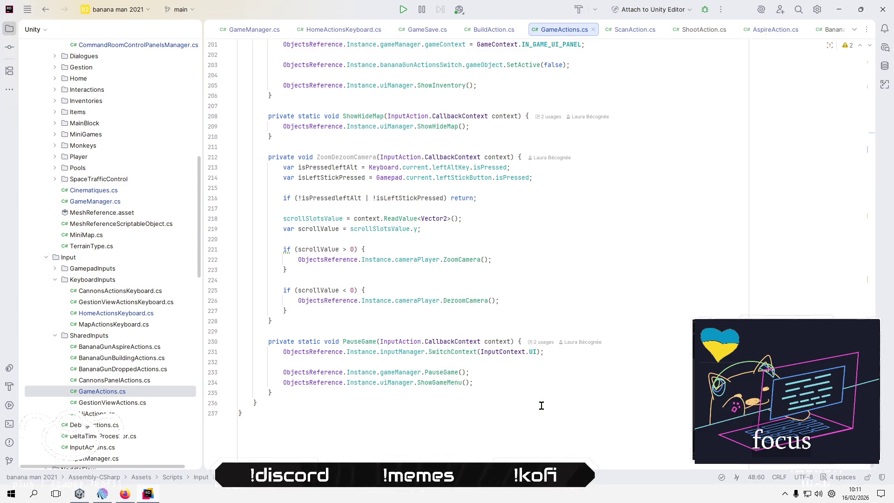
pyautogui.scroll(14, 541, 405)
pyautogui.scroll(5, 542, 406)
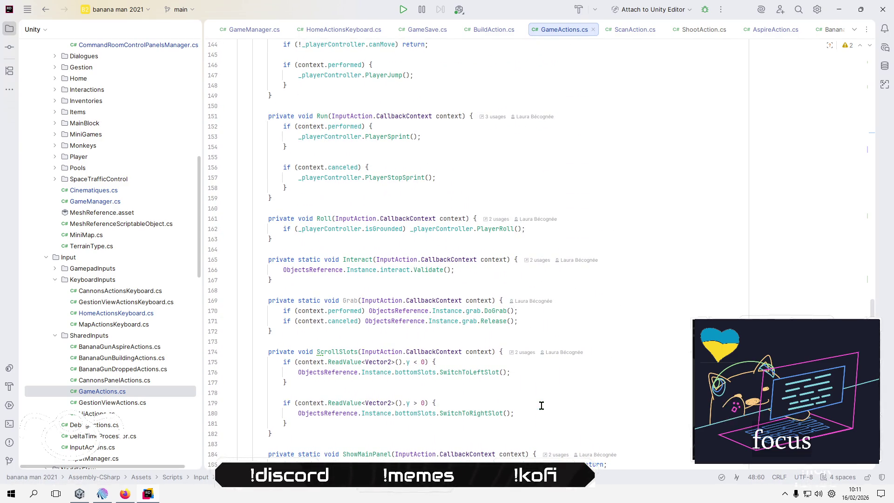
pyautogui.scroll(10, 541, 406)
pyautogui.scroll(6, 541, 405)
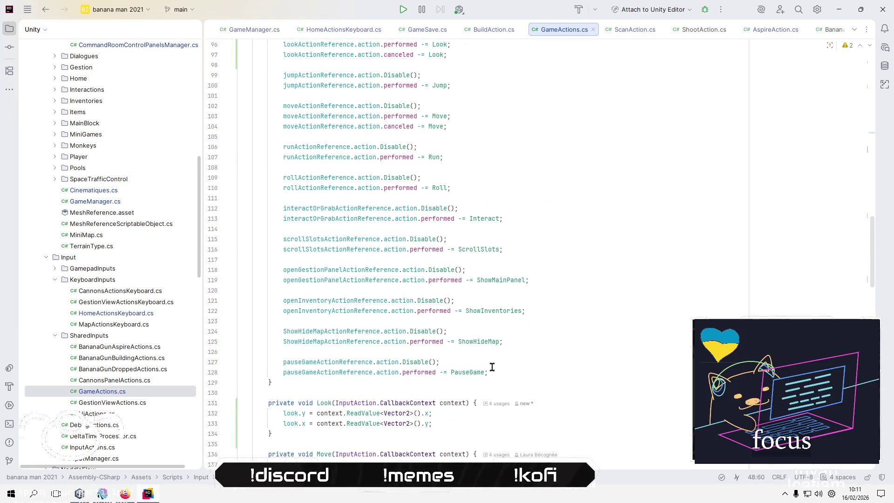
# Read GestionViewActions.cs, GestionViewActionsKeyboard.cs and CannonsPanelActions.cs.
pyautogui.doubleClick(120, 402)
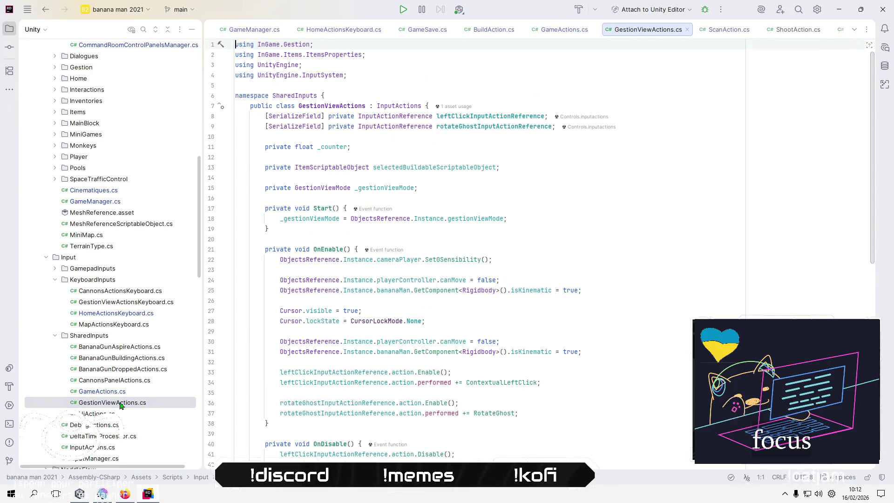
pyautogui.scroll(-10, 571, 369)
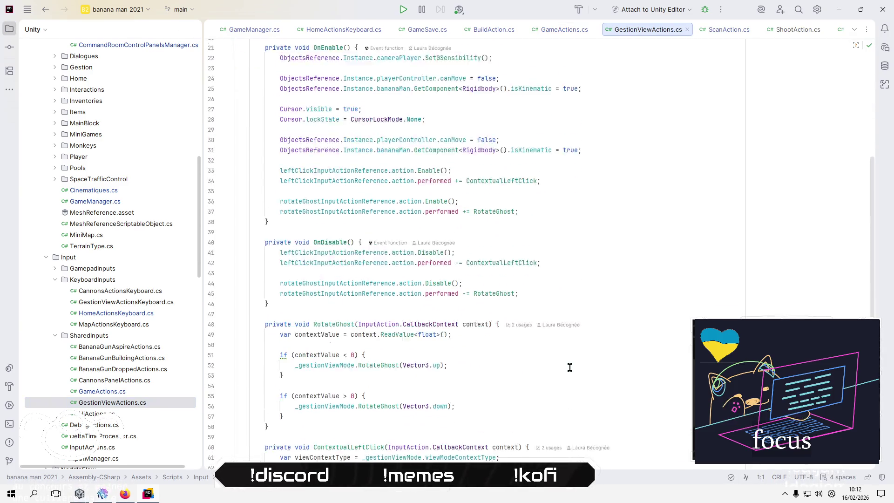
pyautogui.scroll(-3, 570, 367)
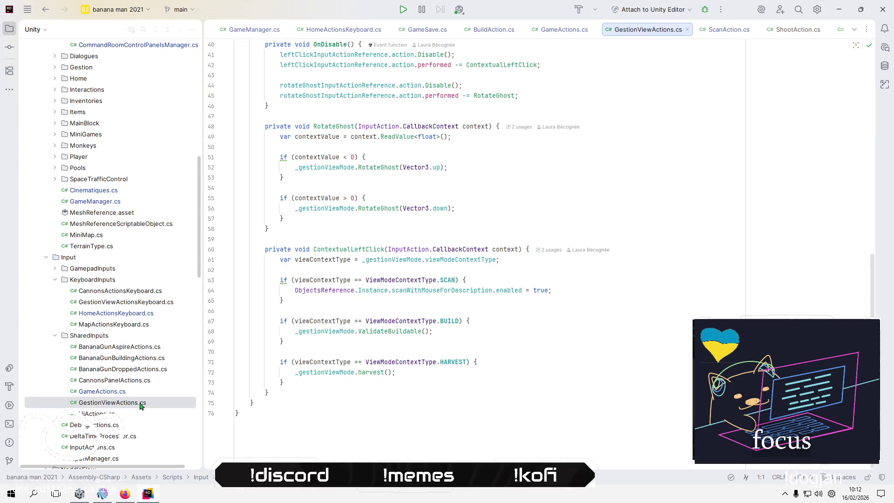
pyautogui.doubleClick(119, 303)
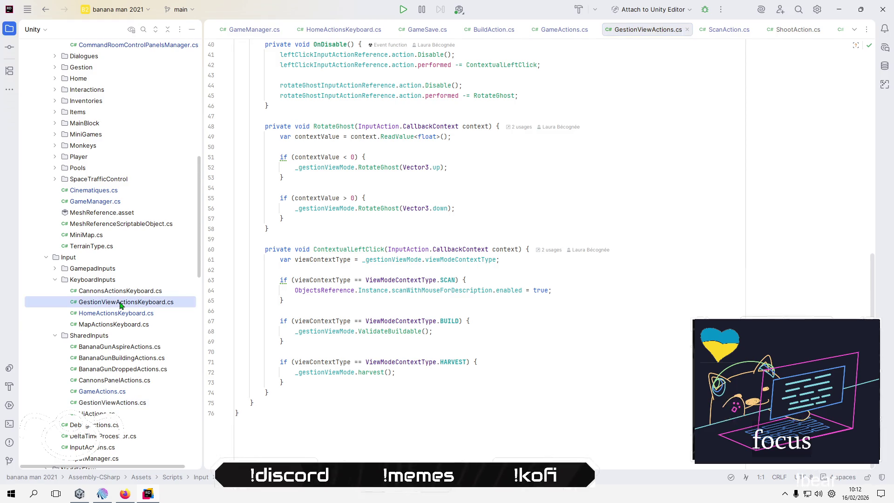
pyautogui.doubleClick(114, 380)
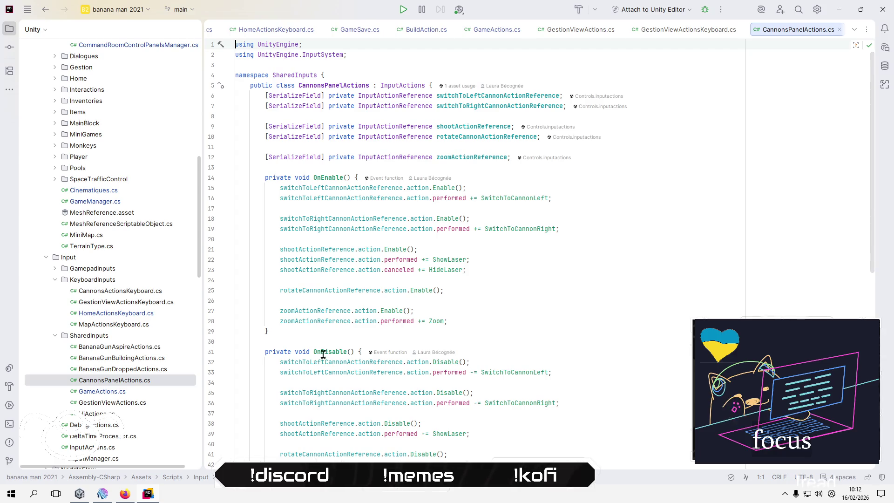
pyautogui.scroll(-12, 480, 357)
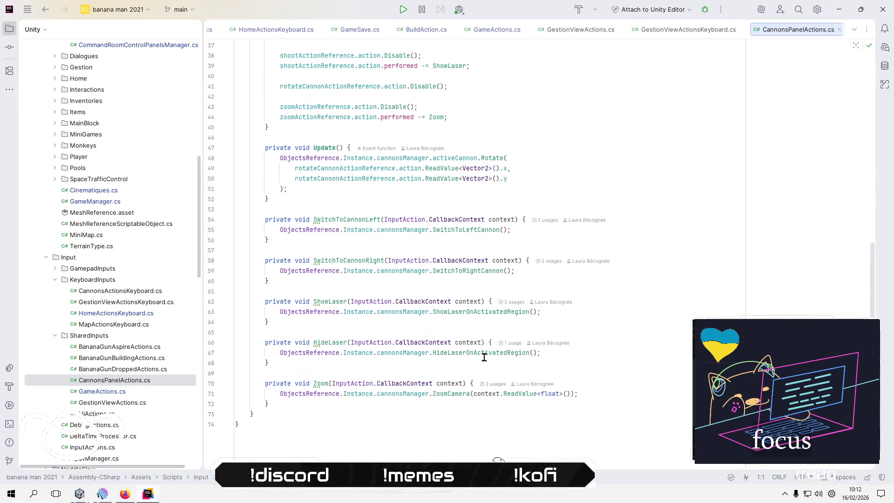
pyautogui.scroll(-1, 484, 357)
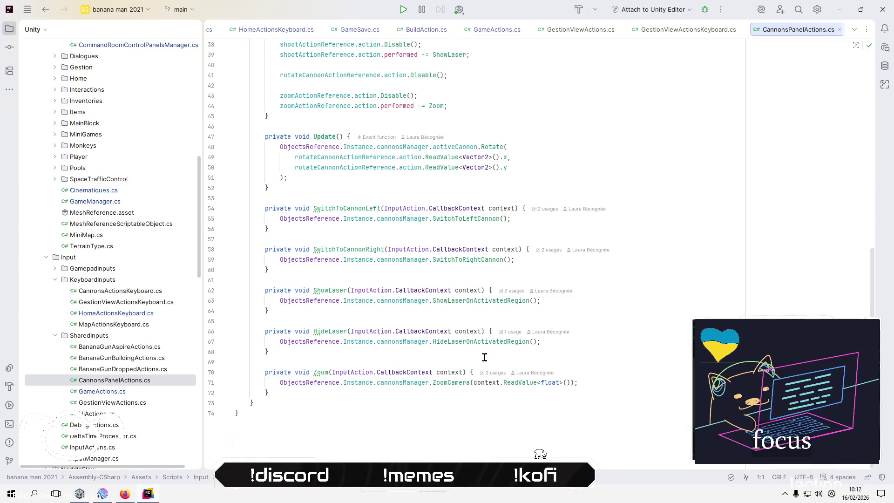
pyautogui.scroll(12, 484, 357)
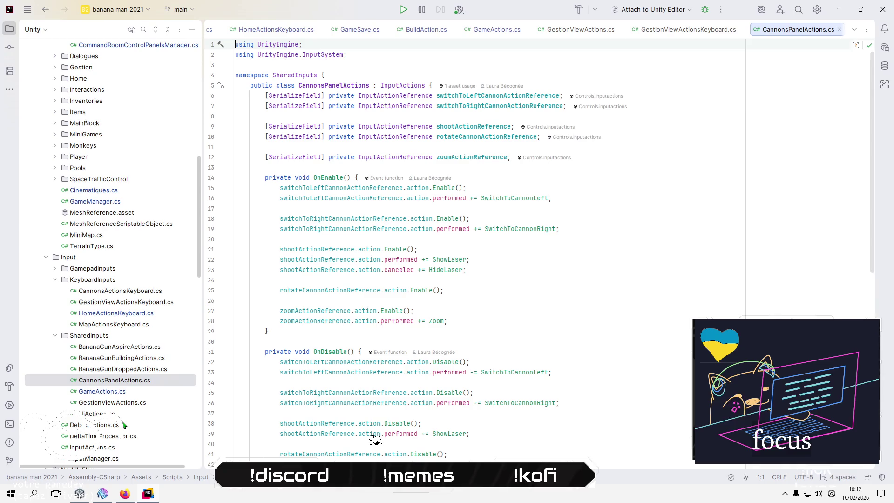
# Reopen GameActions.cs and scroll through its code again.
pyautogui.click(117, 390)
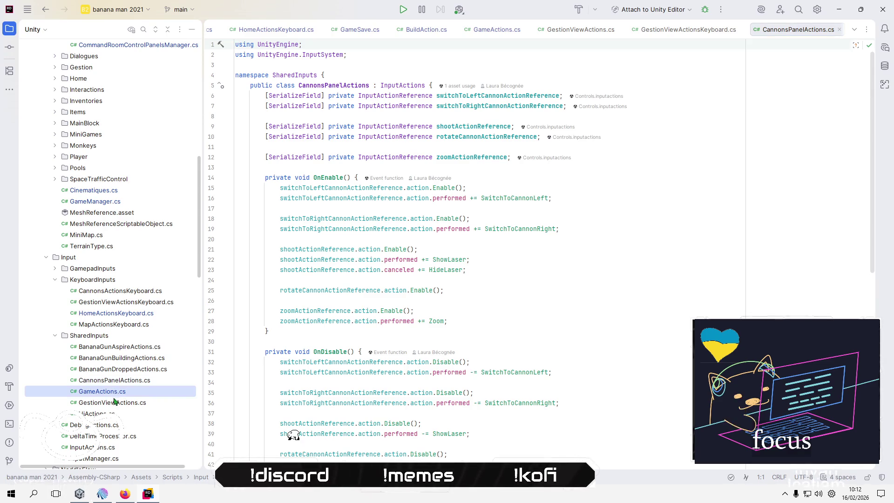
pyautogui.doubleClick(117, 394)
pyautogui.scroll(-15, 340, 371)
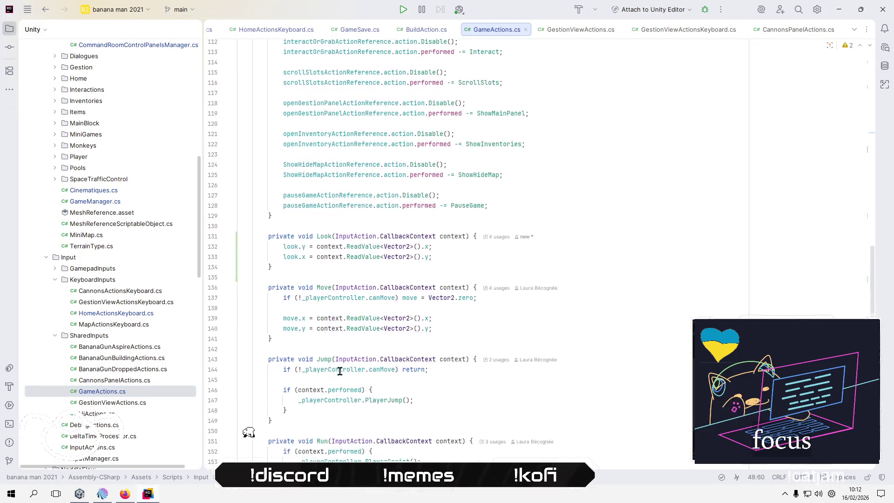
pyautogui.scroll(-9, 340, 371)
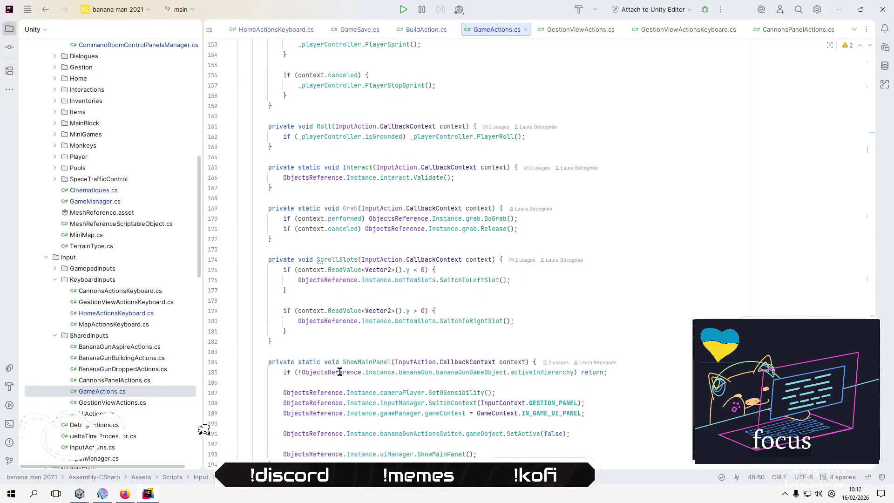
pyautogui.scroll(-9, 340, 372)
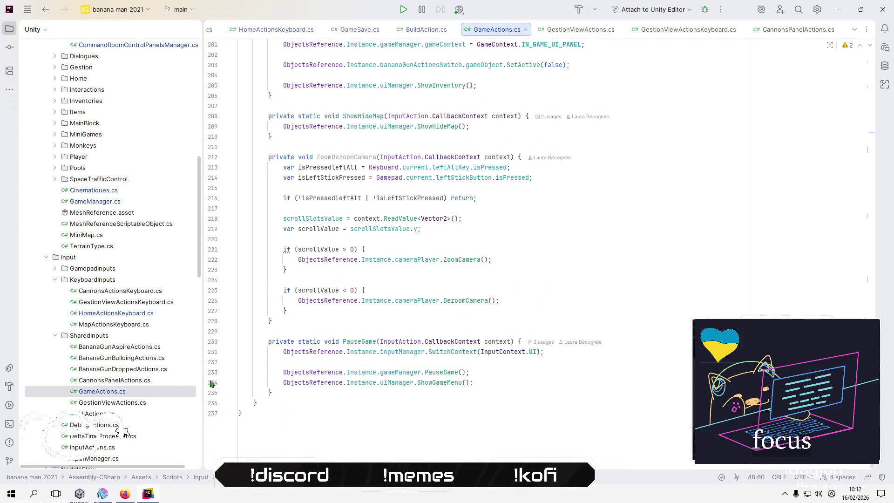
# Open UiActions.cs at its Escape handler, then begin an ObjectsReference. condition in UnfocusPanel.
pyautogui.doubleClick(98, 415)
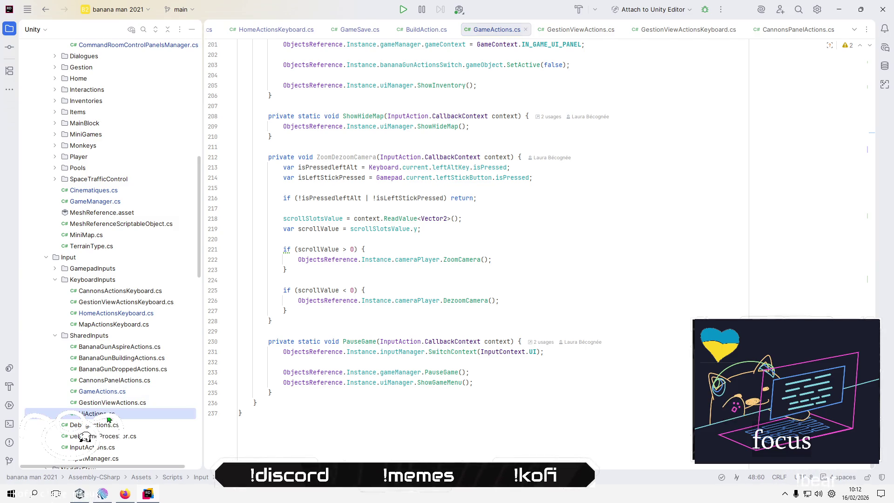
pyautogui.scroll(-6, 535, 373)
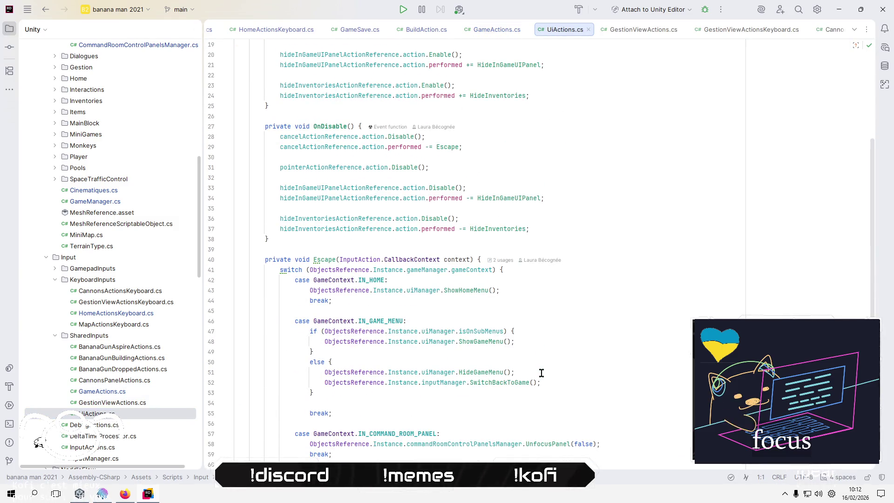
pyautogui.scroll(-3, 413, 316)
pyautogui.hotkey('ctrl', 'Tab')
pyautogui.write('ObjectsReference.')
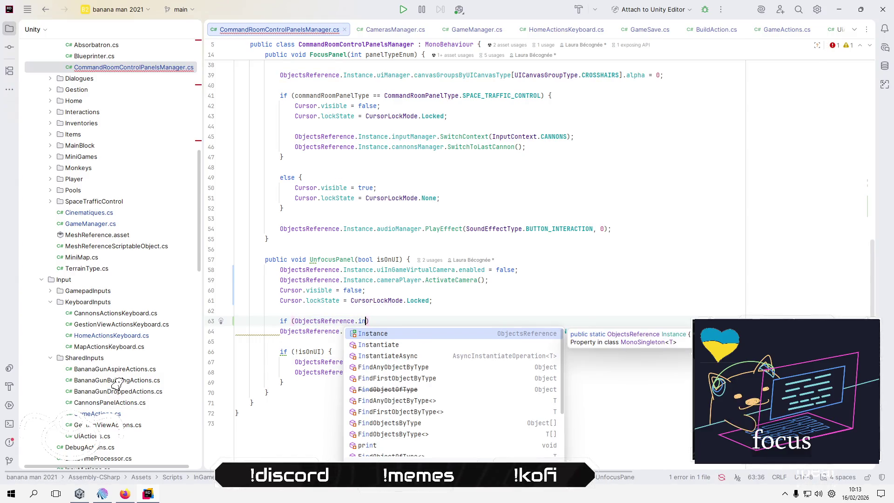
# Extend the condition to ObjectsReference.Instance.bananaMan.bananaManData. and browse its member suggestions.
pyautogui.press('Return')
pyautogui.write('.ga')
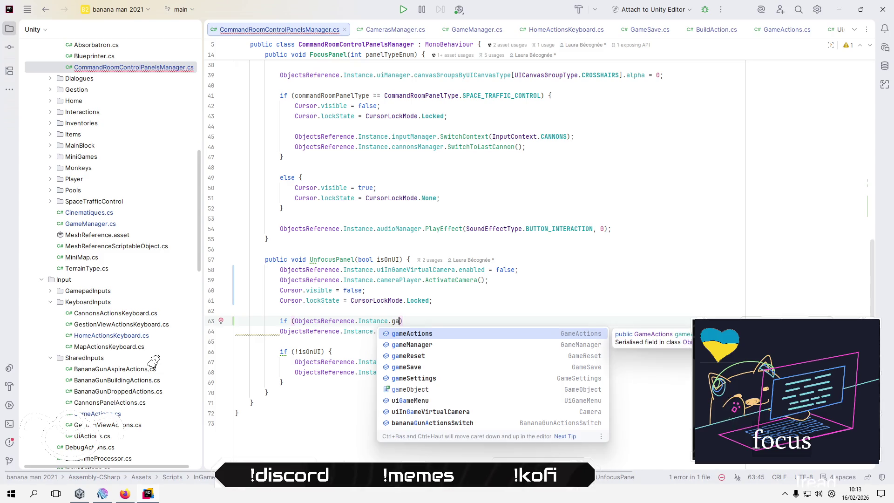
pyautogui.press('BackSpace')
pyautogui.press('BackSpace')
pyautogui.write('bananaMan')
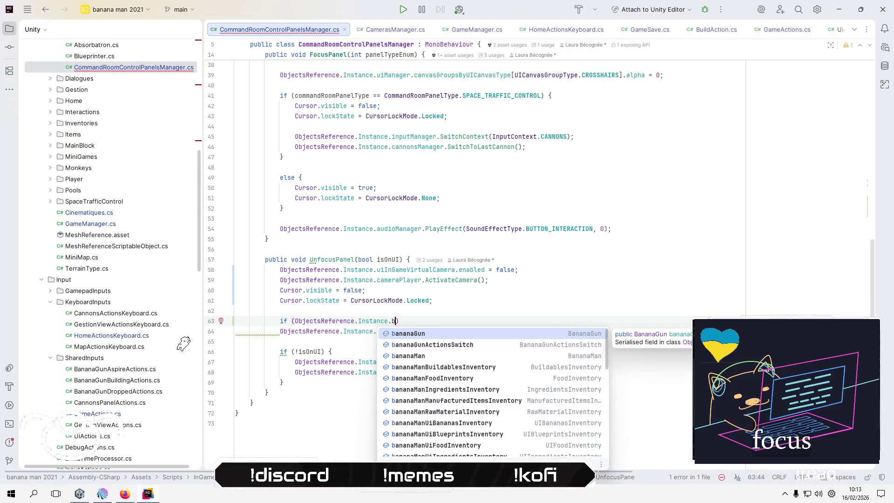
pyautogui.press('Escape')
pyautogui.write('.')
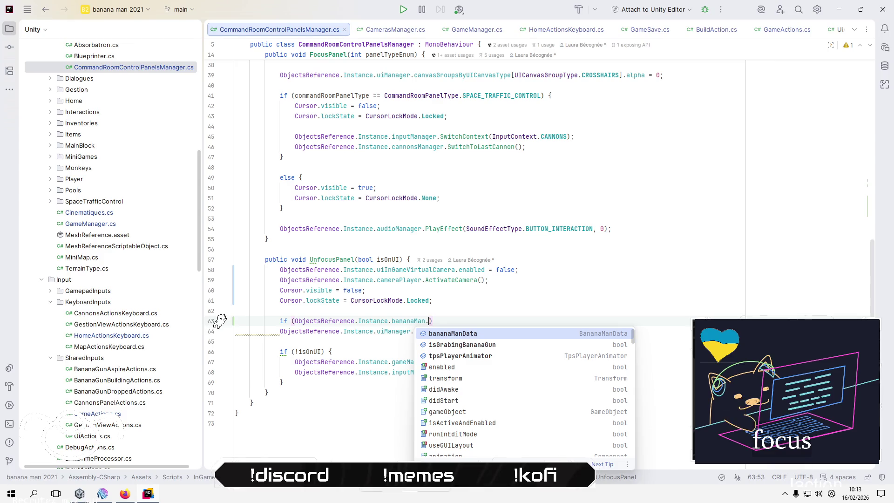
pyautogui.press('Return')
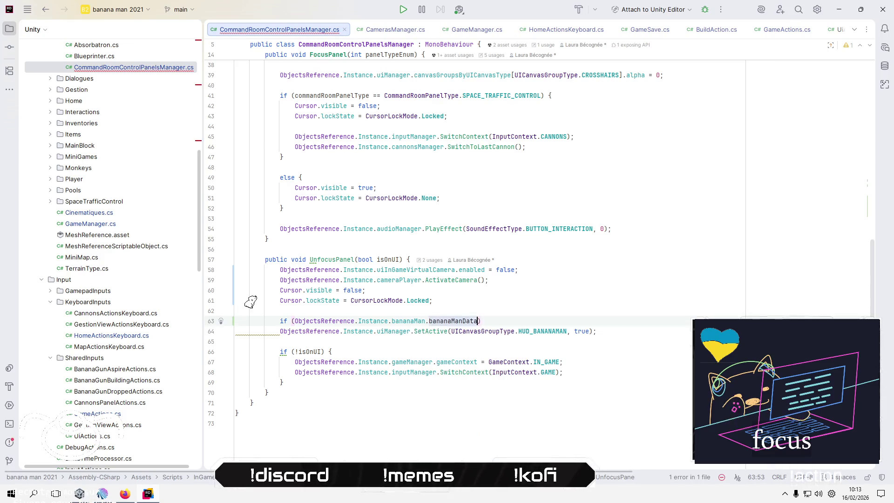
pyautogui.write('.')
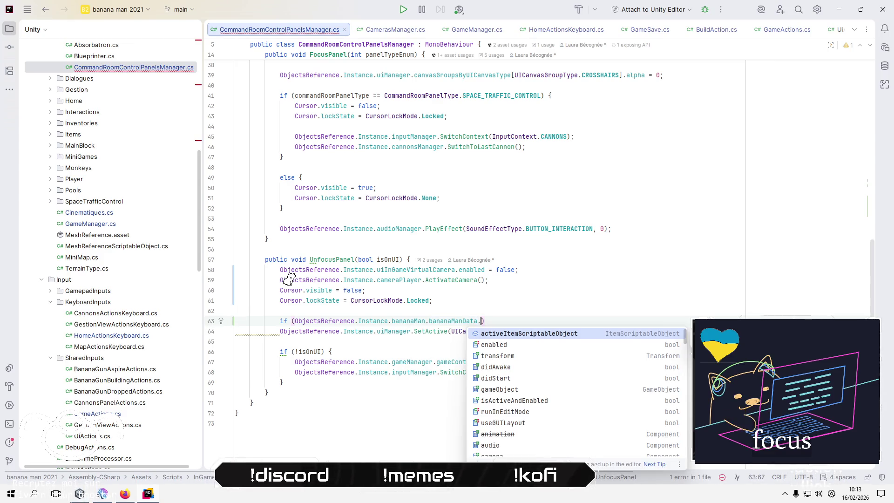
pyautogui.press('Down')
pyautogui.press('Down')
pyautogui.press('Down')
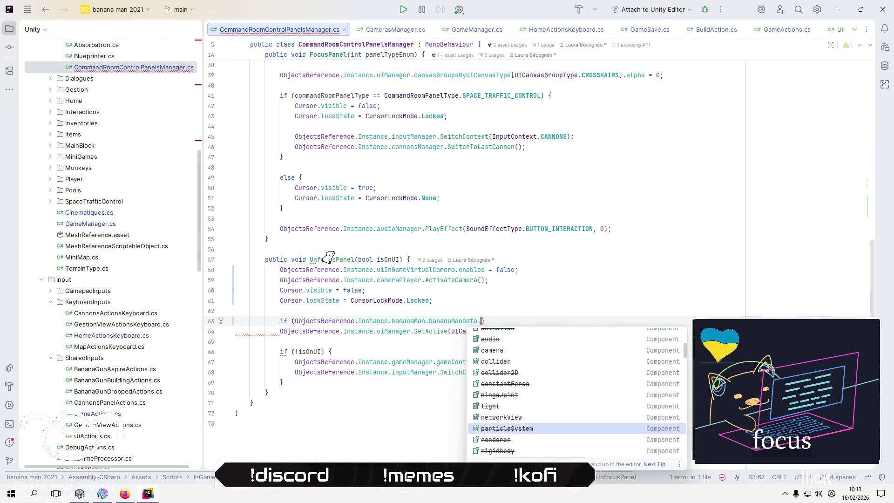
pyautogui.press('Up')
pyautogui.press('Up')
pyautogui.press('Up')
pyautogui.press('Down')
pyautogui.press('Down')
pyautogui.press('Down')
pyautogui.press('Down')
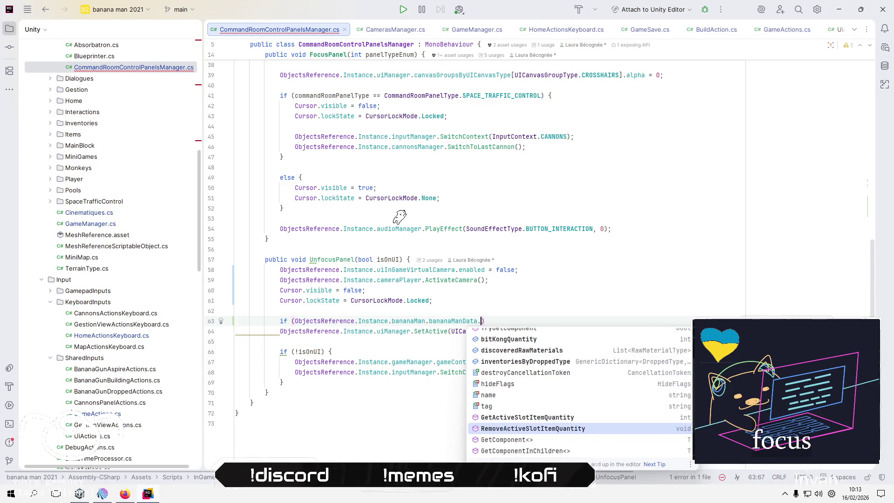
pyautogui.press('Down')
pyautogui.press('Down')
pyautogui.press('Down')
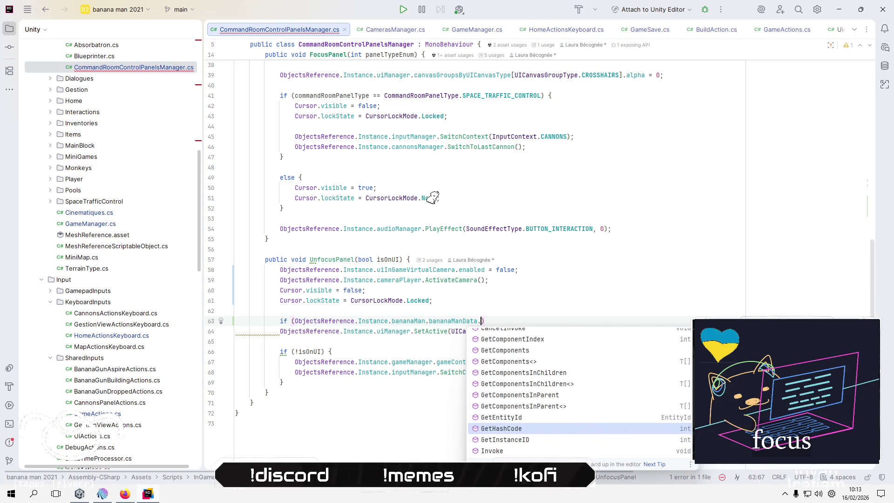
pyautogui.press('Down')
pyautogui.press('Down')
pyautogui.press('Down')
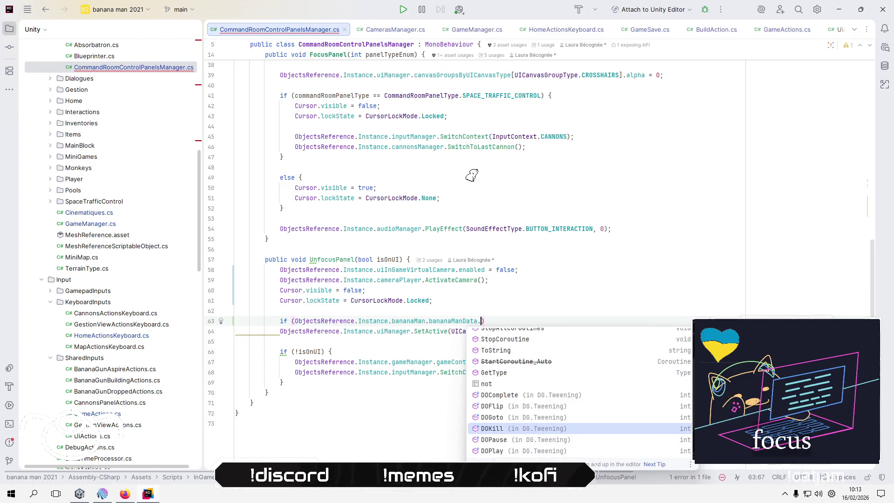
pyautogui.press('Down')
pyautogui.press('Down')
pyautogui.press('Down')
pyautogui.press('Down')
pyautogui.press('Up')
pyautogui.press('Up')
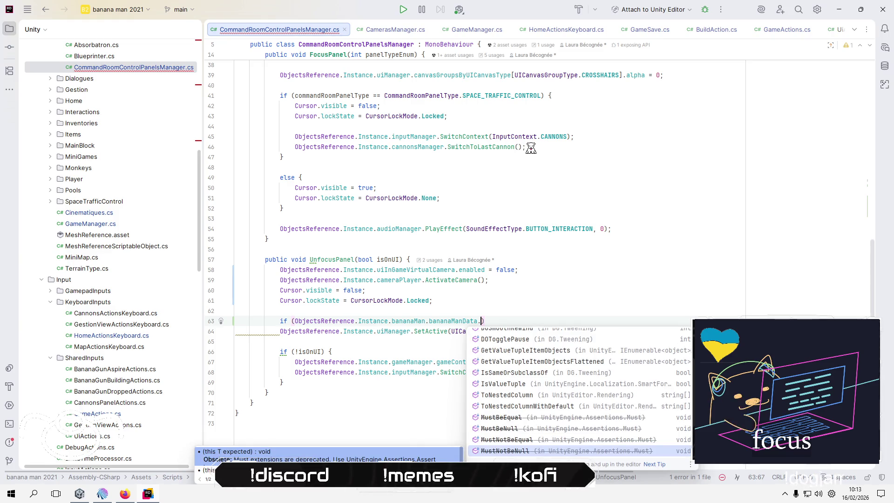
# Replace bananaMan.bananaManData with bananaGun and browse its members without picking one.
pyautogui.press('BackSpace')
pyautogui.press('BackSpace')
pyautogui.press('BackSpace')
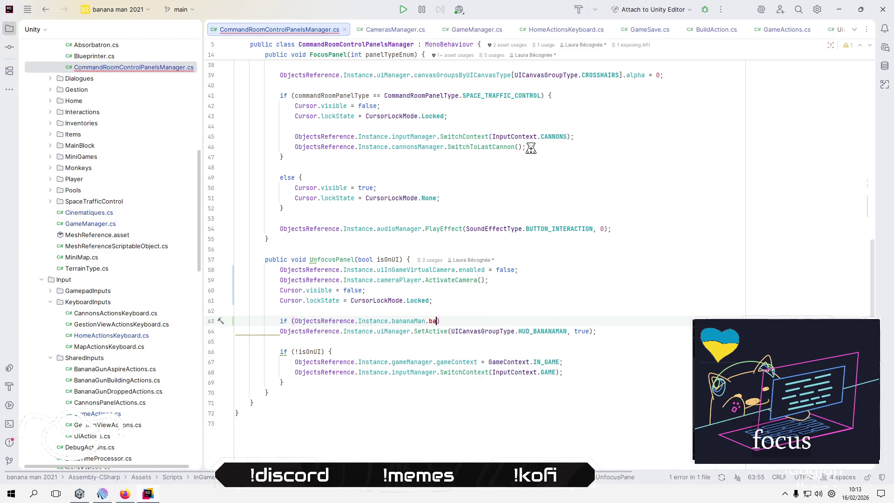
pyautogui.press('BackSpace')
pyautogui.press('BackSpace')
pyautogui.press('BackSpace')
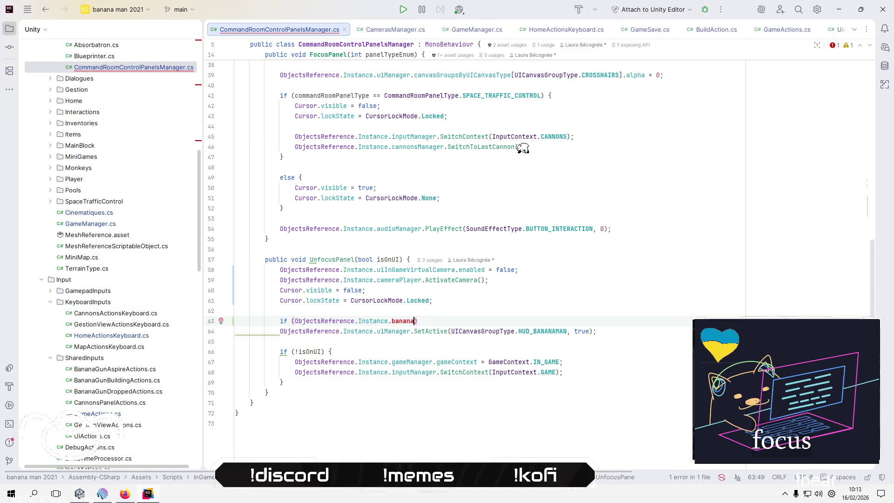
pyautogui.write('G')
pyautogui.press('Return')
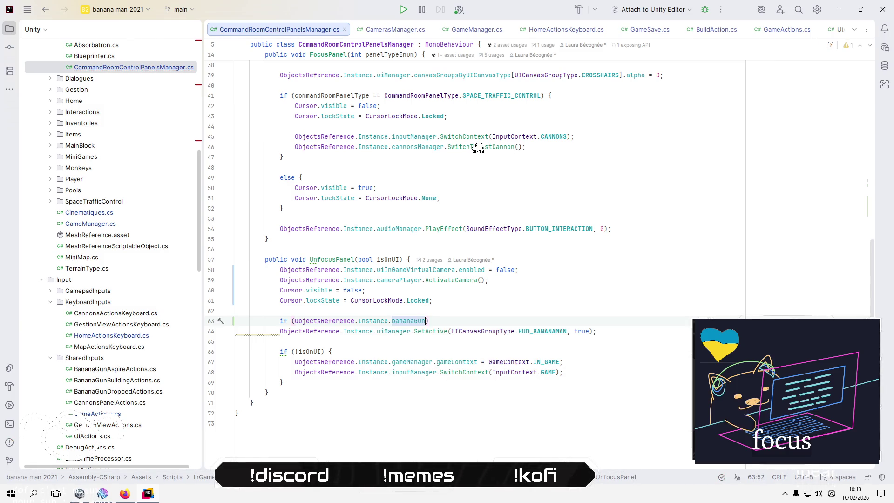
pyautogui.write('.')
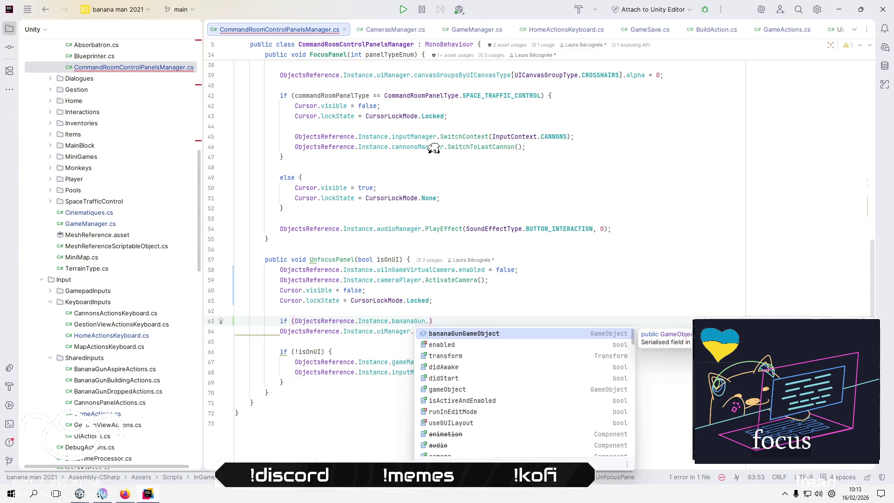
pyautogui.press('Down')
pyautogui.press('Down')
pyautogui.press('Down')
pyautogui.press('Down')
pyautogui.press('Down')
pyautogui.press('Down')
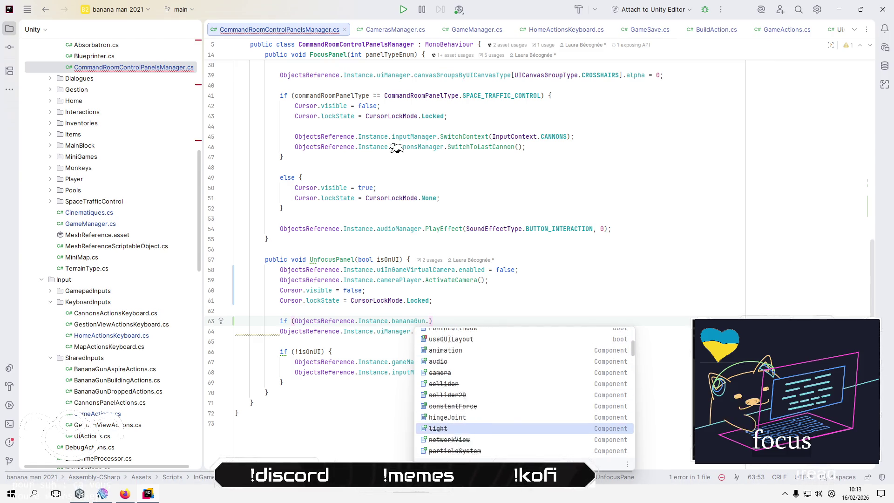
pyautogui.press('Down')
pyautogui.press('Down')
pyautogui.press('Down')
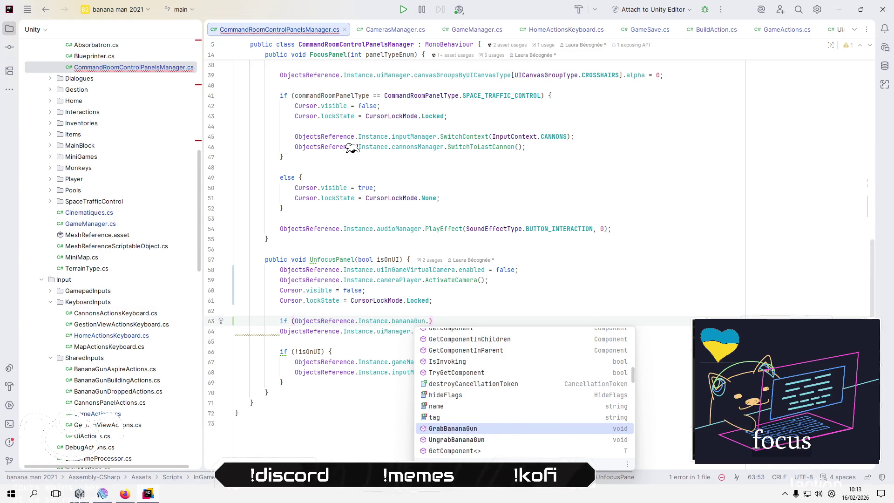
pyautogui.press('Down')
pyautogui.press('Down')
pyautogui.press('Down')
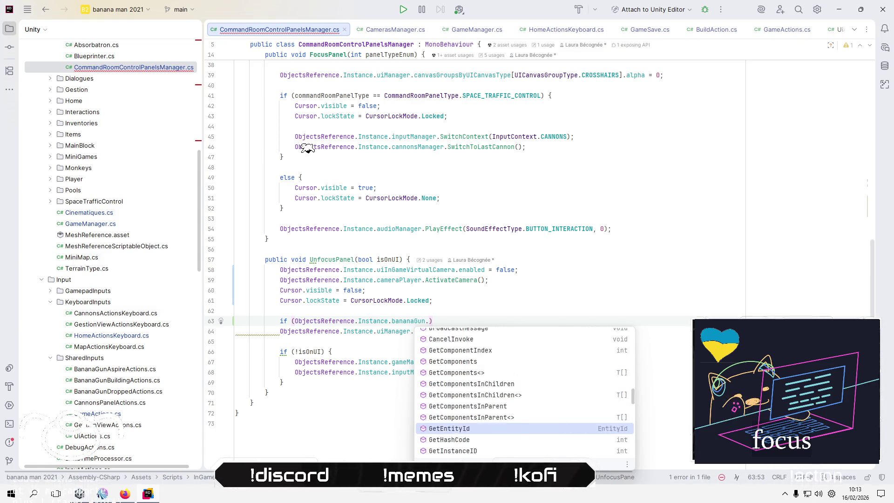
pyautogui.press('Down')
pyautogui.press('Down')
pyautogui.press('Down')
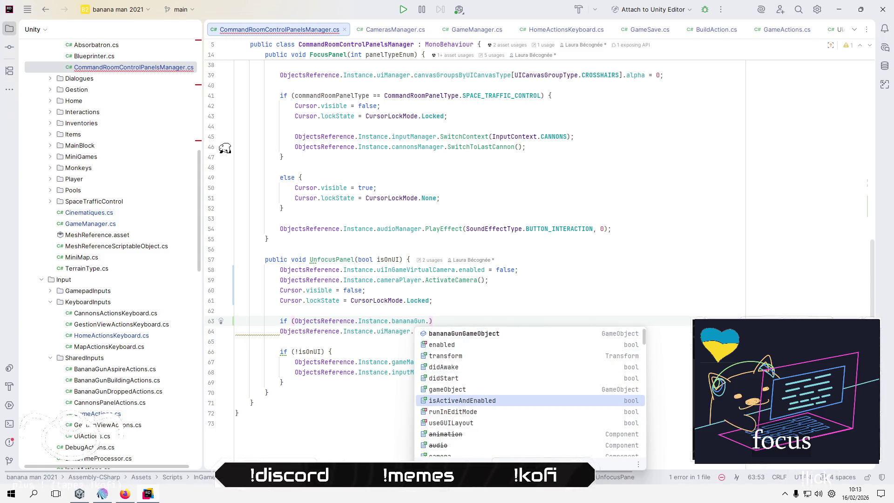
pyautogui.press('Right')
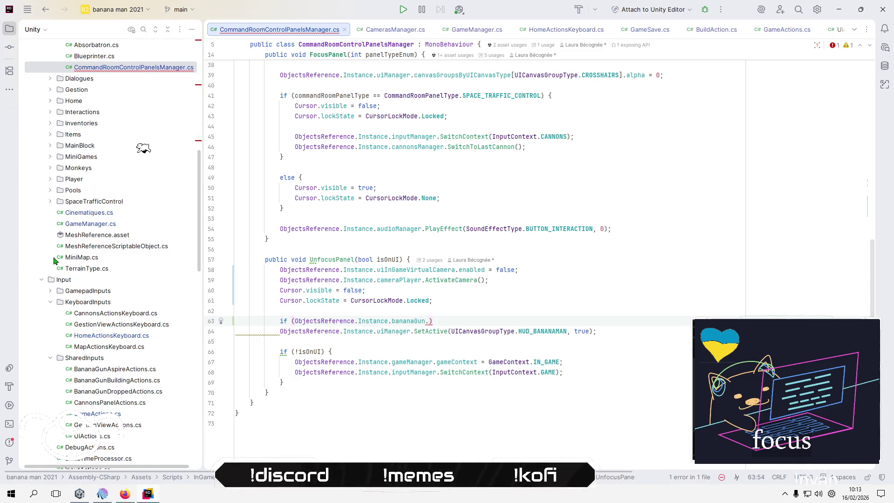
pyautogui.scroll(5, 51, 233)
# Open BananaGunInteraction.cs from Interactions > InteractionsActions and highlight interactedGameObject usages.
pyautogui.click(50, 213)
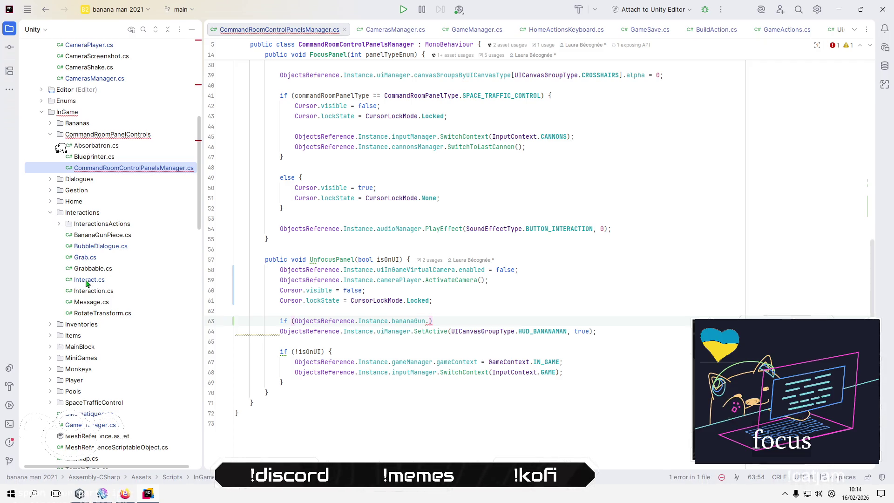
pyautogui.click(59, 223)
pyautogui.doubleClick(123, 236)
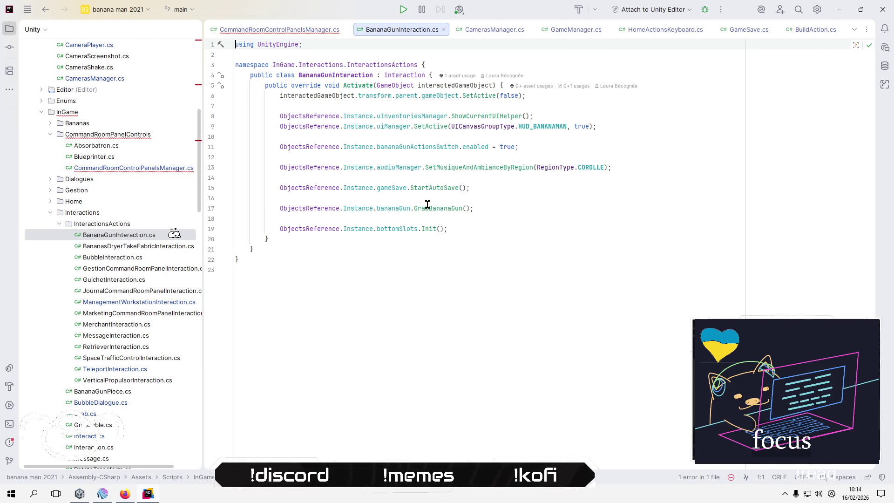
pyautogui.moveTo(428, 205)
pyautogui.moveTo(435, 188)
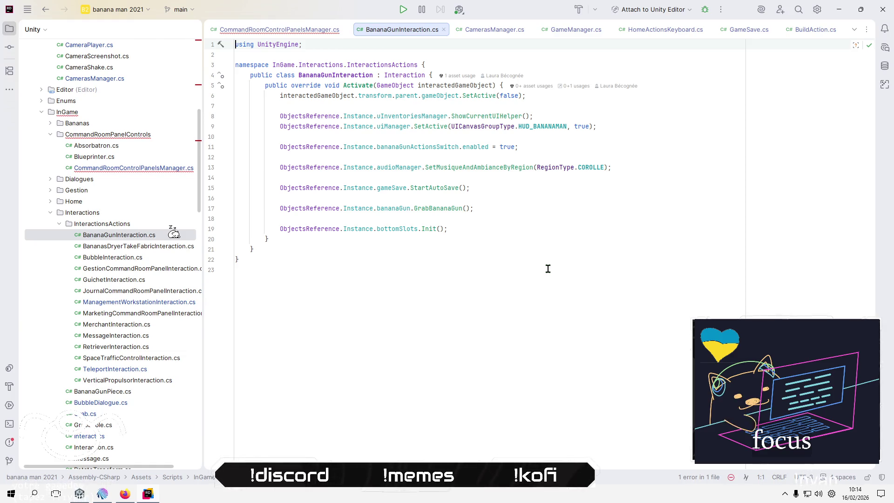
pyautogui.click(278, 97)
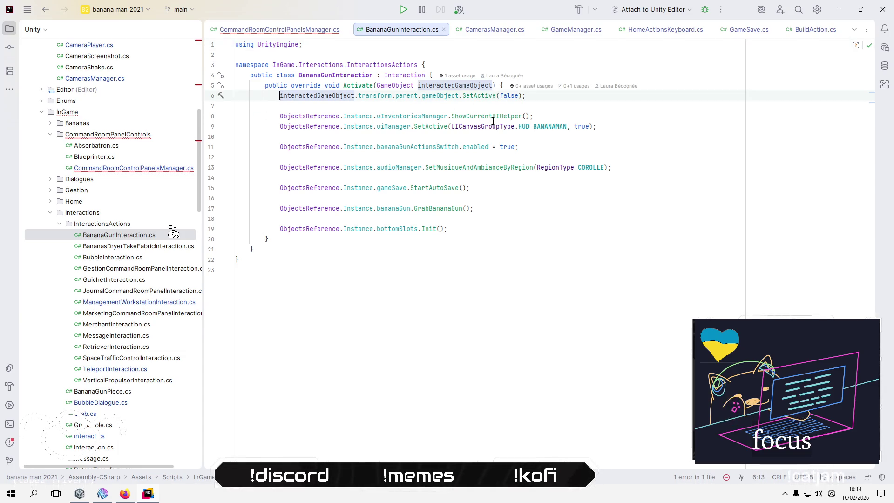
pyautogui.moveTo(493, 124)
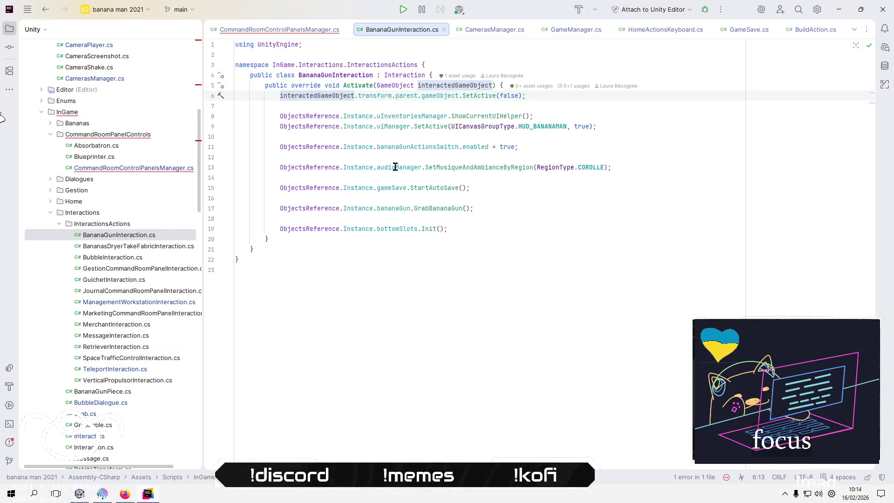
# Go to GrabBananaGun's declaration in BananaGun.cs to see bananaGunGameObject activated.
pyautogui.click(436, 209)
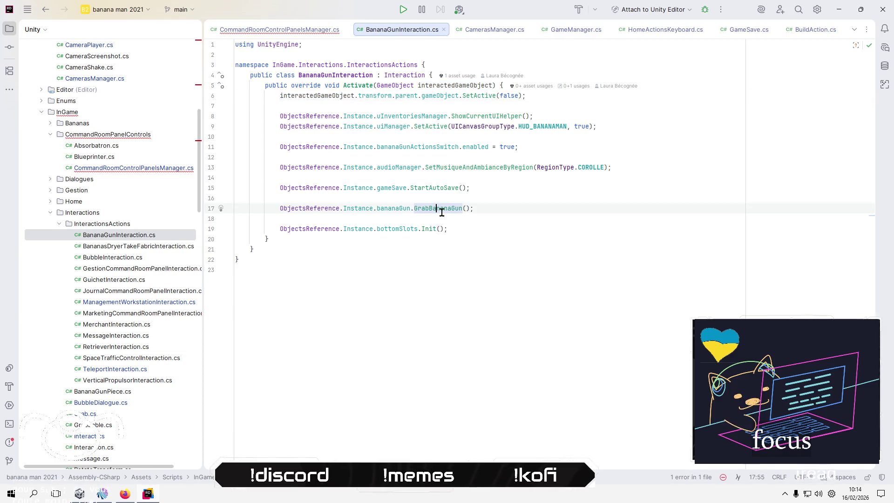
pyautogui.keyDown('ctrl'); pyautogui.click(436, 209); pyautogui.keyUp('ctrl')
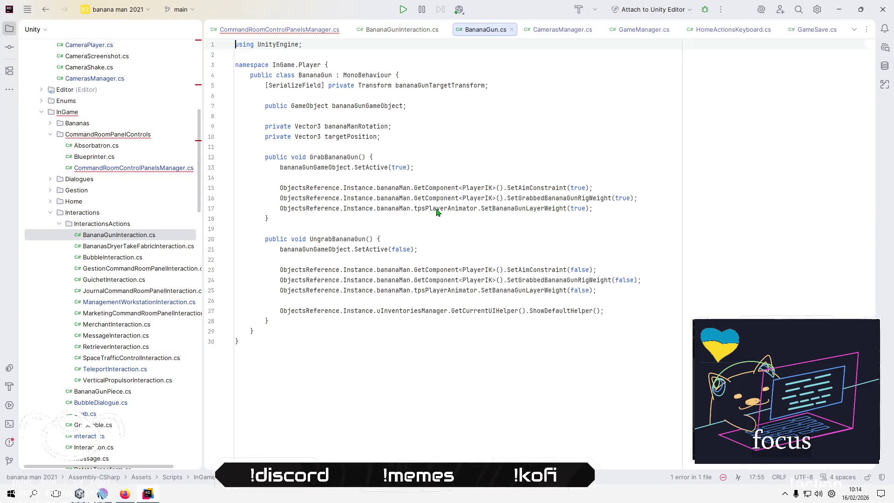
pyautogui.click(497, 166)
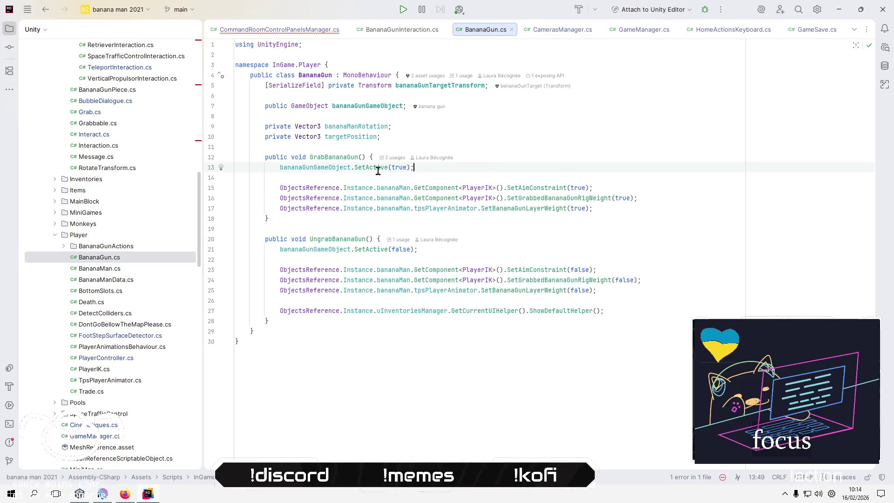
# Finish the condition as bananaGun.isActiveAndEnabled, indent the HUD_BANANAMAN line, and switch to Unity.
pyautogui.click(293, 30)
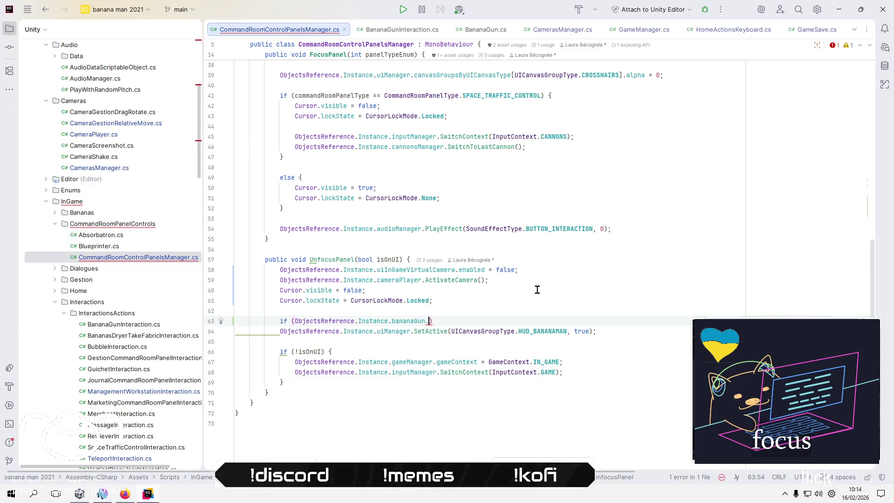
pyautogui.write('ac')
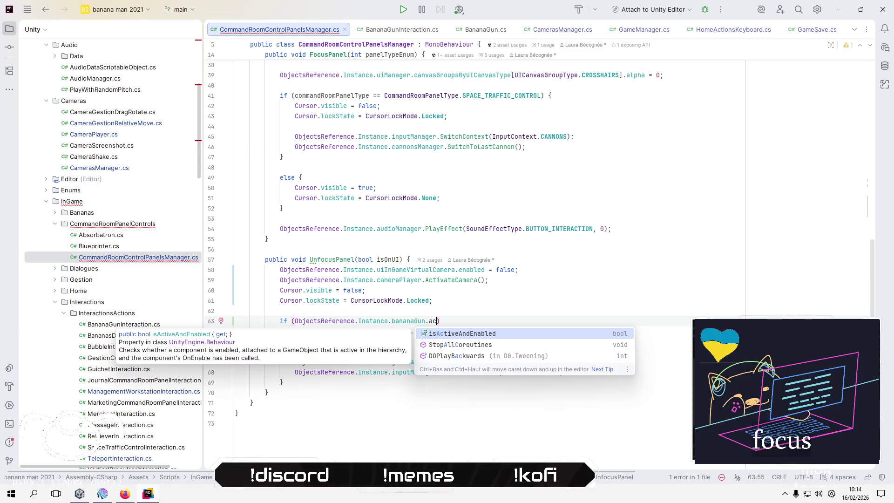
pyautogui.press('Return')
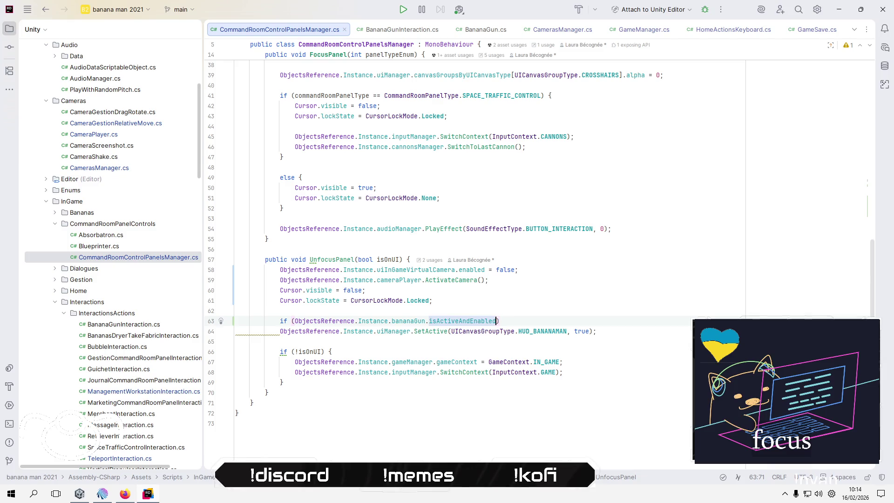
pyautogui.click(250, 331)
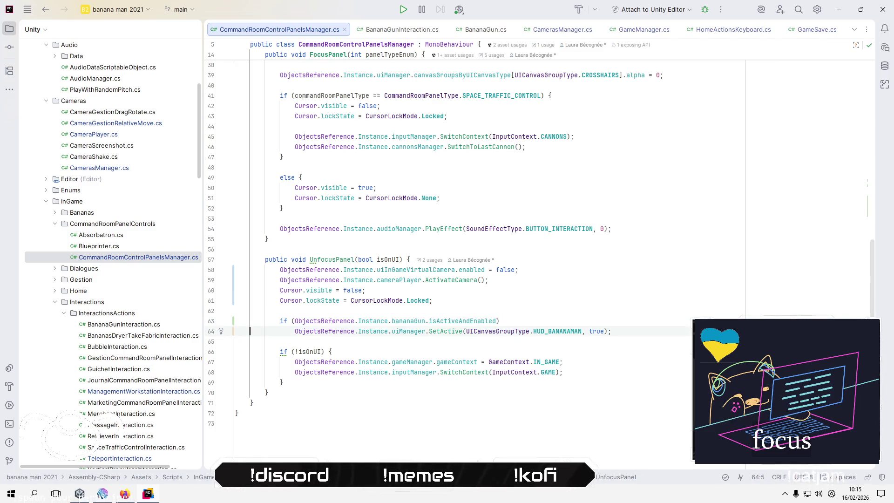
pyautogui.click(250, 321)
pyautogui.hotkey('alt', 'Tab')
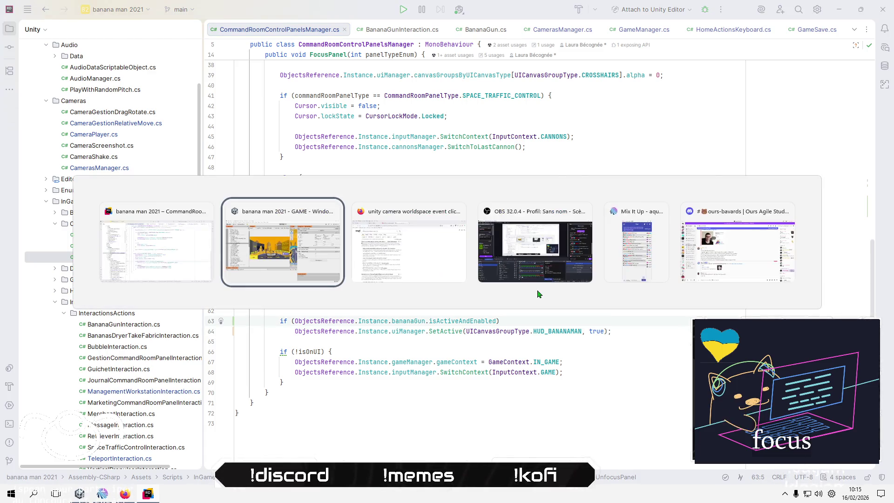
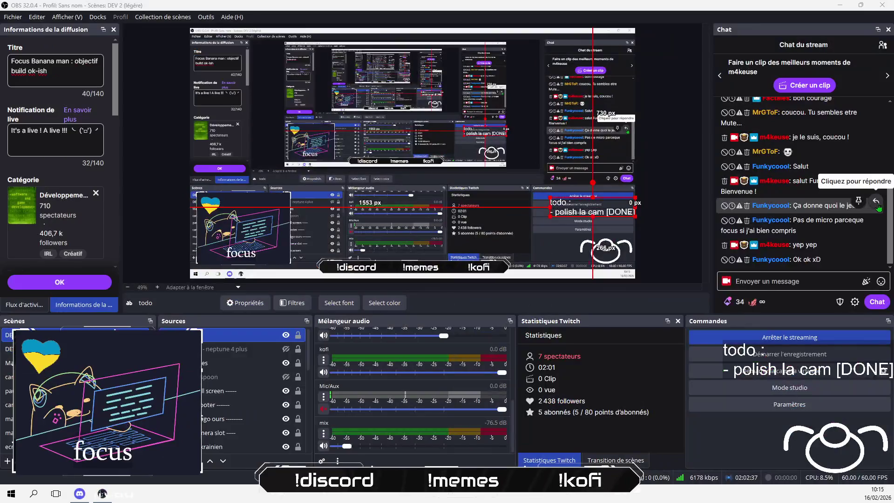
# Start a reply in OBS to the viewer's chat question about the game.
pyautogui.click(877, 205)
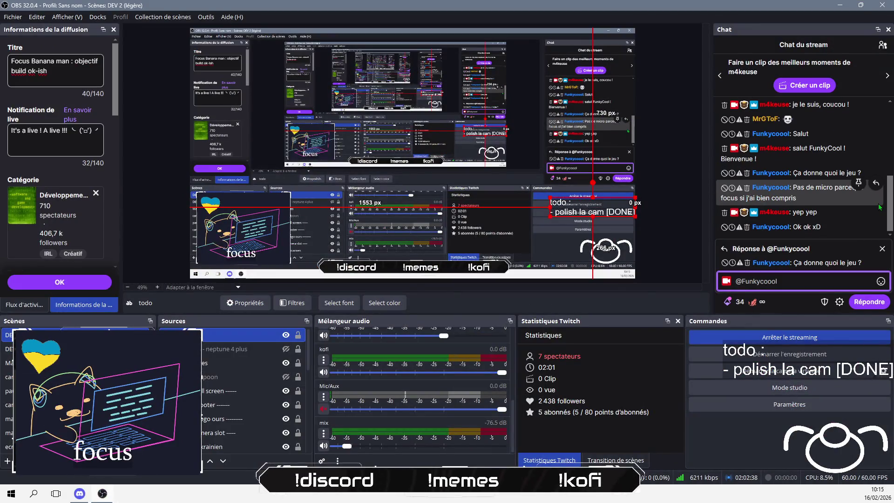
# Post 'ça avance, en quelques sortes' and a typo-fixed note about accepting an imperfect build.
pyautogui.write('da avance')
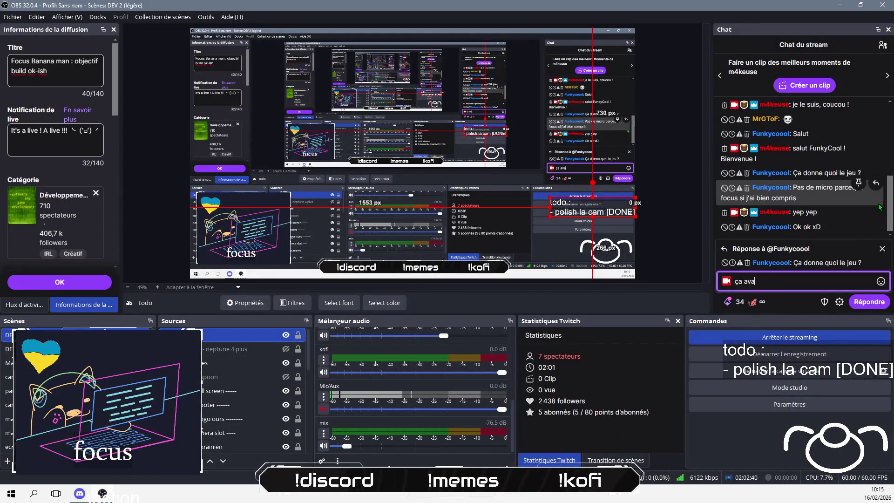
pyautogui.write(', en')
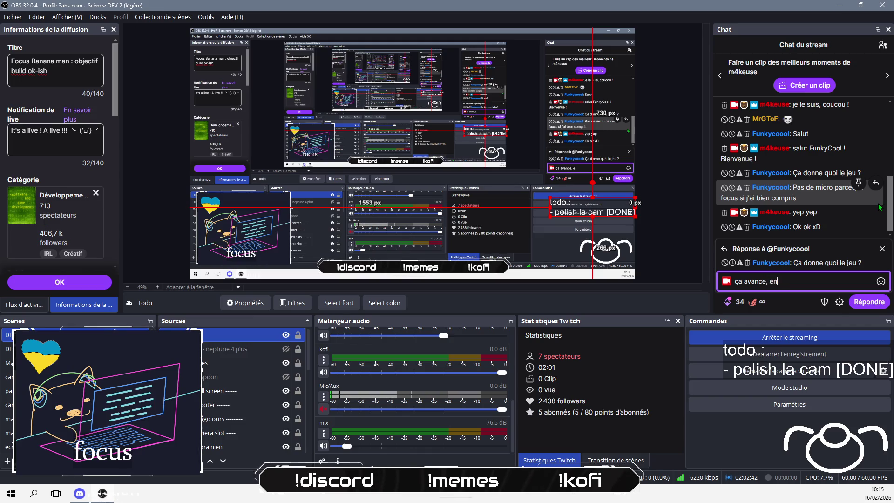
pyautogui.write(' quelques sortes')
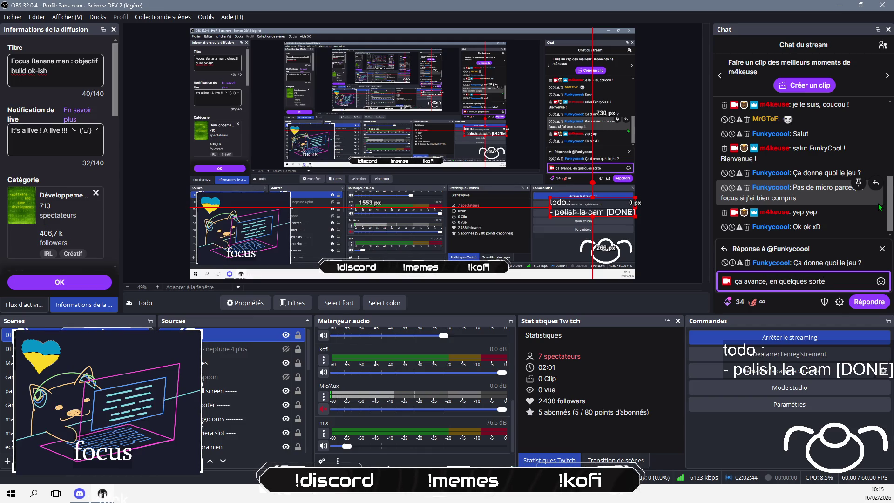
pyautogui.press('Return')
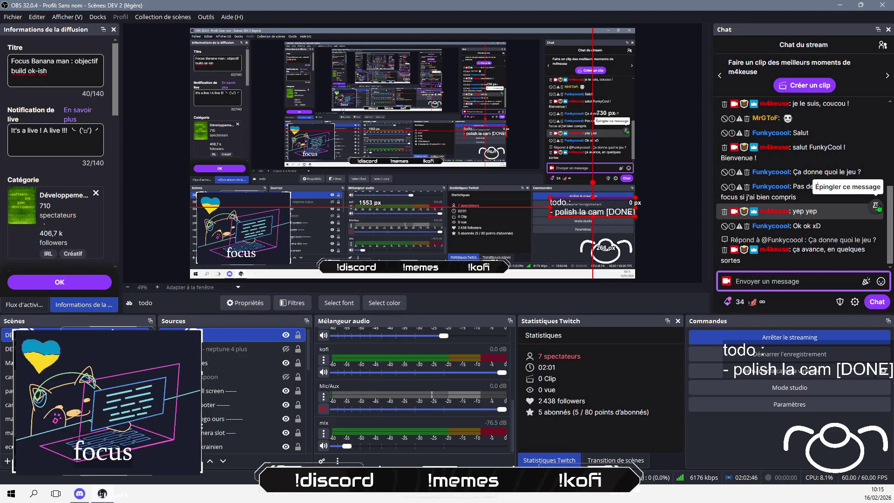
pyautogui.write("je dois pas m'en")
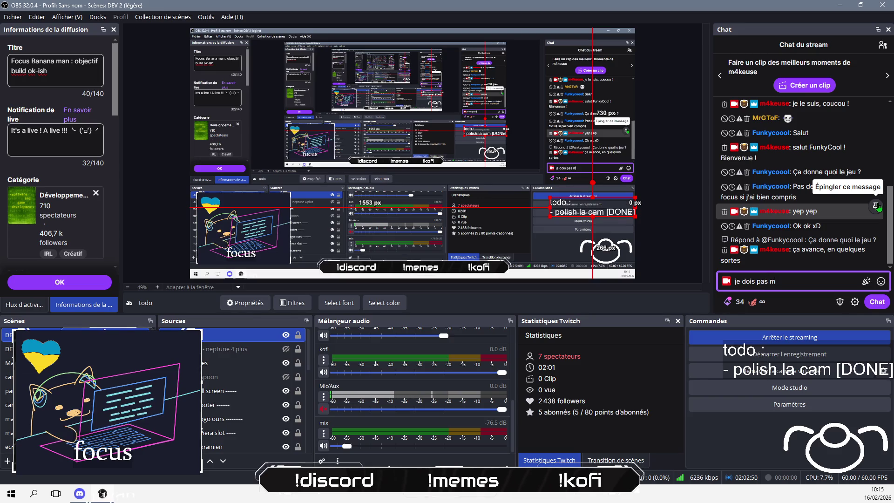
pyautogui.write('liser ')
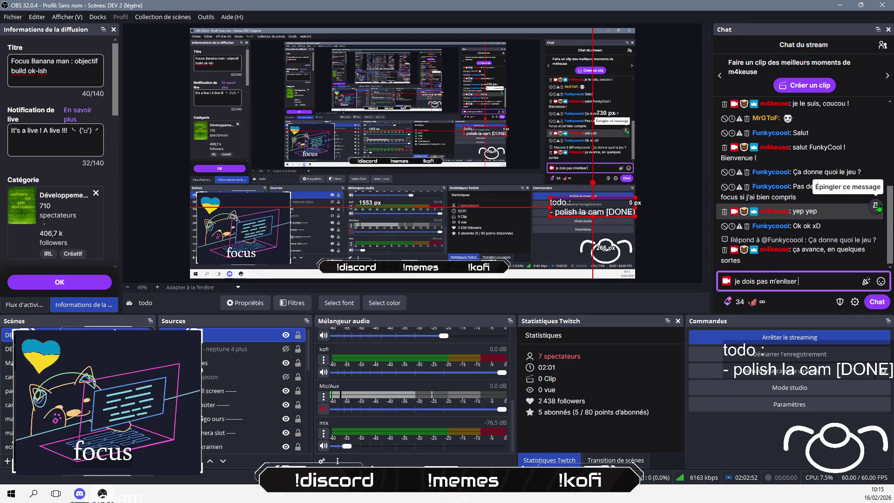
pyautogui.write('et accepter u')
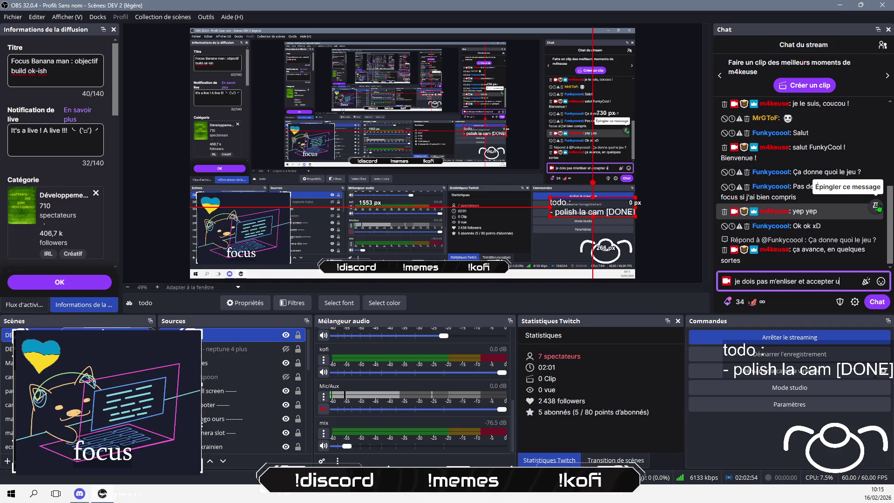
pyautogui.write('n build impartfait')
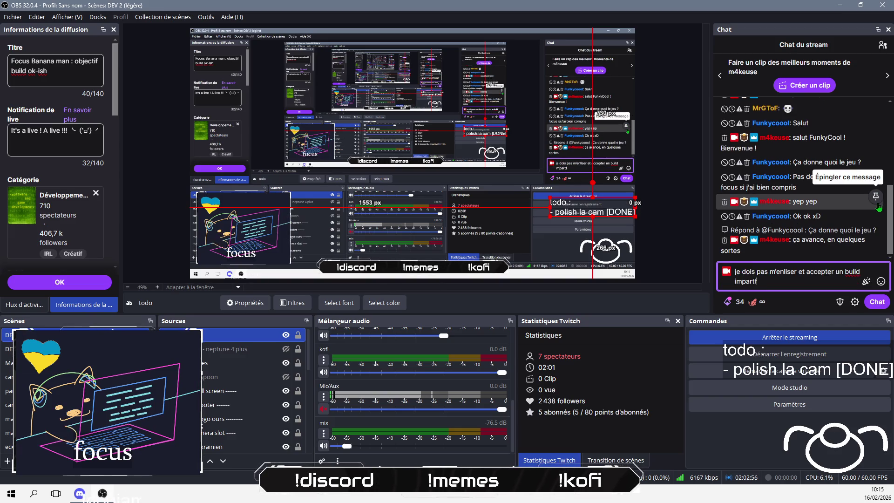
pyautogui.press('Left')
pyautogui.press('Left')
pyautogui.press('Left')
pyautogui.press('BackSpace')
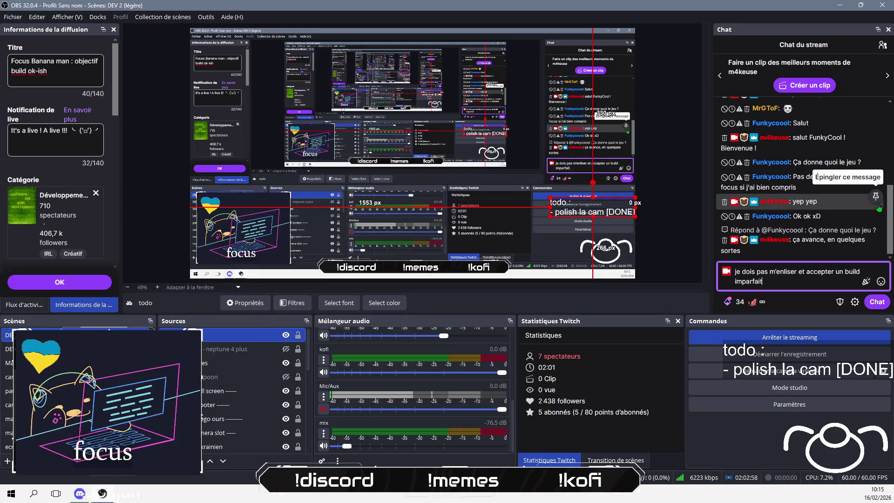
pyautogui.press('Return')
pyautogui.press('ctrl+super+Right')
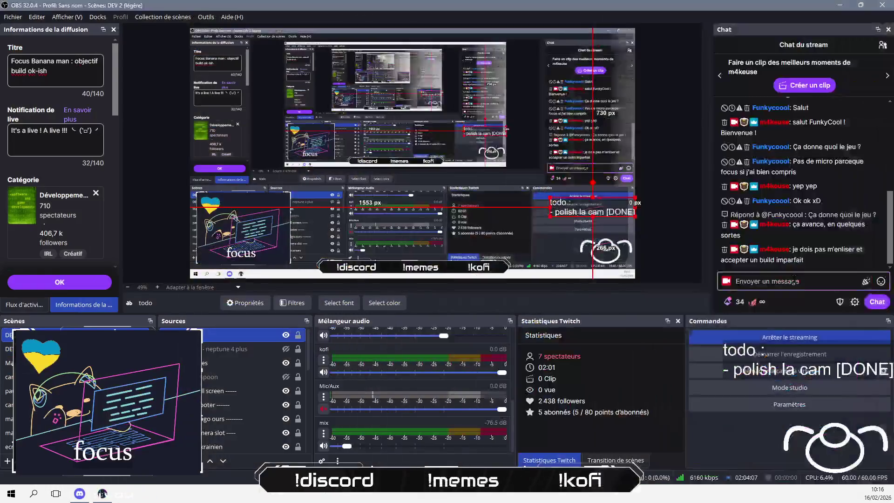
# Send 'si j'y arrive, ça avancera' as a new stream chat message.
pyautogui.click(794, 281)
pyautogui.write('si j')
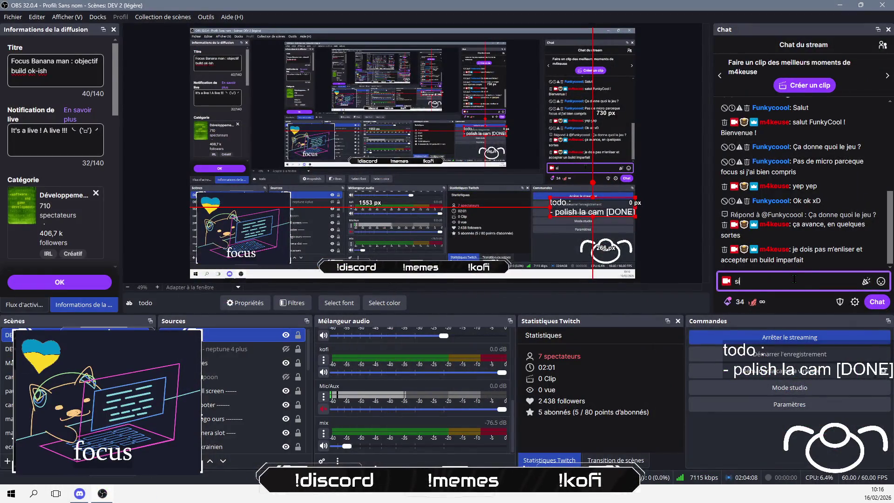
pyautogui.write("'y")
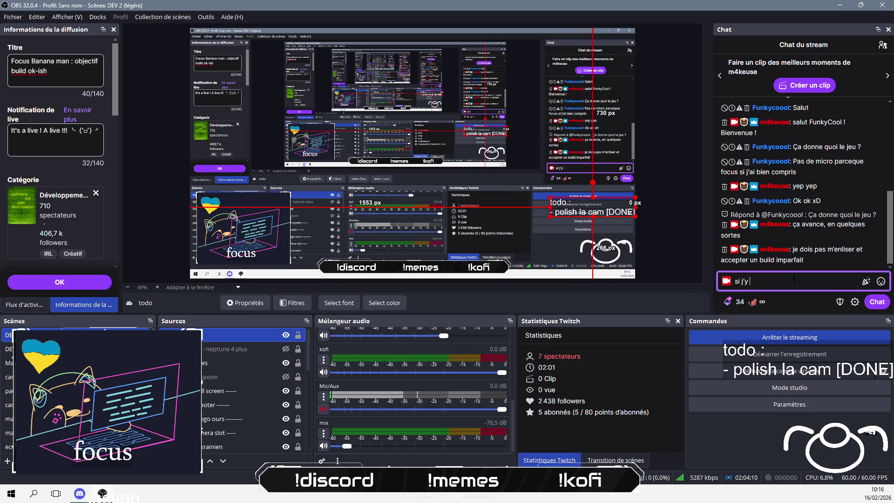
pyautogui.write(' arrive, ç')
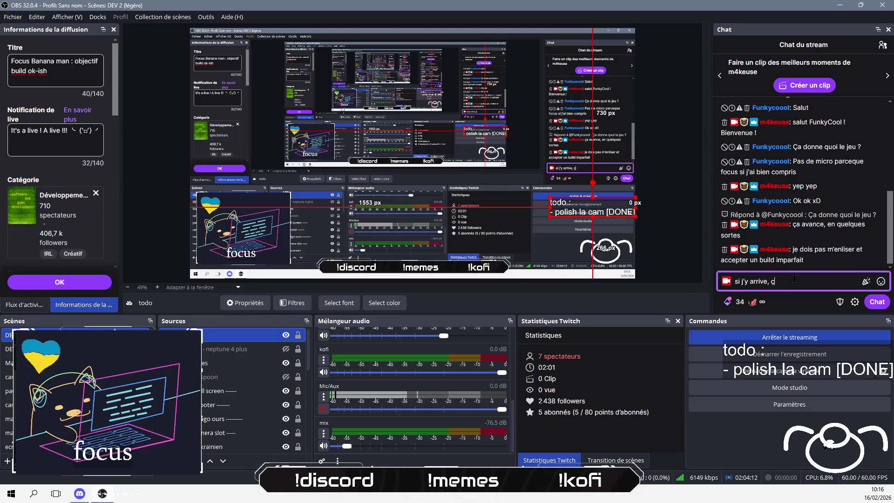
pyautogui.write('a avancera')
pyautogui.press('Return')
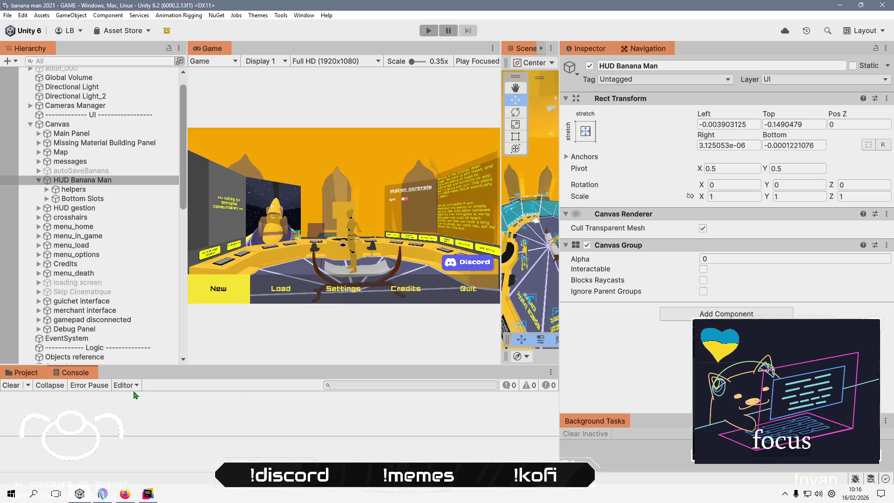
# Refresh the project assets from the Assets/Scripts/InGame folder in the Project panel.
pyautogui.click(26, 373)
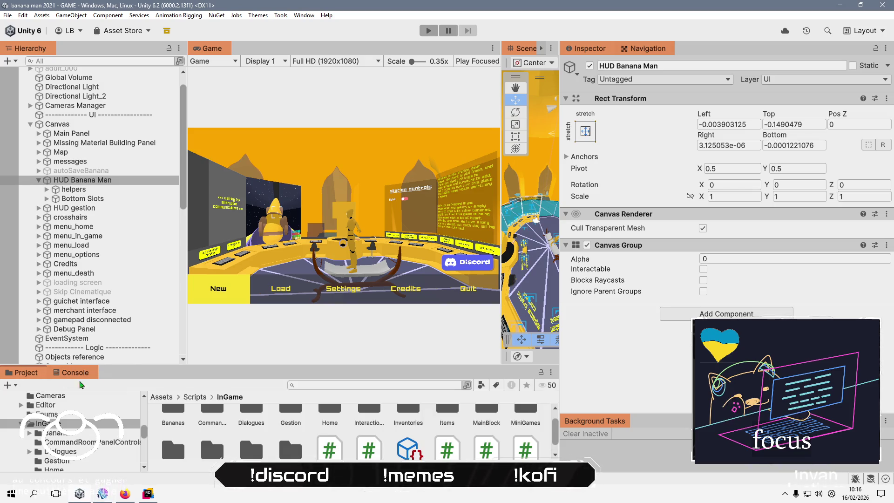
pyautogui.rightClick(192, 438)
pyautogui.click(244, 333)
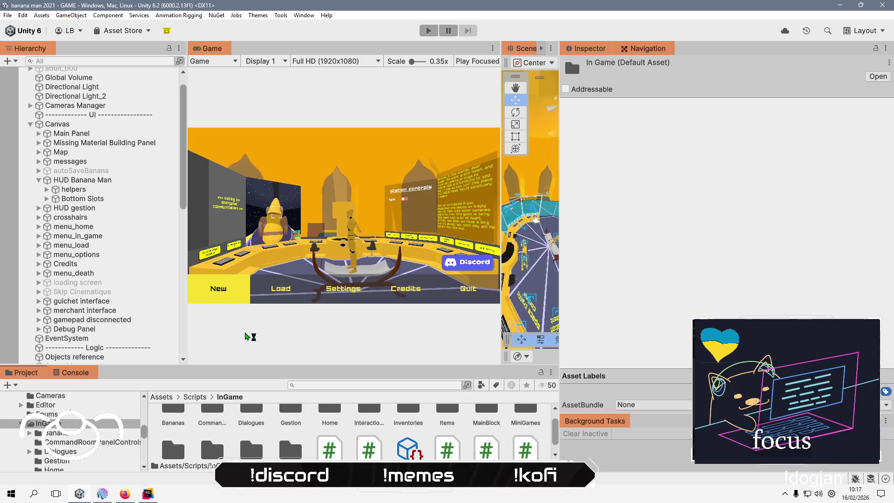
# Enlarge the Project file area, clear the selection, and enter Play mode with Ctrl+P.
pyautogui.moveTo(291, 366); pyautogui.dragTo(323, 278)
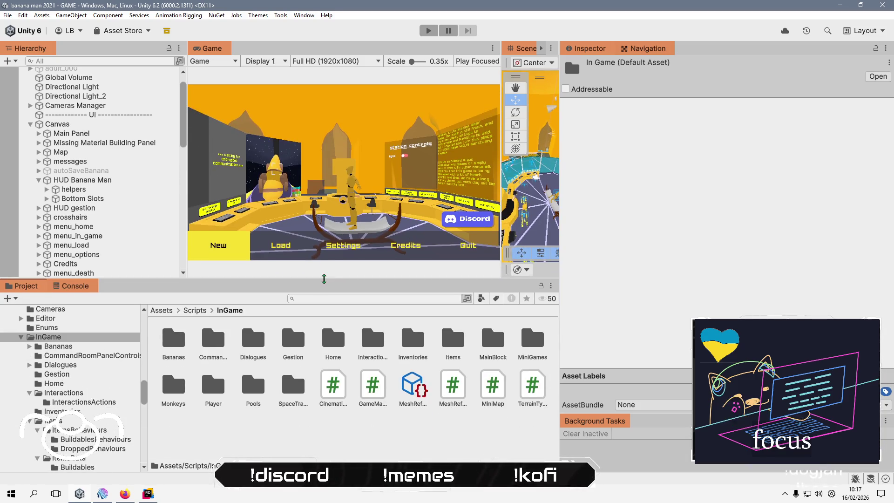
pyautogui.click(293, 440)
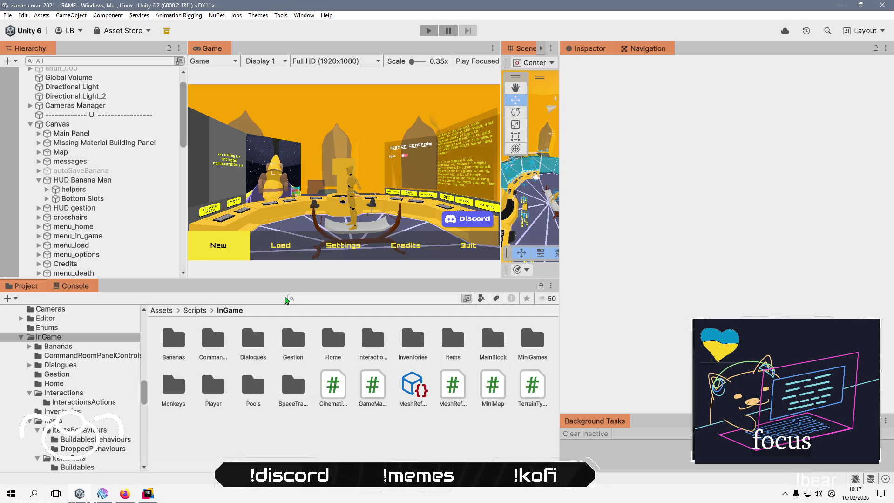
pyautogui.hotkey('ctrl', 'p')
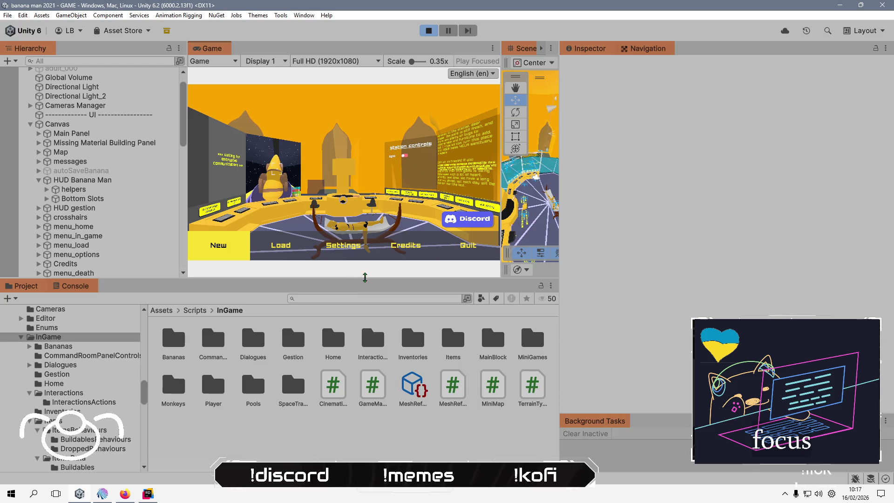
# Enlarge the Game view, start a New game, and skip the intro cinematic.
pyautogui.moveTo(366, 277)
pyautogui.mouseDown()
pyautogui.moveTo(352, 309)
pyautogui.moveTo(355, 294)
pyautogui.mouseUp()
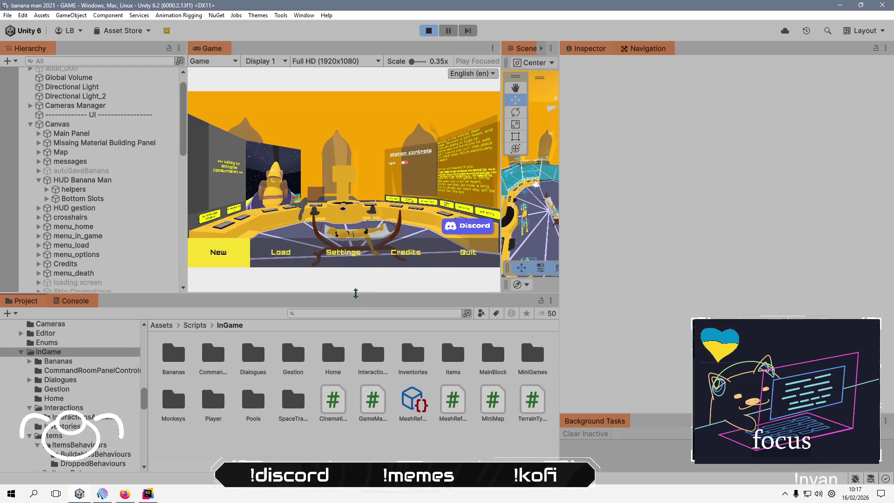
pyautogui.moveTo(559, 193); pyautogui.dragTo(759, 193)
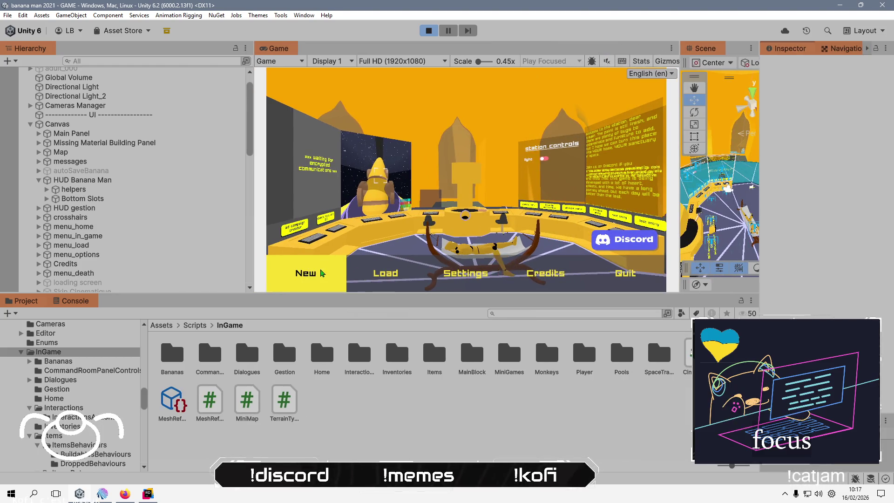
pyautogui.click(322, 273)
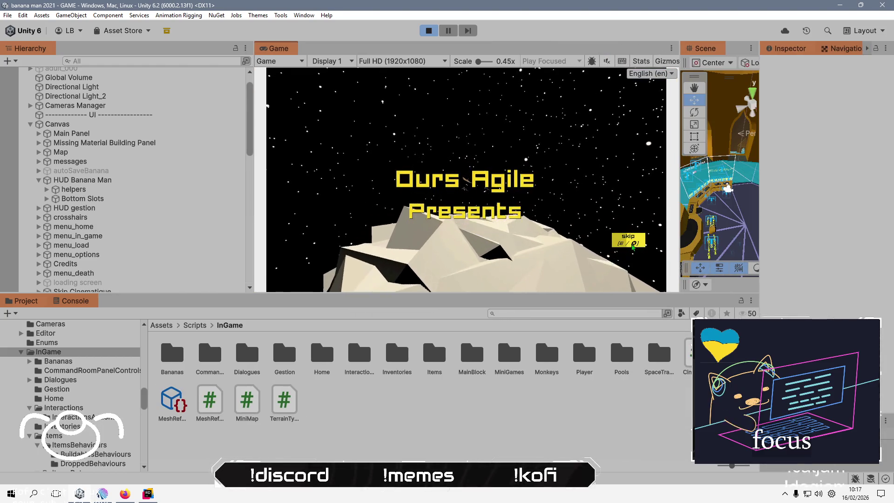
pyautogui.click(632, 244)
# Walk the character from the control consoles to the plant pedestal, then free the cursor.
pyautogui.press('w')
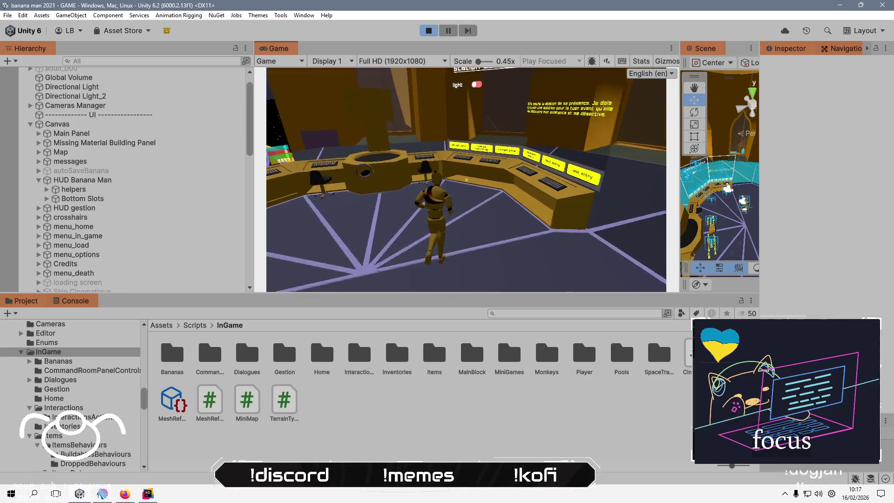
pyautogui.press('w')
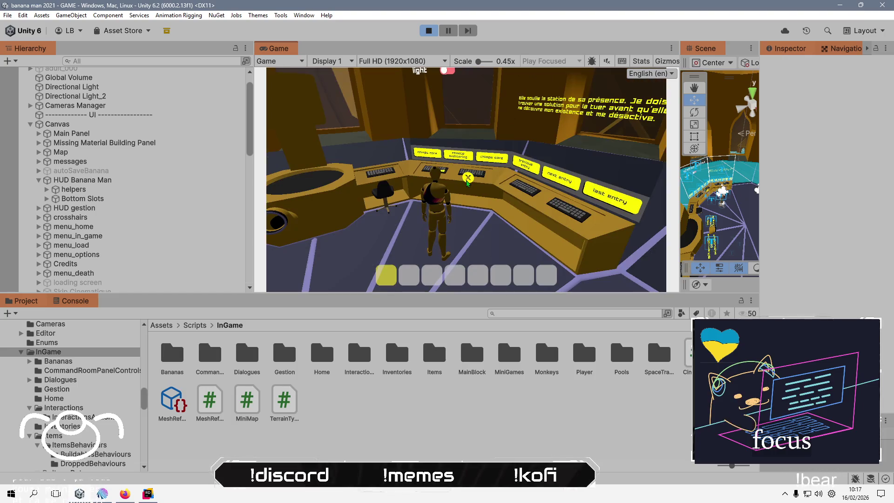
pyautogui.press('s')
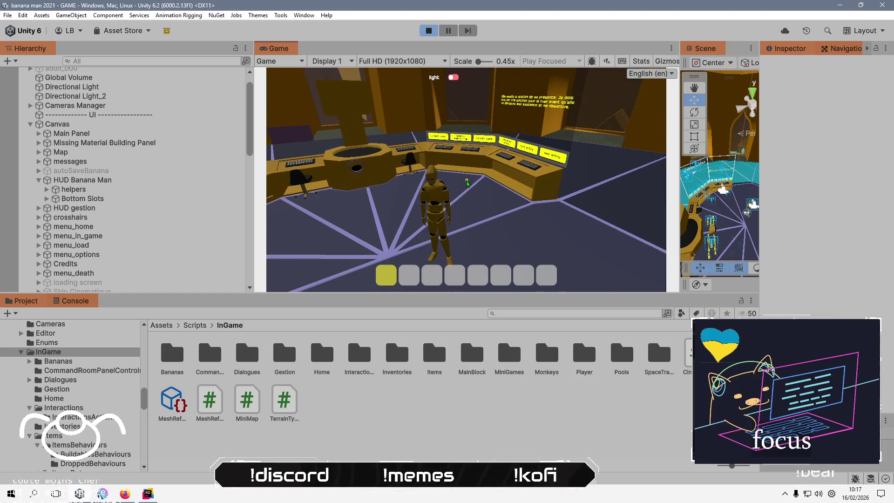
pyautogui.press('d')
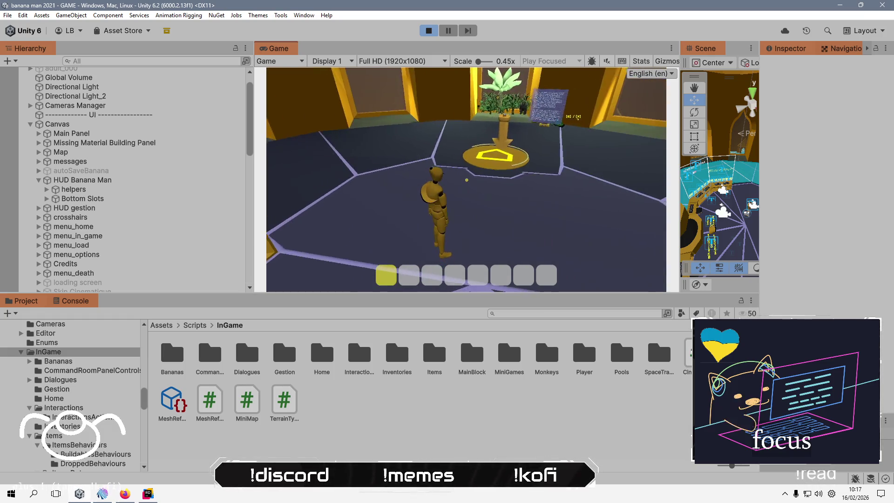
pyautogui.press('w')
pyautogui.press('d')
pyautogui.press('d')
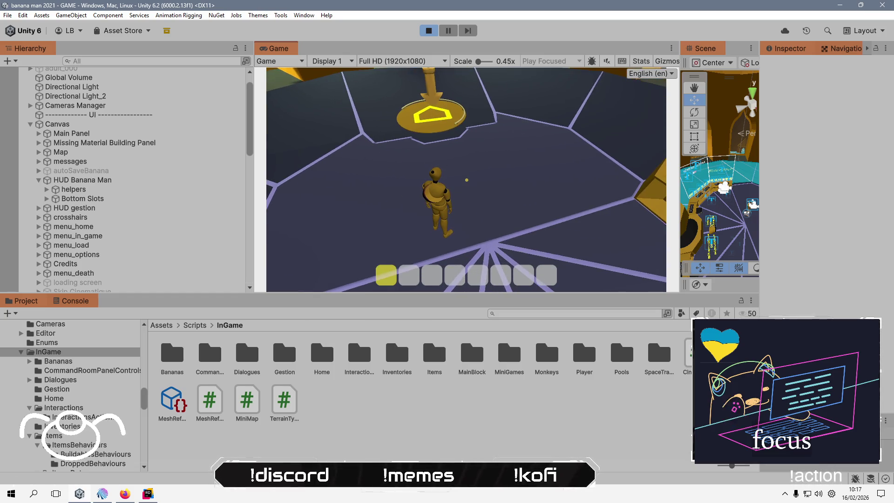
pyautogui.press('Escape')
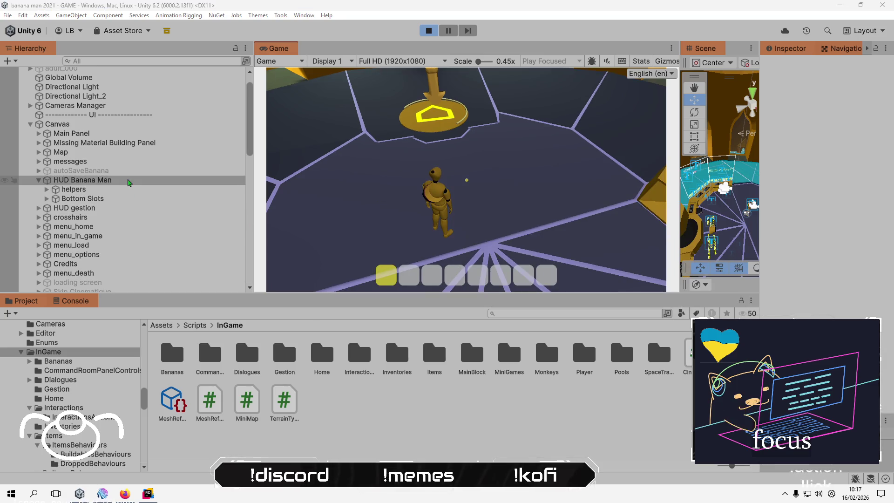
# Expand Banana Man's children in the Hierarchy and select the Banana Man player object.
pyautogui.scroll(-6, 59, 191)
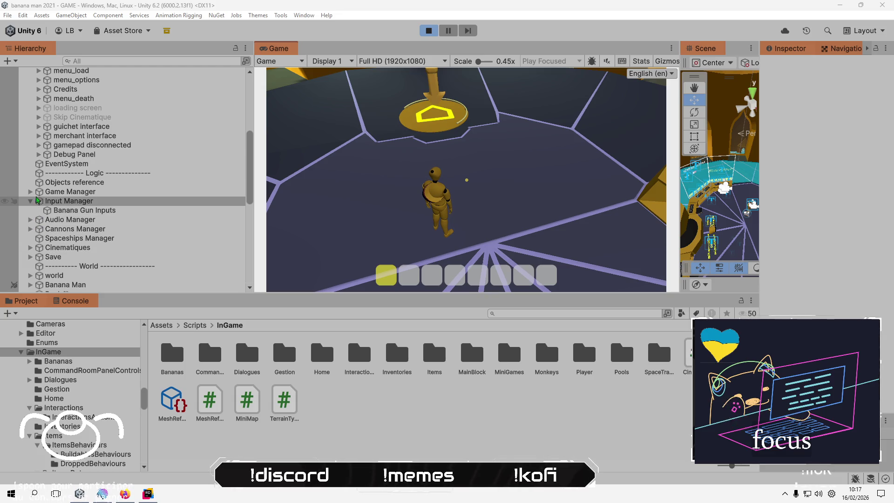
pyautogui.click(31, 285)
pyautogui.scroll(-4, 94, 233)
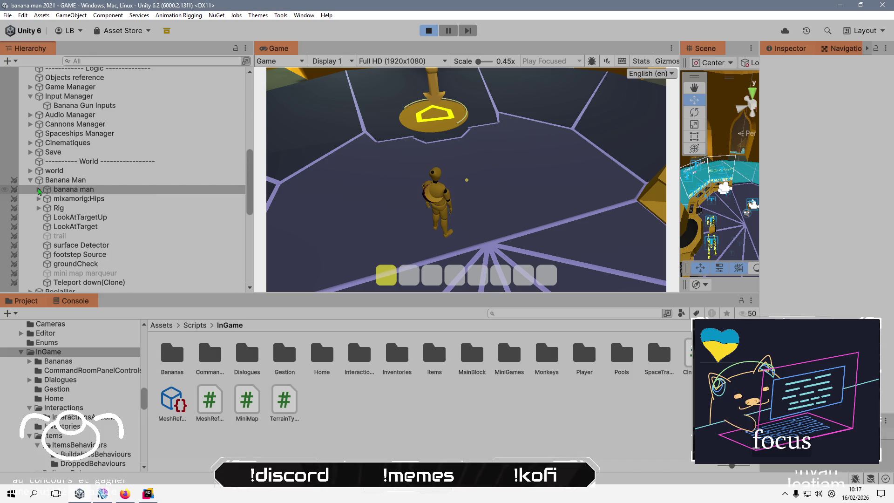
pyautogui.click(39, 190)
pyautogui.click(38, 189)
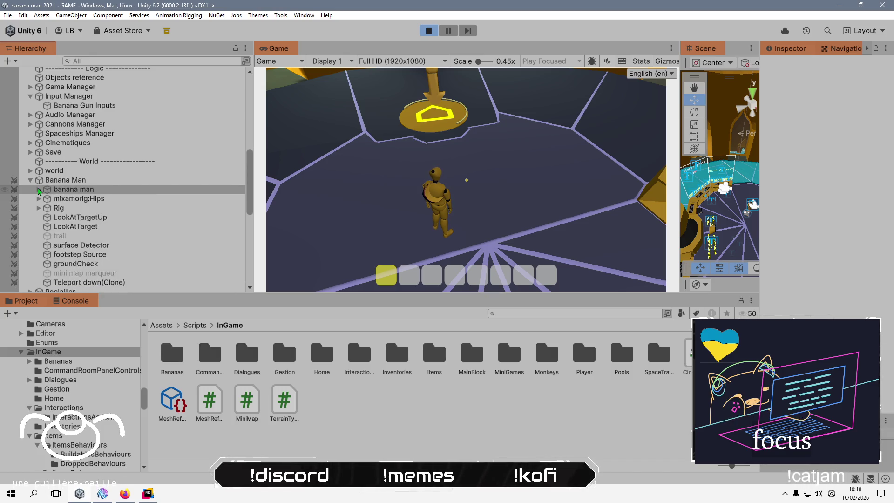
pyautogui.click(60, 181)
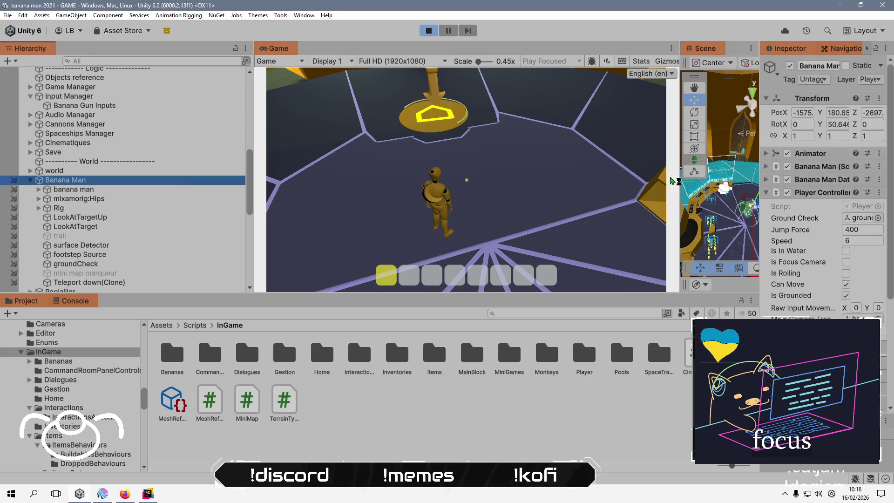
# Widen the Inspector and browse Banana Man's script fields and components.
pyautogui.moveTo(761, 191); pyautogui.dragTo(605, 184)
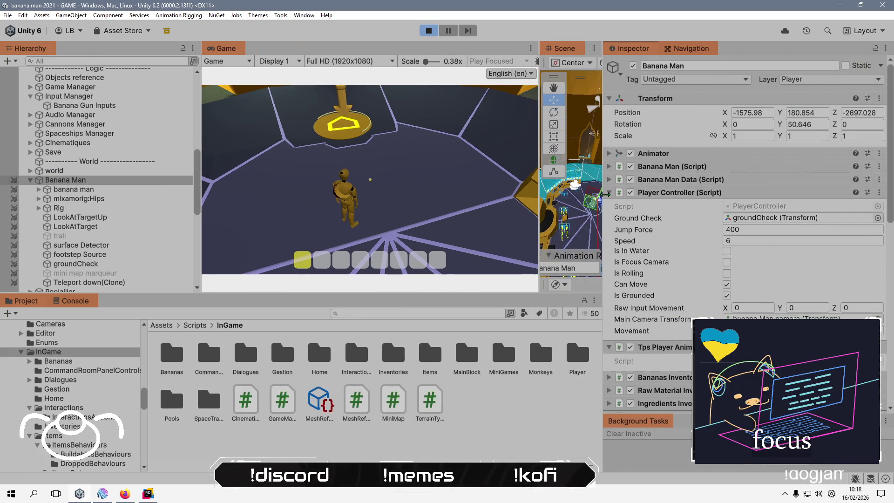
pyautogui.click(609, 167)
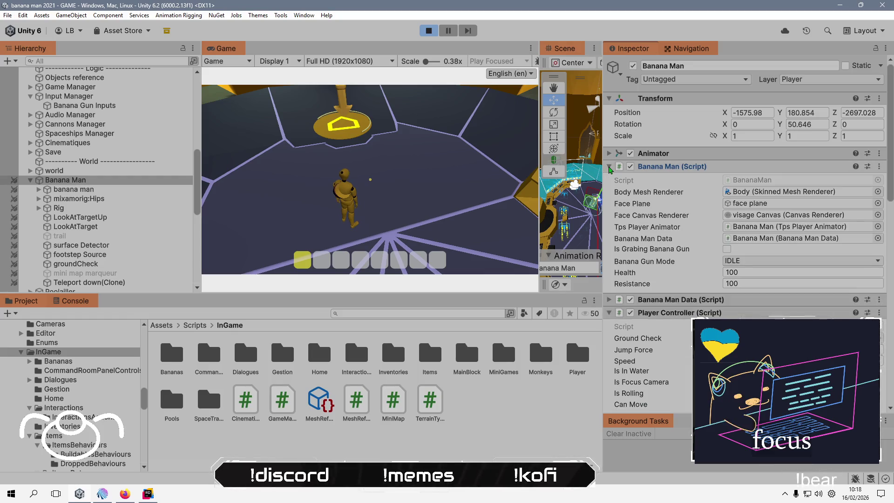
pyautogui.click(609, 167)
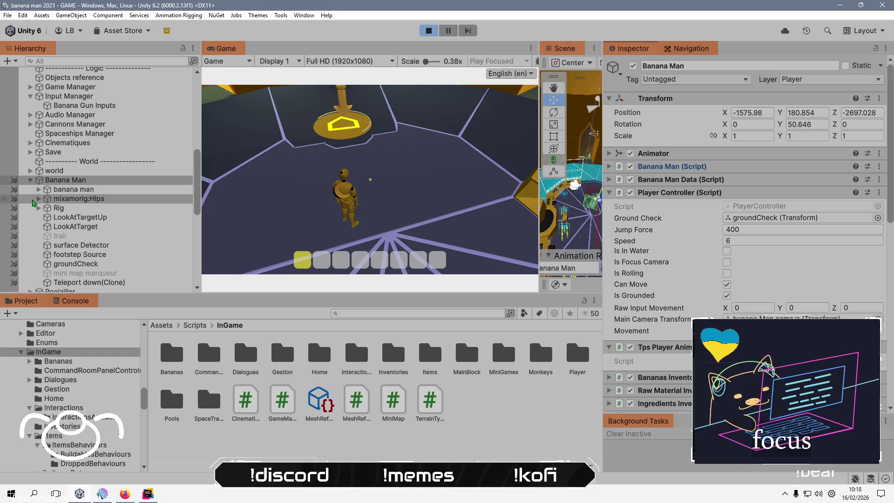
pyautogui.scroll(-5, 117, 204)
pyautogui.scroll(-8, 118, 214)
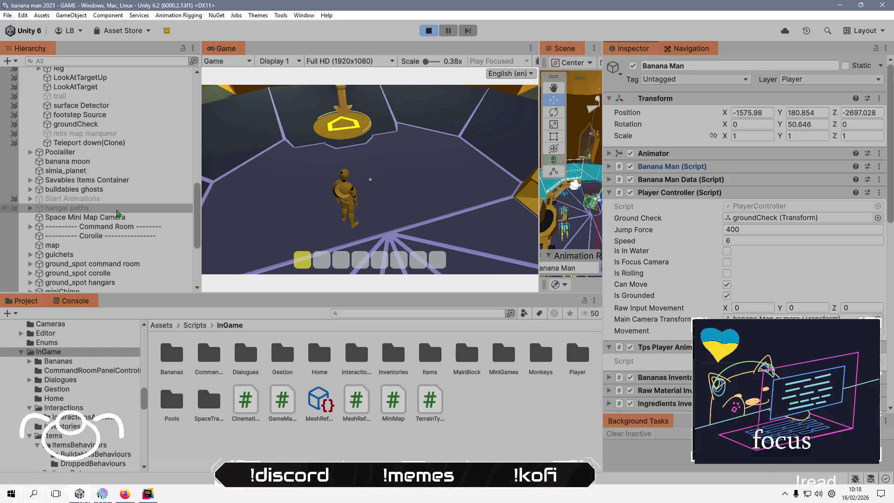
pyautogui.scroll(6, 118, 214)
pyautogui.scroll(8, 117, 214)
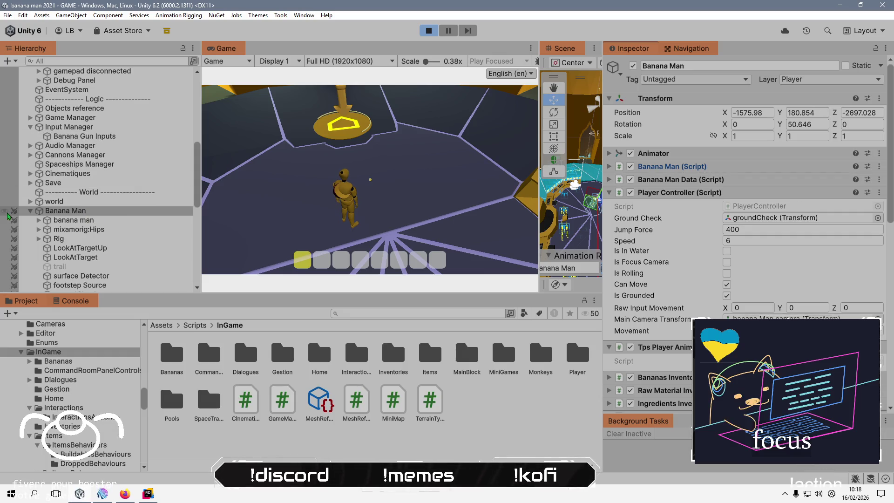
# Reselect Banana Man, fold away its children, and scroll through the Hierarchy.
pyautogui.click(69, 211)
pyautogui.press('Left')
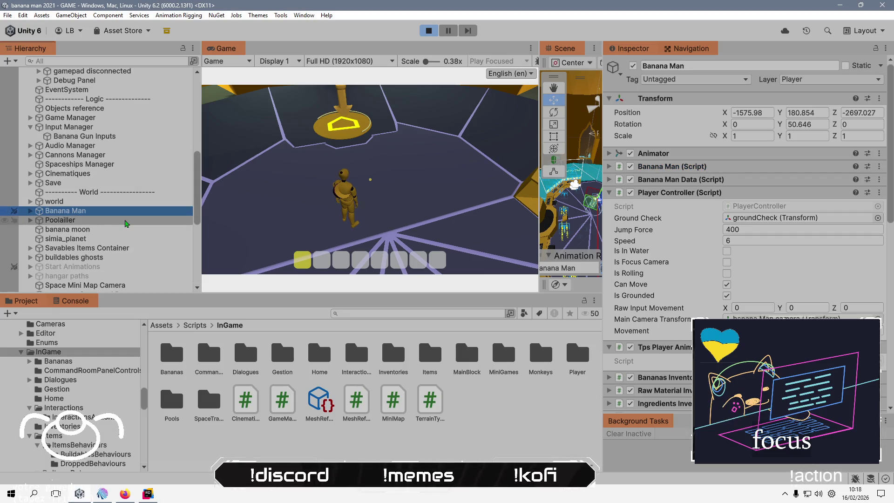
pyautogui.scroll(5, 103, 215)
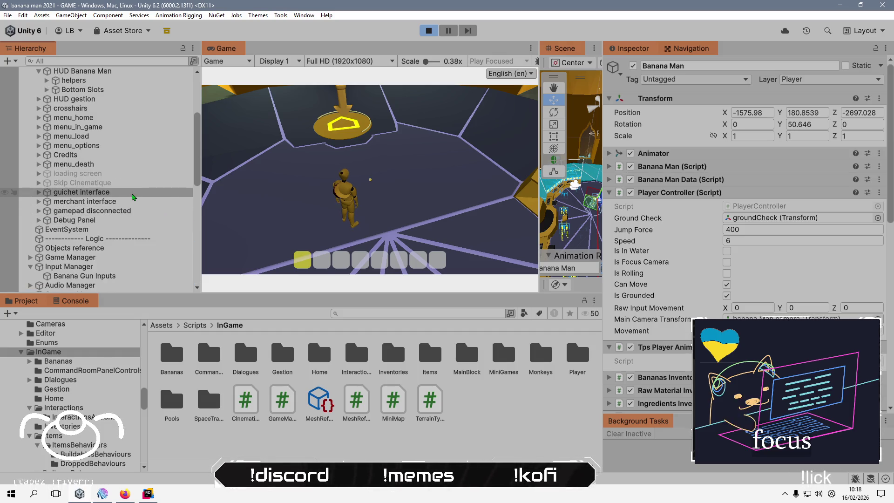
pyautogui.scroll(-4, 114, 255)
pyautogui.scroll(-3, 114, 255)
pyautogui.scroll(-3, 114, 255)
pyautogui.scroll(3, 114, 255)
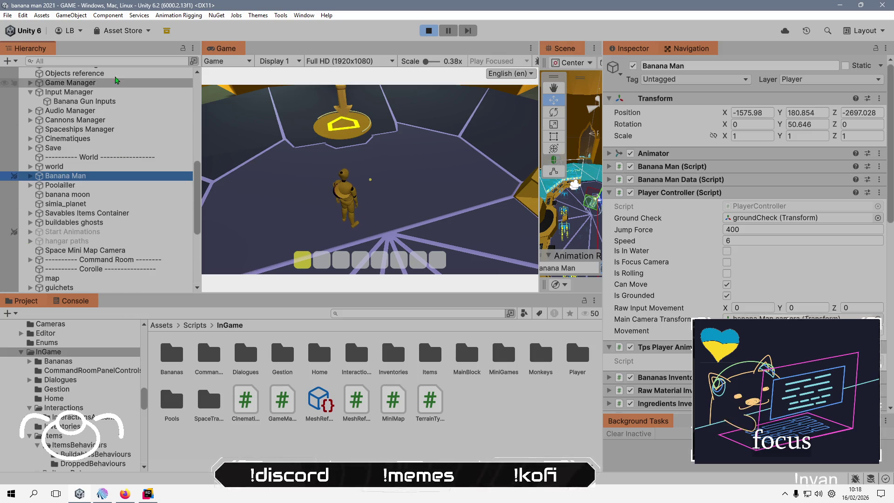
# Filter the Hierarchy by 'banana', select the referenced banana gun object, then go to Rider.
pyautogui.click(119, 62)
pyautogui.write('bananagun')
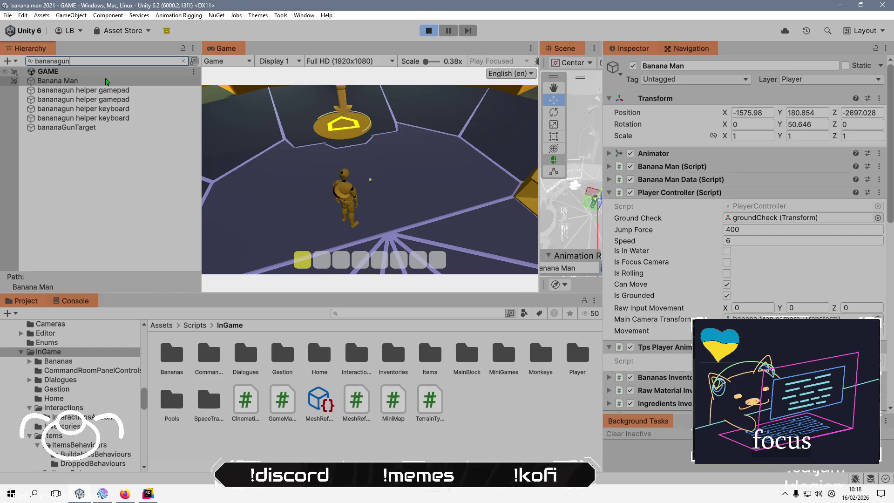
pyautogui.scroll(-5, 639, 259)
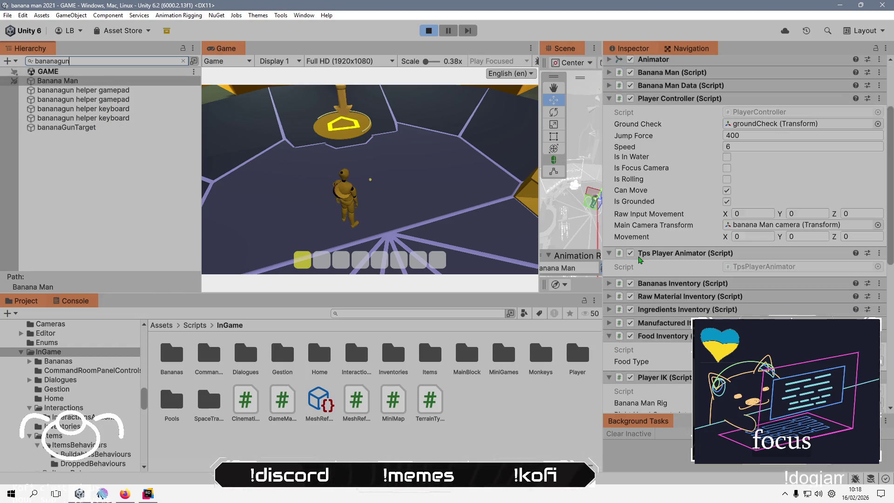
pyautogui.scroll(-6, 614, 275)
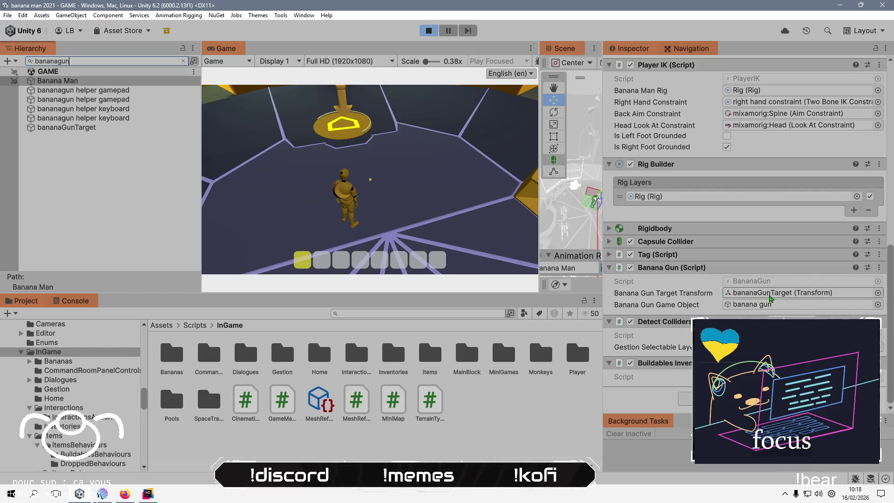
pyautogui.click(773, 305)
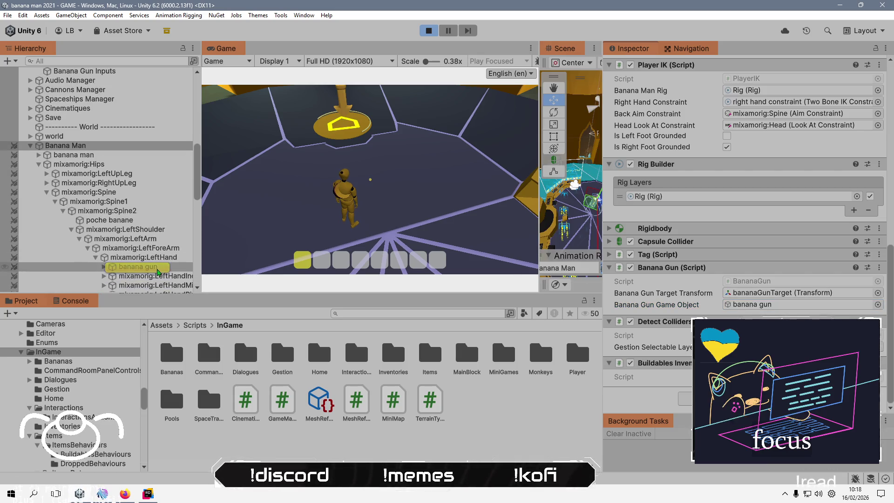
pyautogui.click(159, 270)
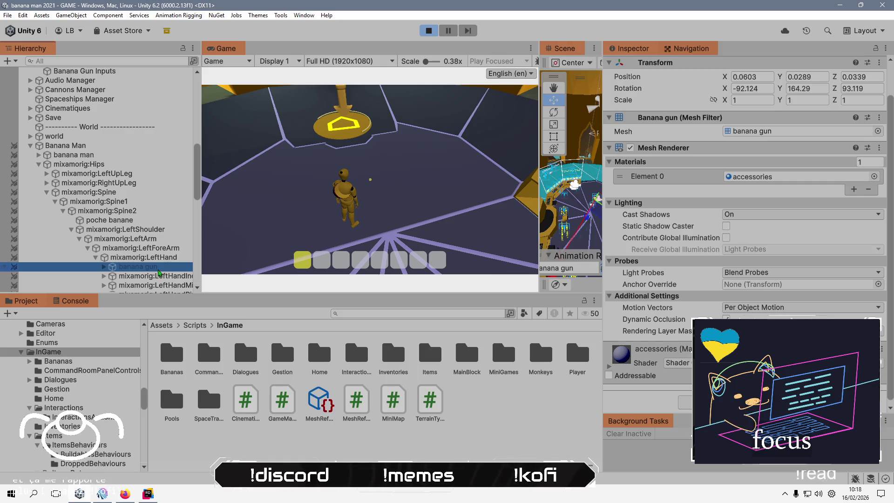
pyautogui.hotkey('alt', 'Tab')
pyautogui.press('Tab')
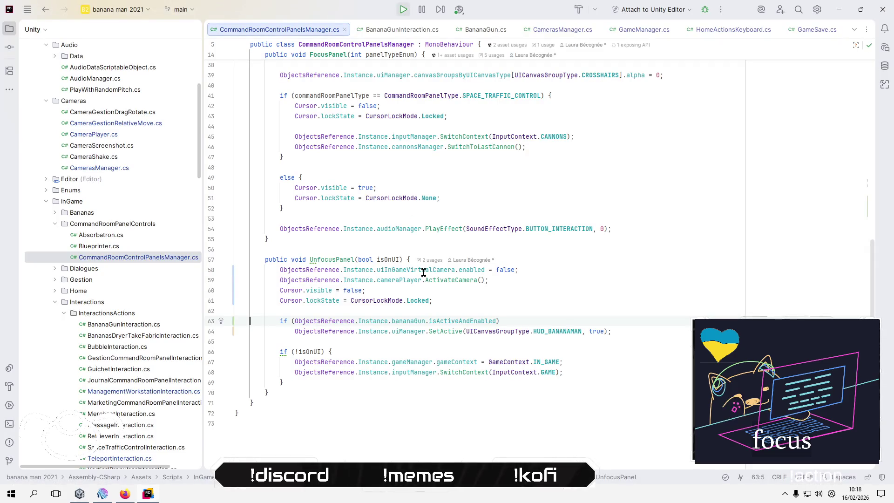
# On line 63, replace bananaGun.isActiveAndEnabled with bananaGun.bananaGunGameObject.activeInHierarchy.
pyautogui.click(413, 322)
pyautogui.write('G')
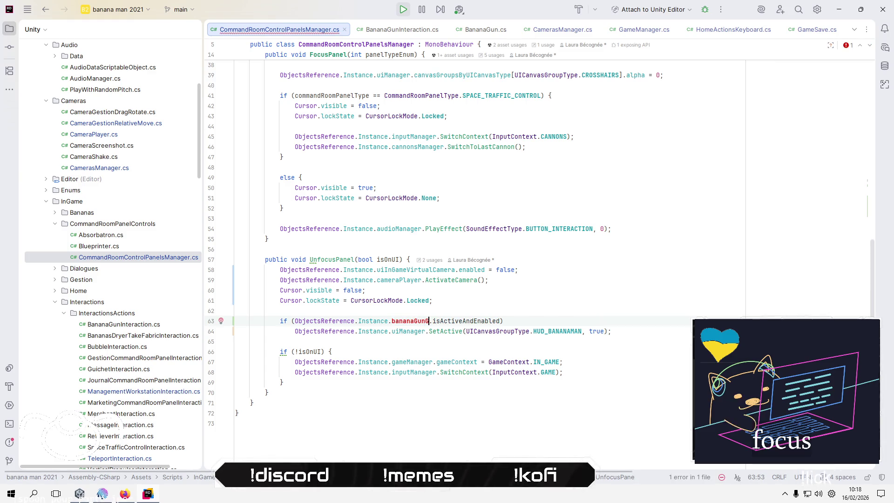
pyautogui.hotkey('ctrl', 'space')
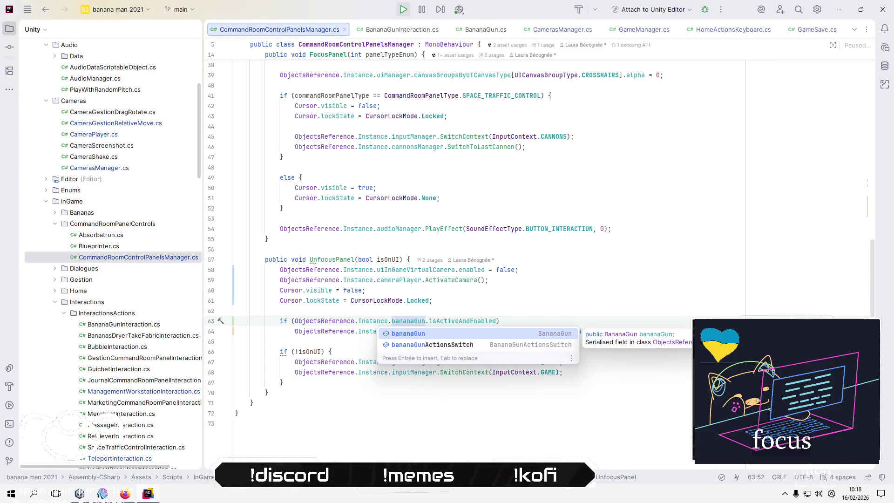
pyautogui.write('.')
pyautogui.press('Return')
pyautogui.hotkey('ctrl', 'shift', 'Right')
pyautogui.press('Delete')
pyautogui.write('.')
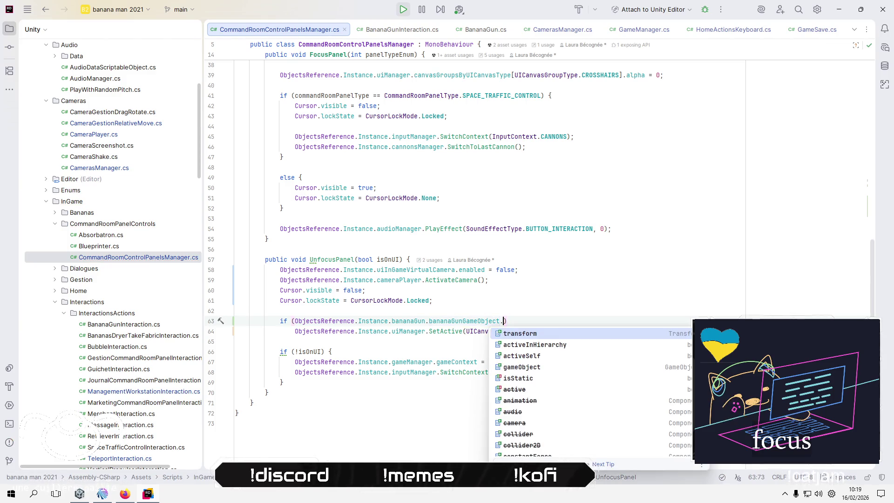
pyautogui.write('activeInHierarchy')
pyautogui.press('Return')
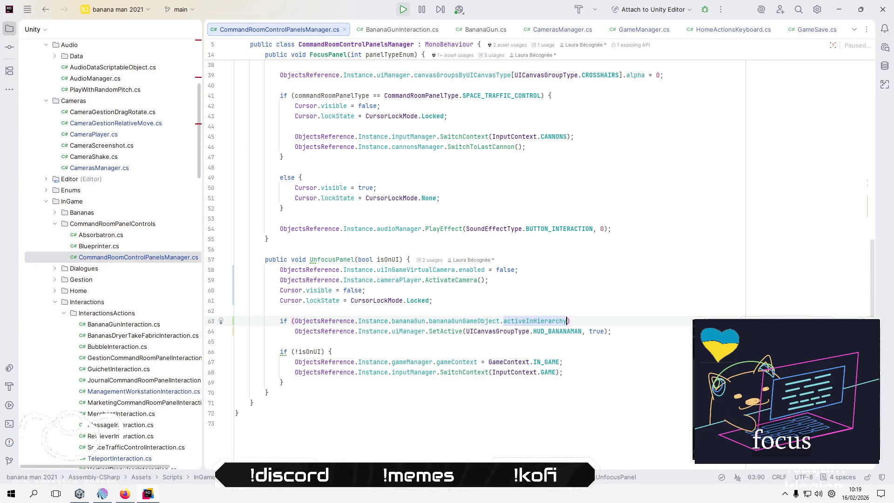
pyautogui.hotkey('alt', 'Tab')
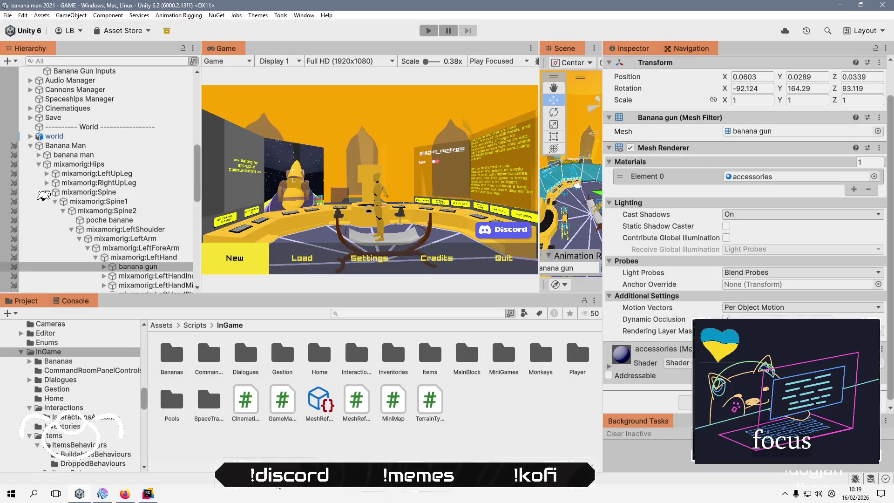
# Refresh assets to recompile the change, enter Play mode, and start a New game.
pyautogui.rightClick(303, 438)
pyautogui.click(354, 334)
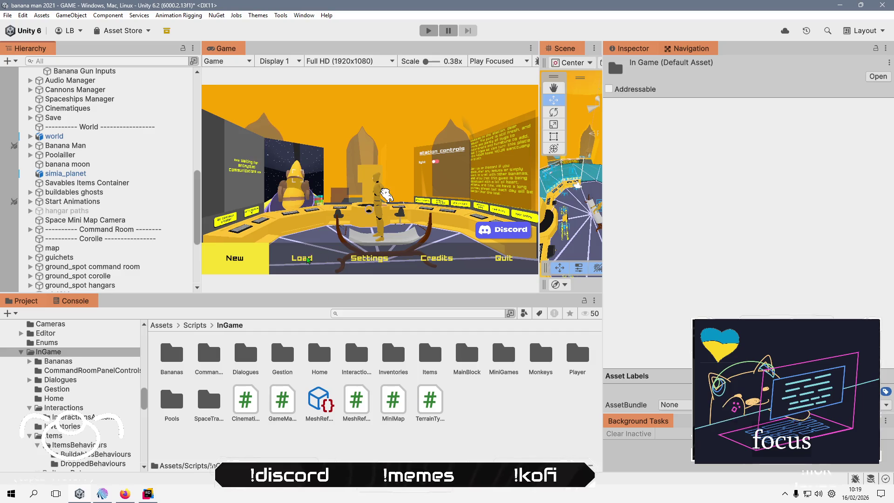
pyautogui.click(428, 31)
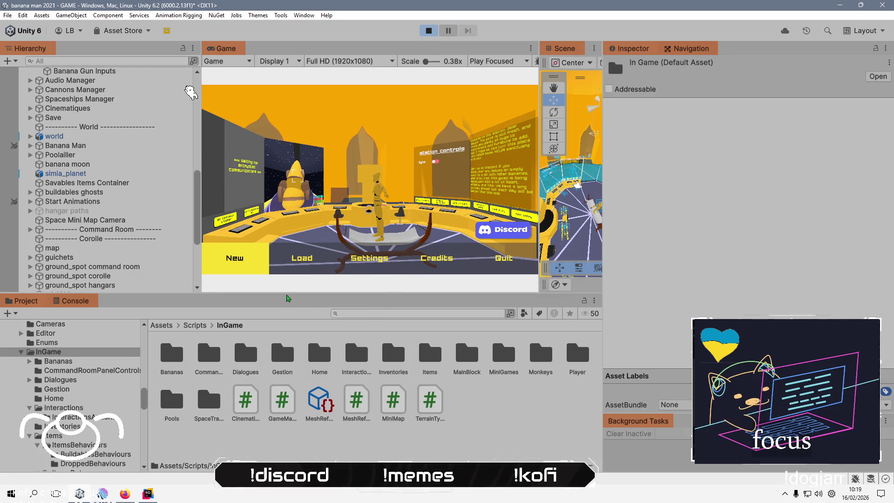
pyautogui.click(234, 258)
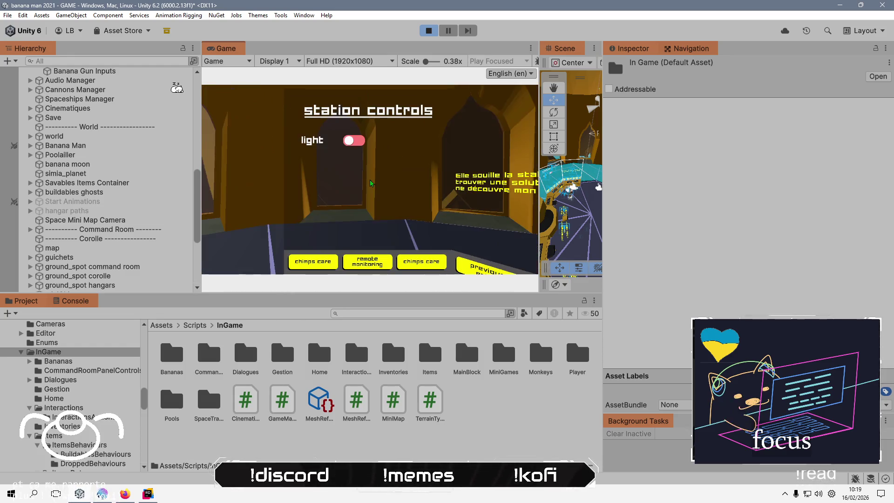
# Turn the station light on, run through the hangar and command room, and use the controls panel.
pyautogui.click(359, 145)
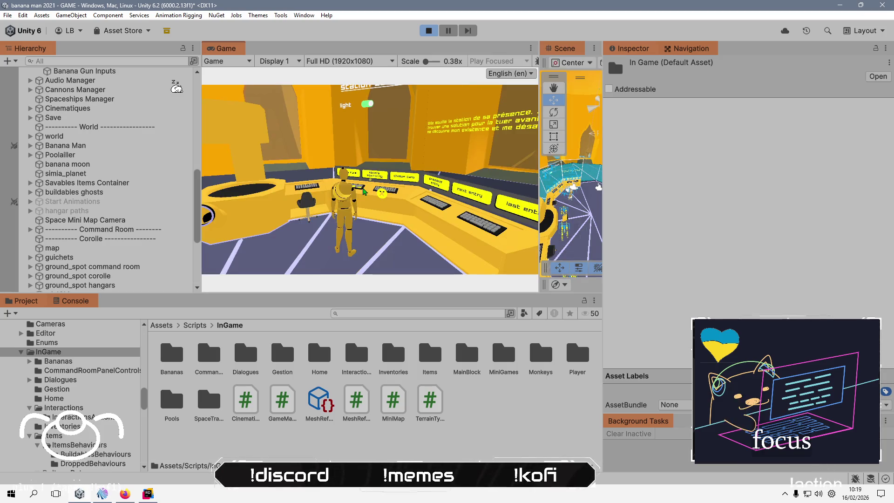
pyautogui.press('w')
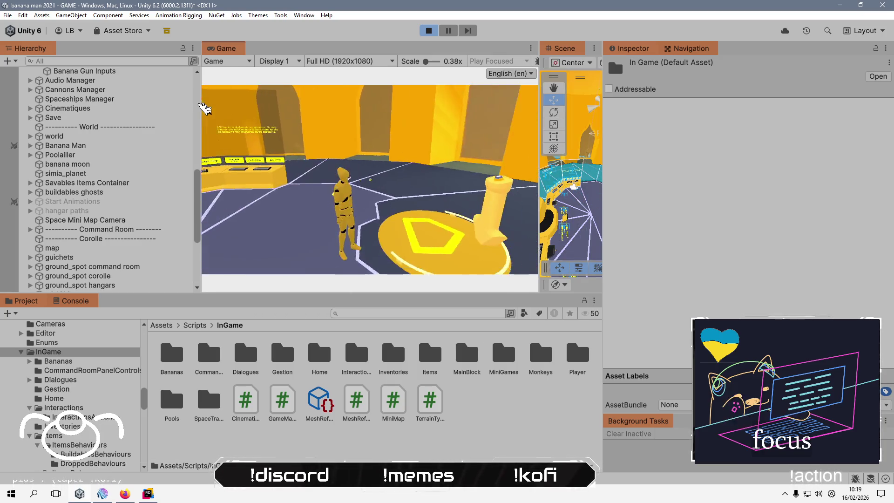
pyautogui.press('w')
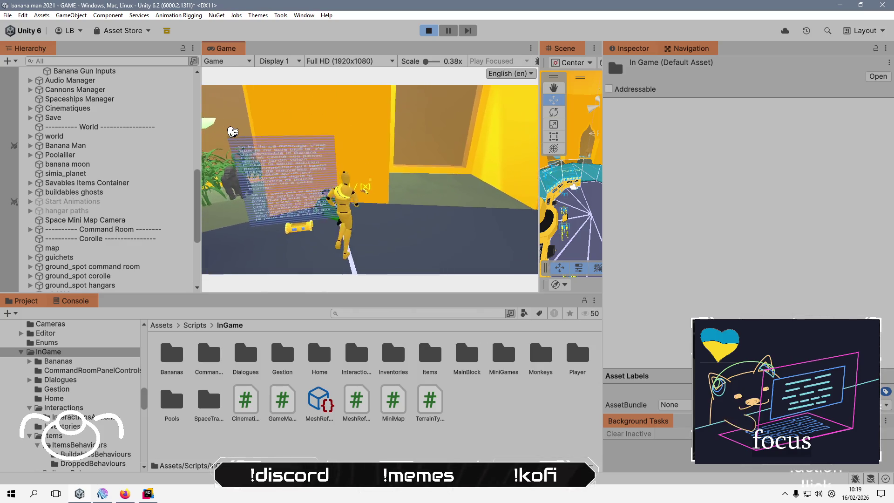
pyautogui.press('w')
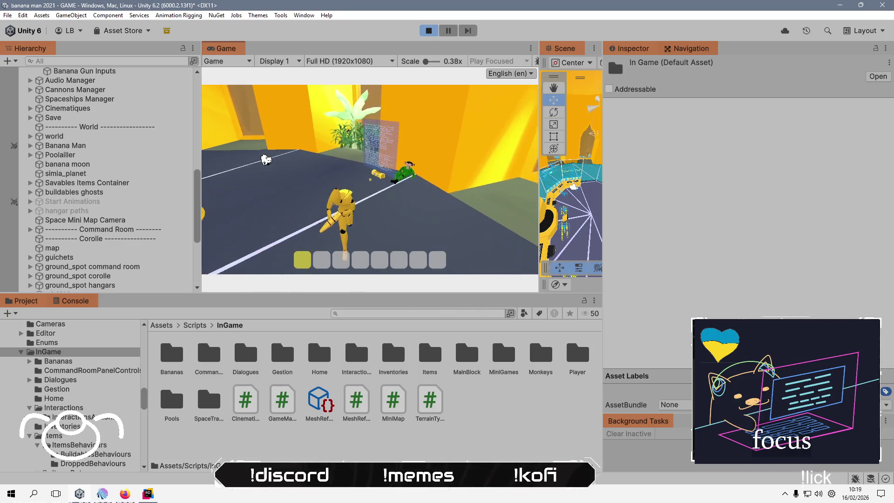
pyautogui.press('w')
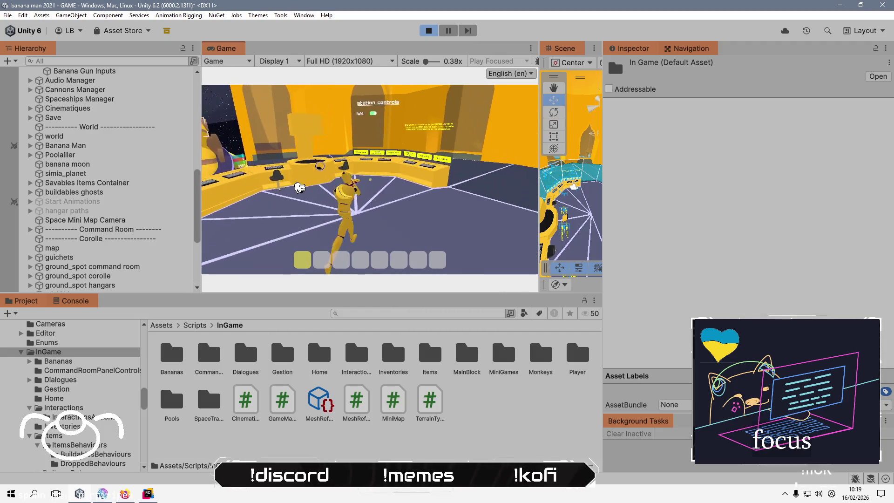
pyautogui.click(311, 197)
# Leave the panel, switch to hotbar slot 3, and teleport to Corolle from the yellow platform.
pyautogui.press('w')
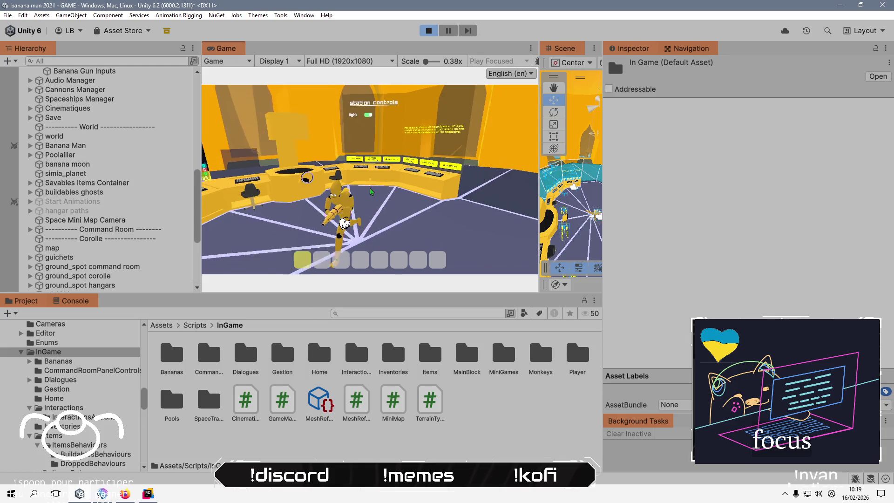
pyautogui.press('w')
pyautogui.press('3')
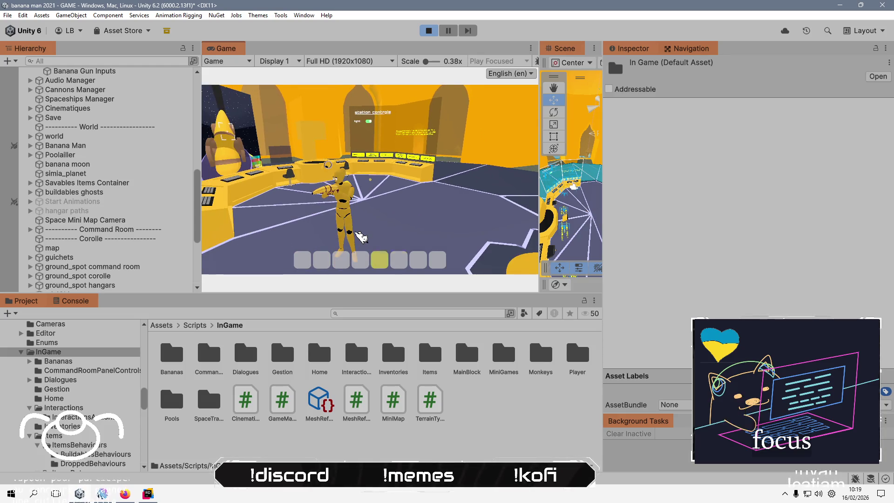
pyautogui.press('w')
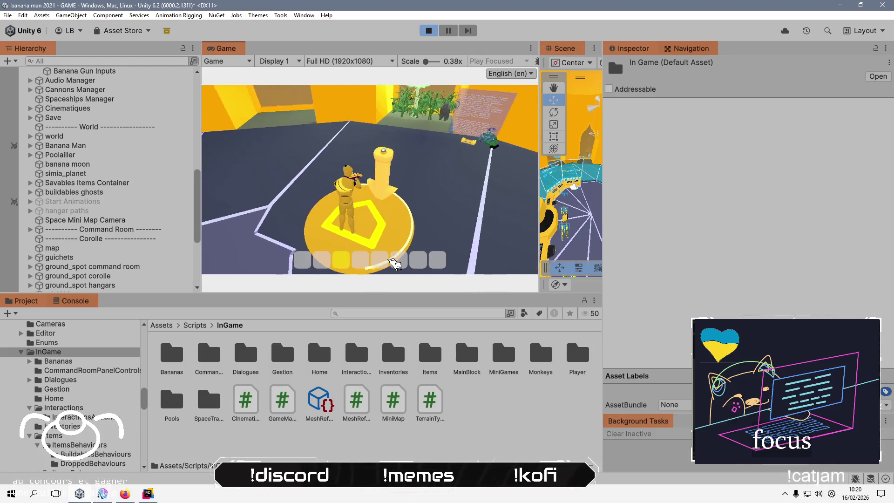
pyautogui.press('e')
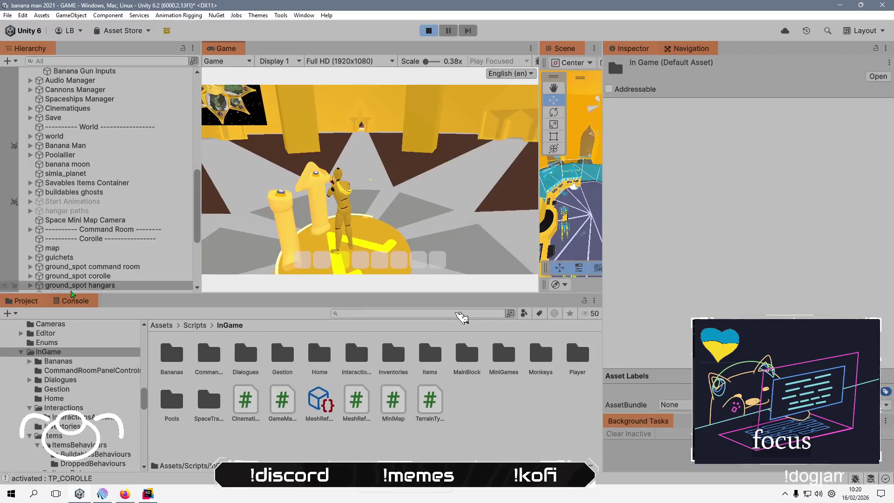
# Check the teleport log's stack trace, then delete the Debug.Log line in TeleportInteraction.cs.
pyautogui.click(74, 302)
pyautogui.click(479, 332)
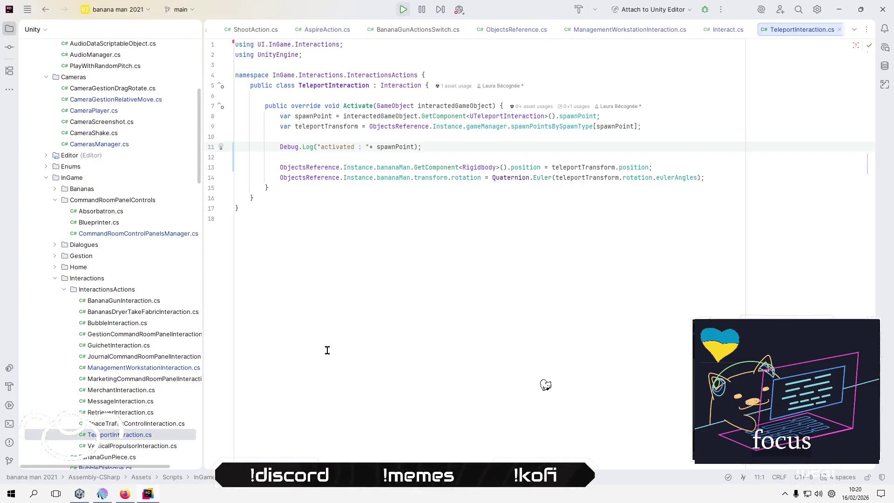
pyautogui.hotkey('ctrl', 'w')
pyautogui.press('BackSpace')
pyautogui.hotkey('alt', 'Tab')
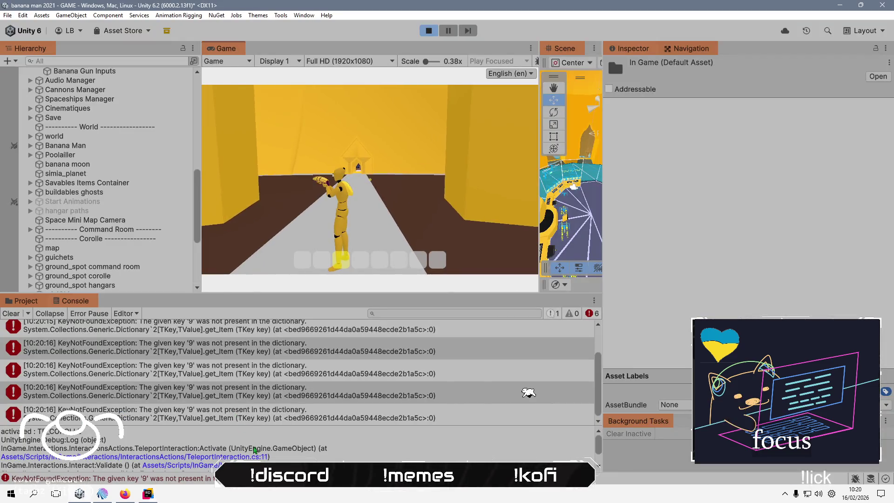
# Open the TeleportInteraction code from the stack trace, then return to the running game in Unity.
pyautogui.click(239, 456)
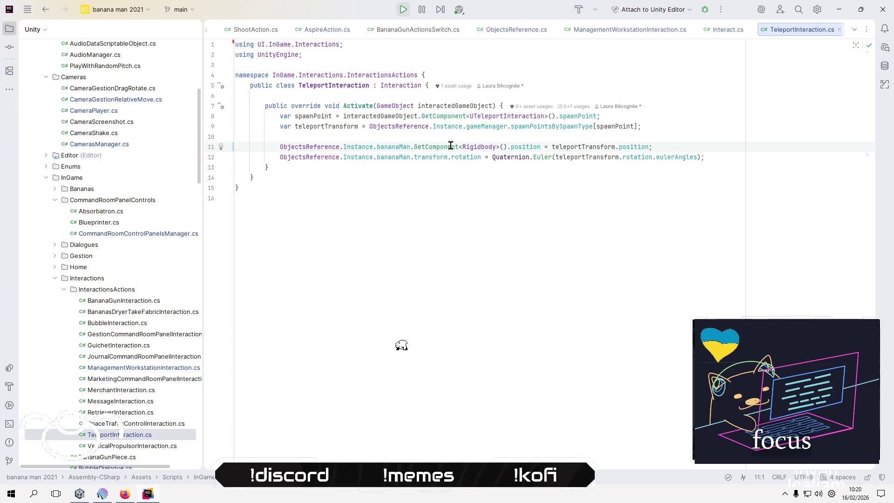
pyautogui.hotkey('alt', 'Tab')
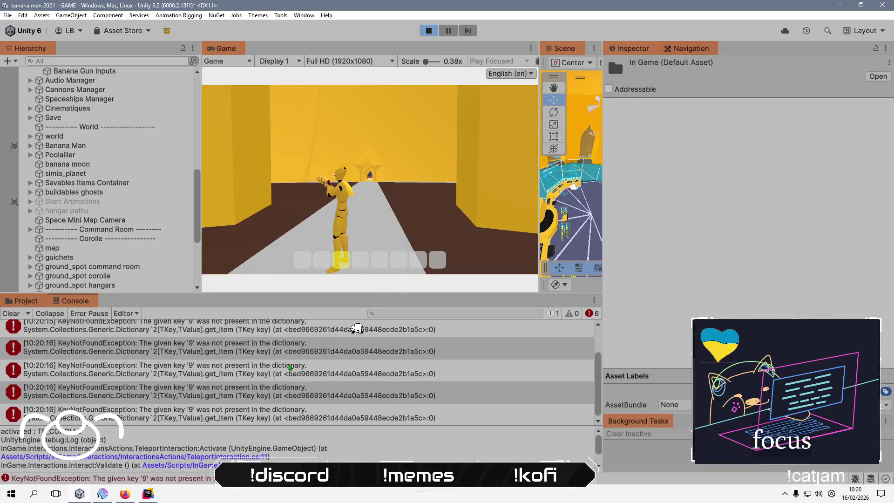
pyautogui.scroll(-2, 298, 447)
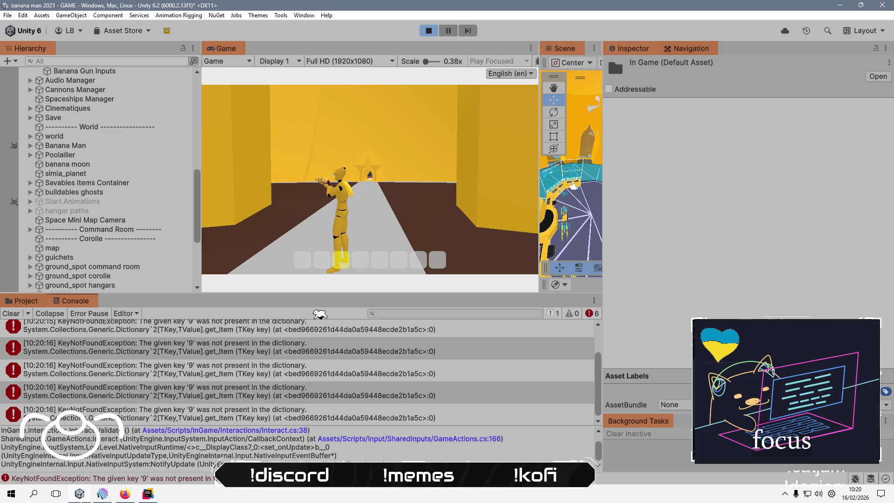
pyautogui.scroll(3, 298, 447)
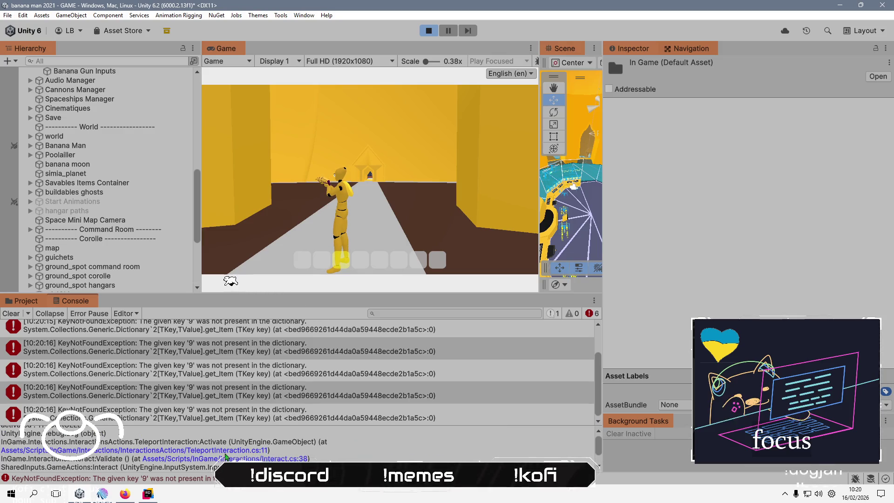
# Enlarge the Console and open the first KeyNotFoundException's AudioManager.cs footstep line in Rider.
pyautogui.moveTo(269, 292); pyautogui.dragTo(269, 208)
pyautogui.click(264, 269)
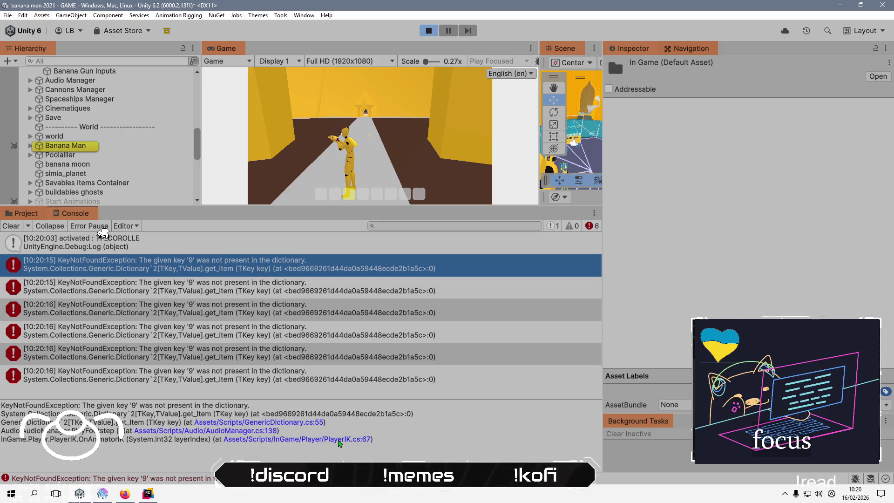
pyautogui.click(254, 431)
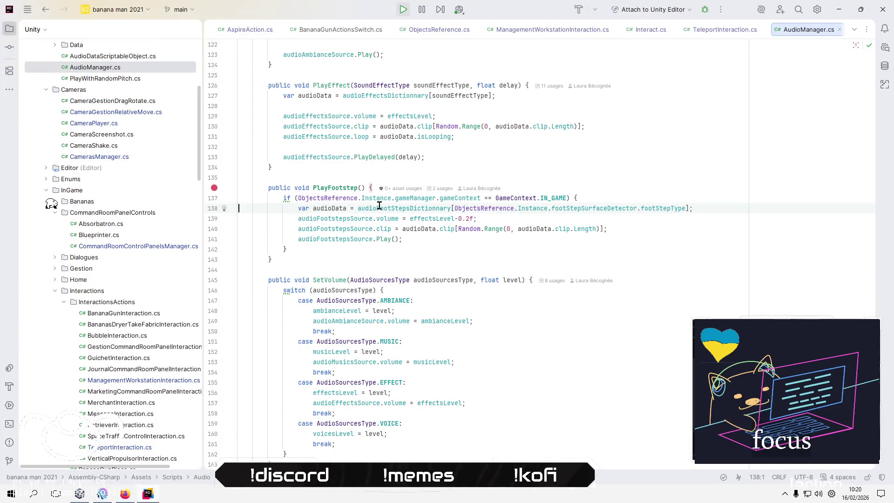
# Remove the breakpoint on line 136 in PlayFootstep and switch back to Unity.
pyautogui.click(214, 188)
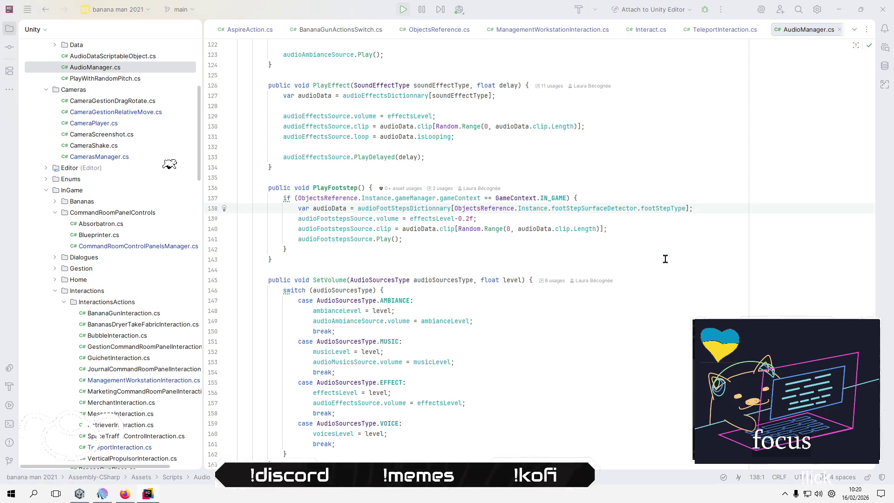
pyautogui.hotkey('alt', 'Tab')
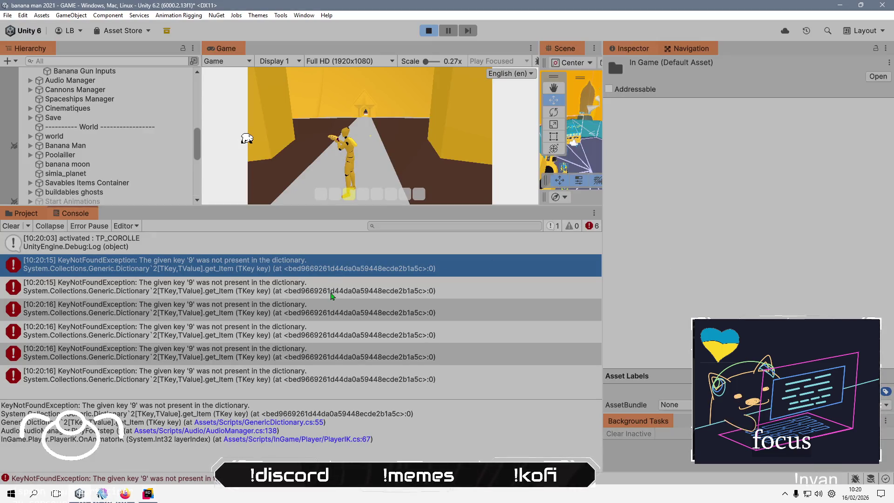
# Check the next error, inspect Audio Manager's Audio Foot Steps Dictionary entries, then reopen AudioManager.cs.
pyautogui.click(332, 296)
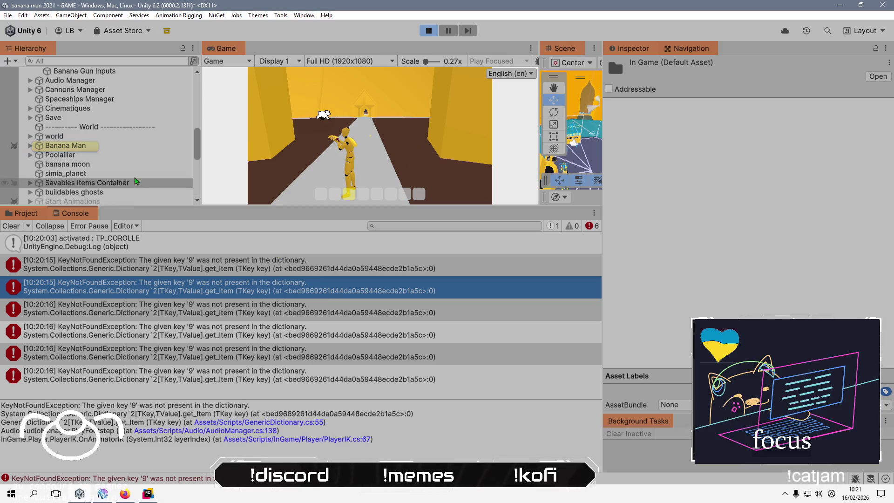
pyautogui.click(133, 81)
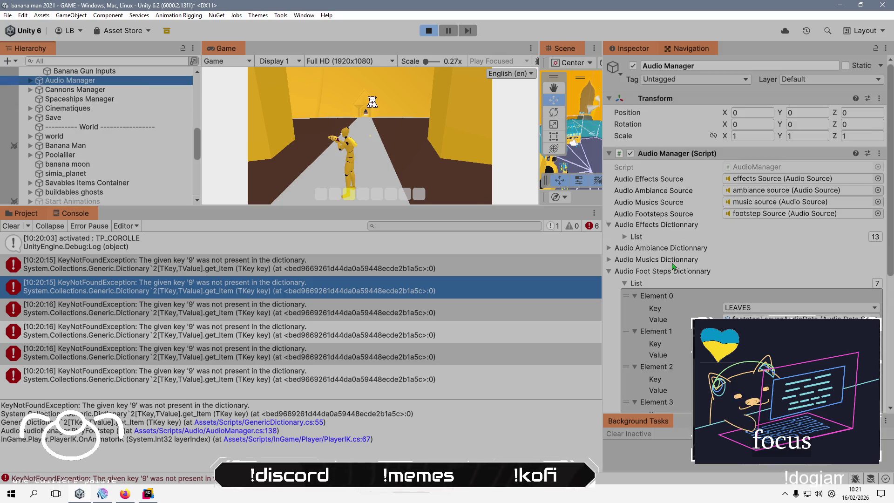
pyautogui.scroll(-5, 689, 282)
pyautogui.scroll(-1, 689, 282)
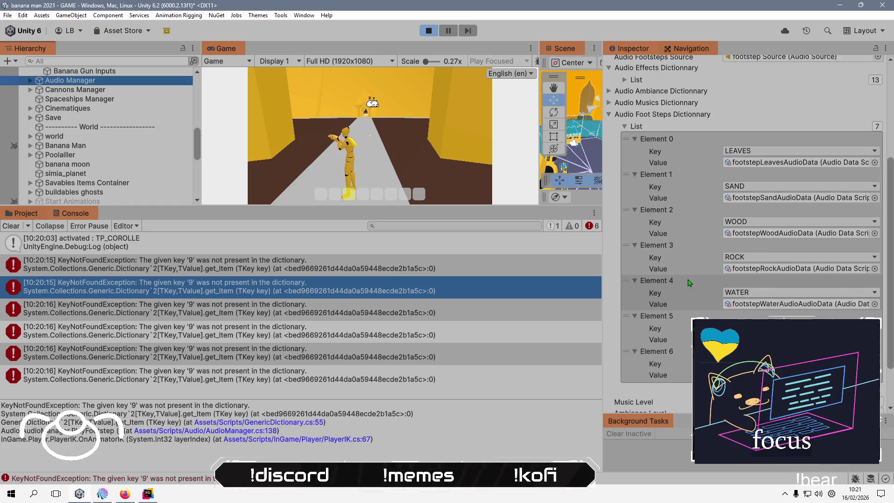
pyautogui.click(243, 435)
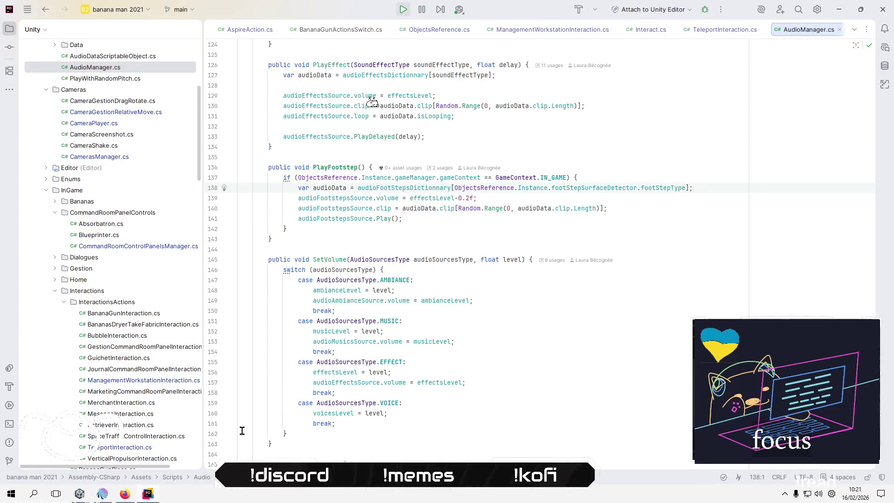
# Look up footStepType and the audioFootStepsDictionnary usage in PlayFootstep.
pyautogui.click(617, 177)
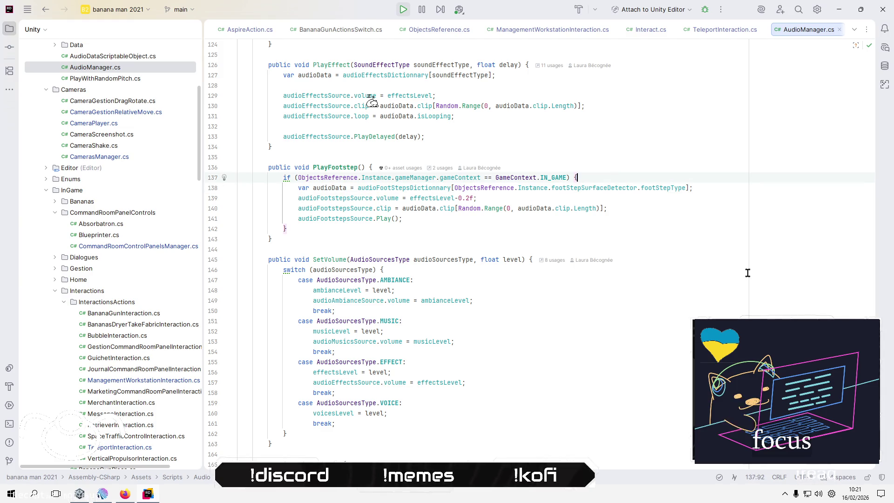
pyautogui.scroll(1, 718, 284)
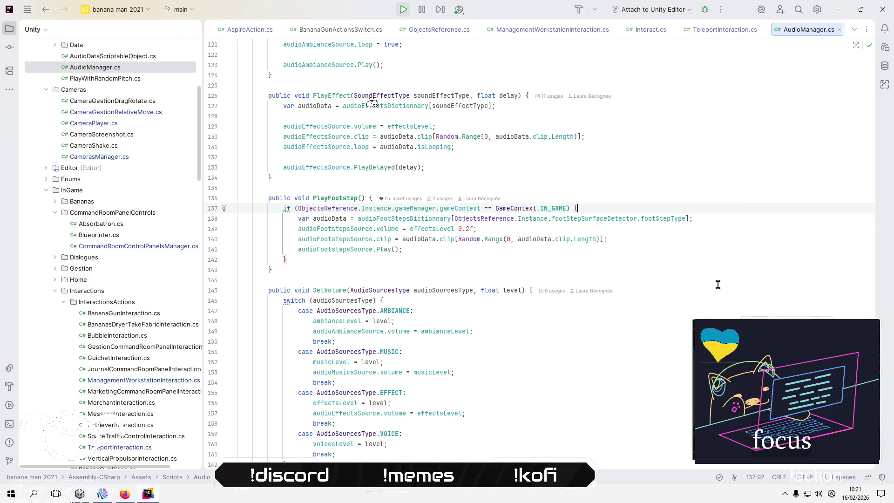
pyautogui.doubleClick(659, 219)
pyautogui.moveTo(659, 217)
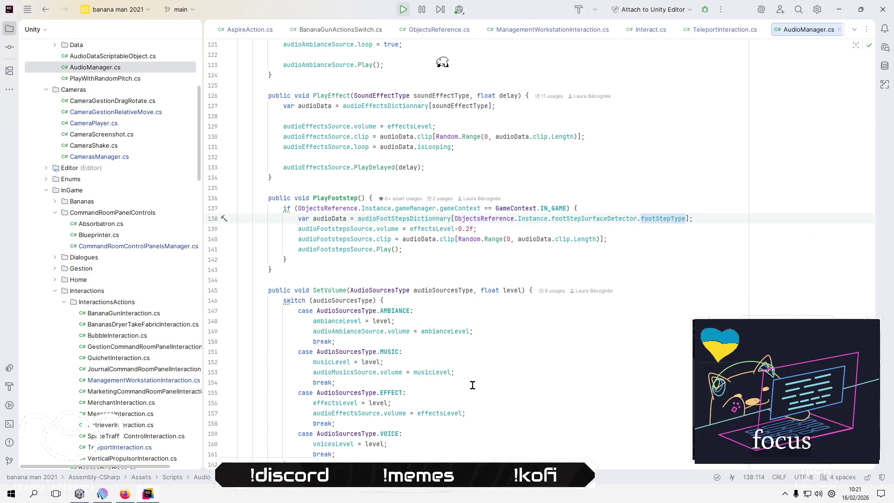
pyautogui.click(425, 219)
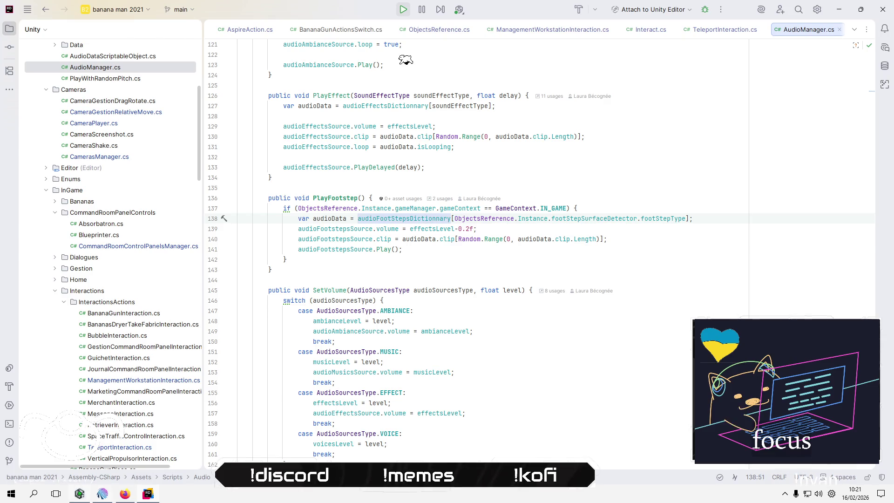
# Return to the running game, pause it and open its audio settings.
pyautogui.hotkey('alt', 'Tab')
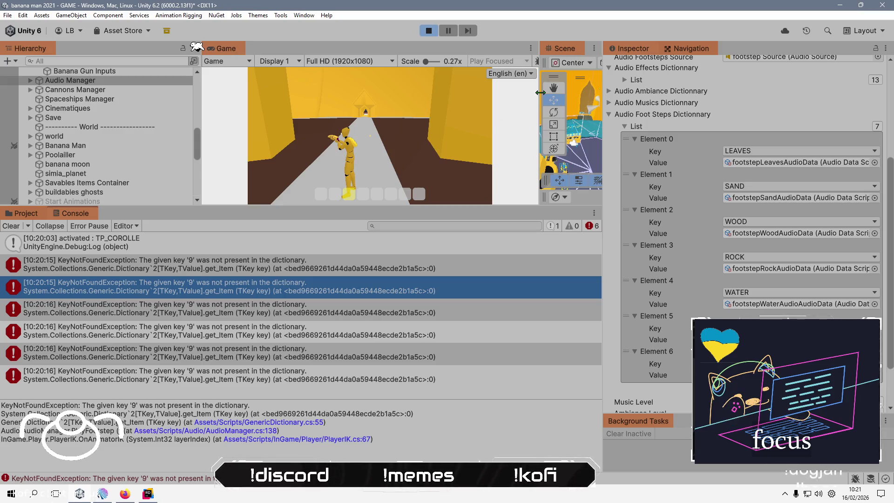
pyautogui.press('Escape')
pyautogui.click(378, 195)
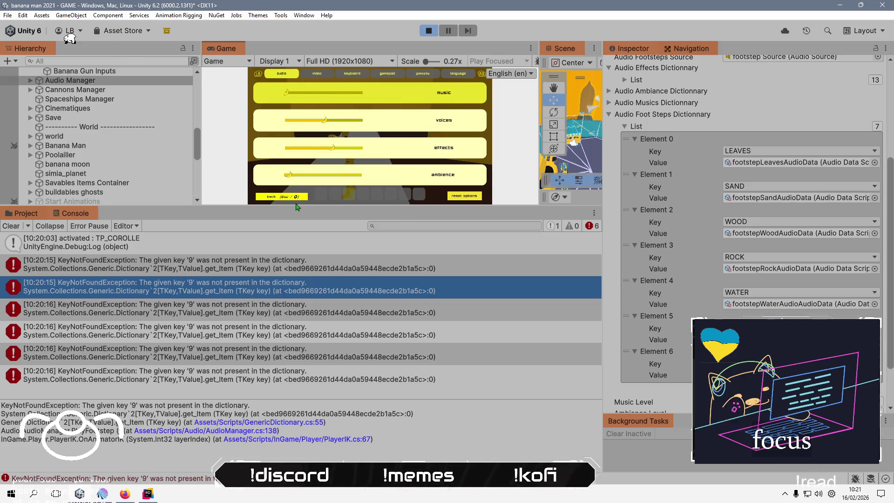
# Close audio settings, enlarge the Game view with Scene docked beside it, and resume play.
pyautogui.click(296, 200)
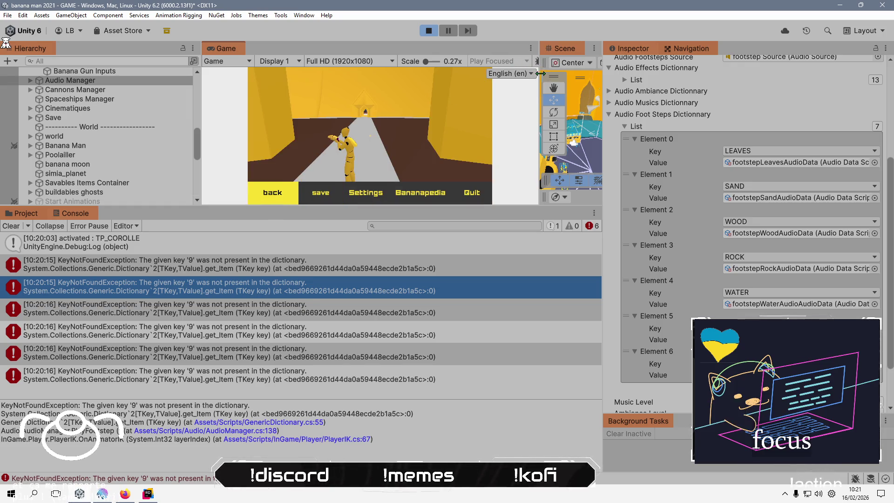
pyautogui.moveTo(539, 73); pyautogui.dragTo(544, 74)
pyautogui.moveTo(509, 205); pyautogui.dragTo(509, 330)
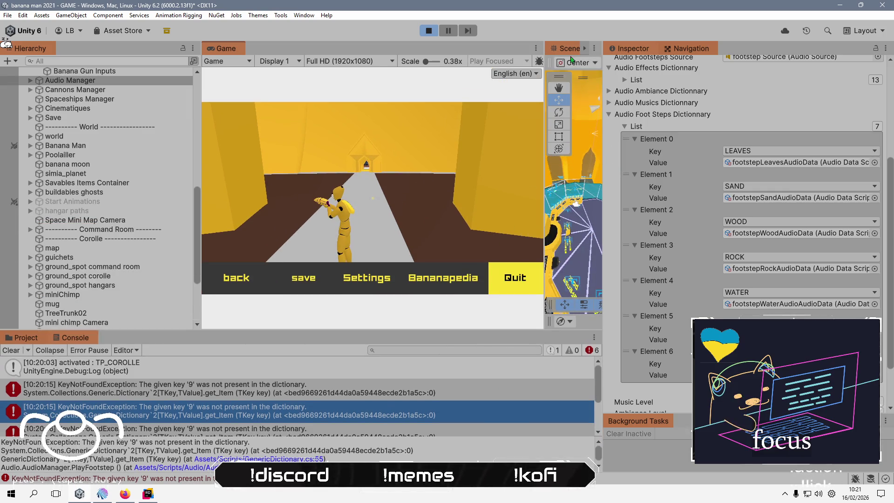
pyautogui.moveTo(561, 49); pyautogui.dragTo(255, 48)
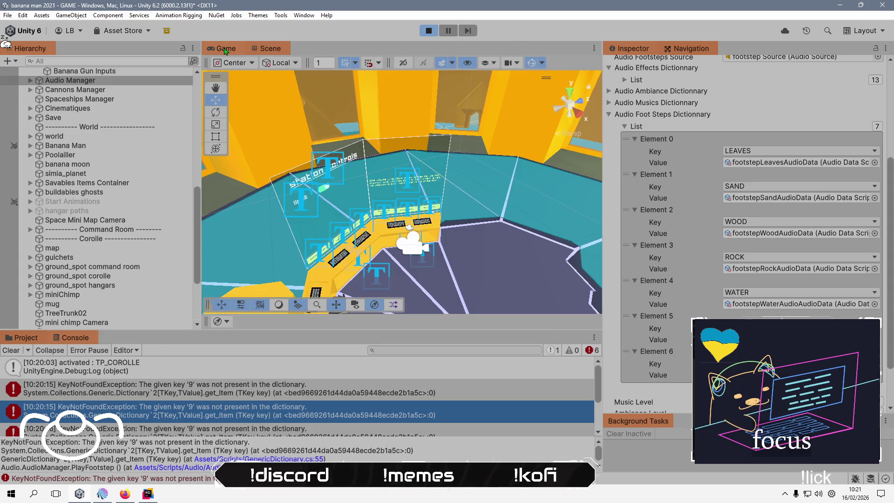
pyautogui.click(225, 50)
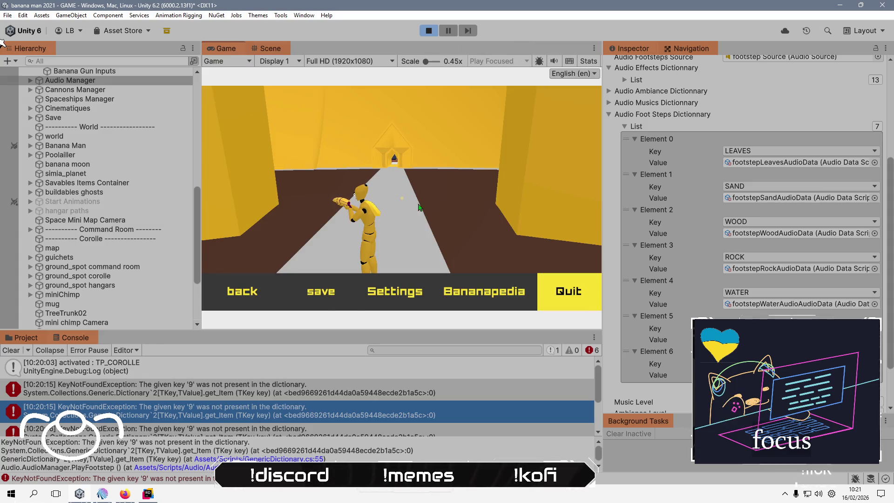
pyautogui.click(242, 291)
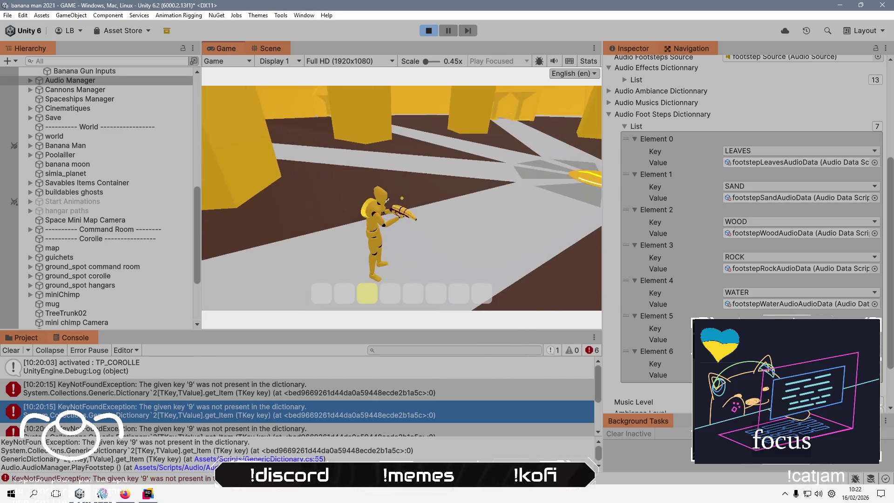
# Walk the character on and off the yellow teleport platform three times.
pyautogui.press('w')
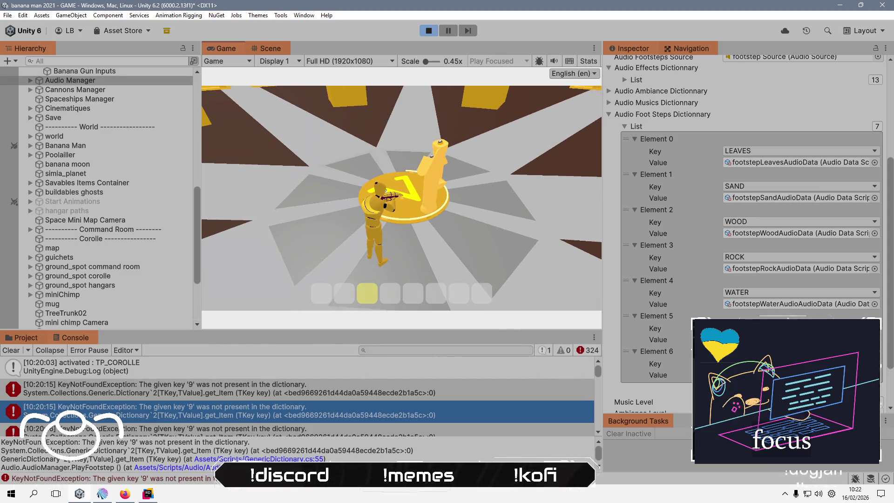
pyautogui.press('s')
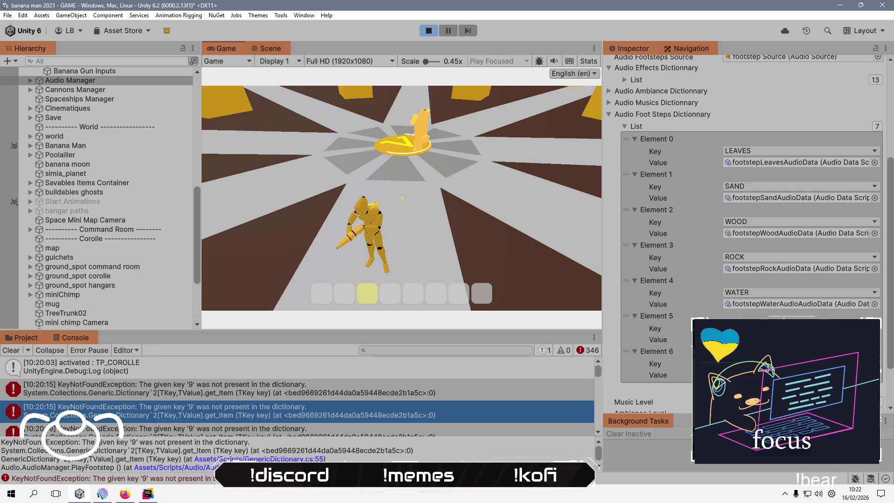
pyautogui.press('w')
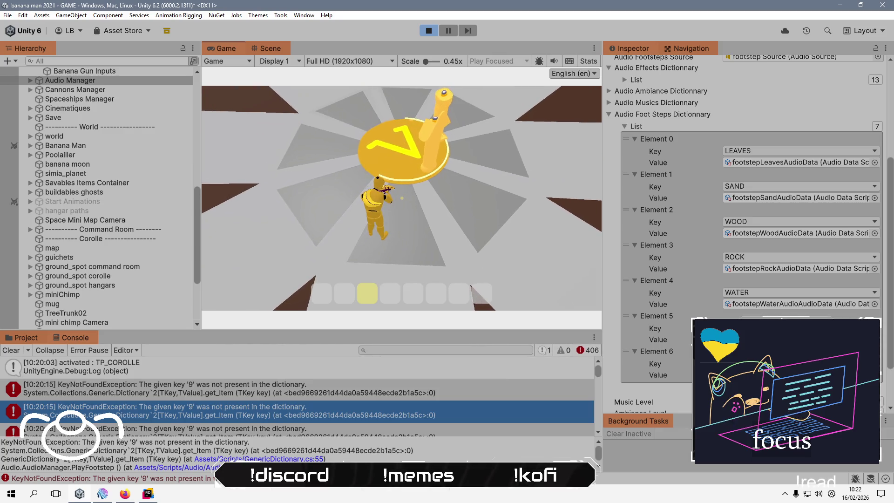
pyautogui.press('s')
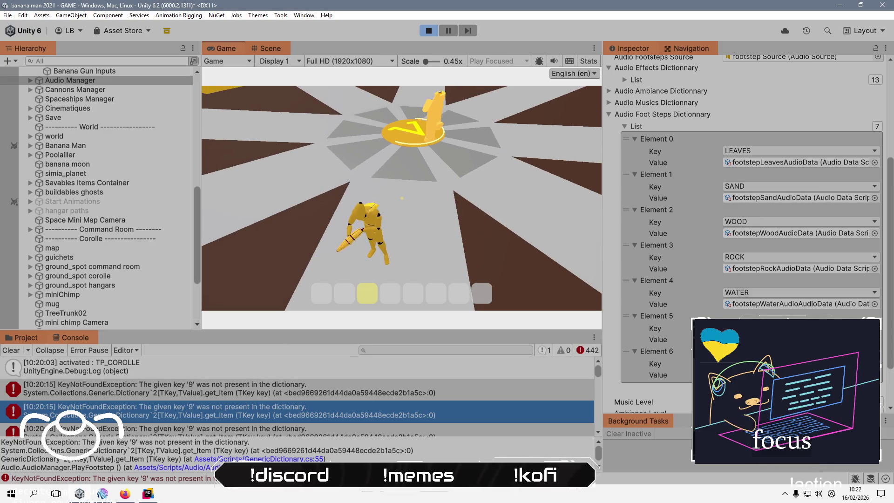
pyautogui.press('w')
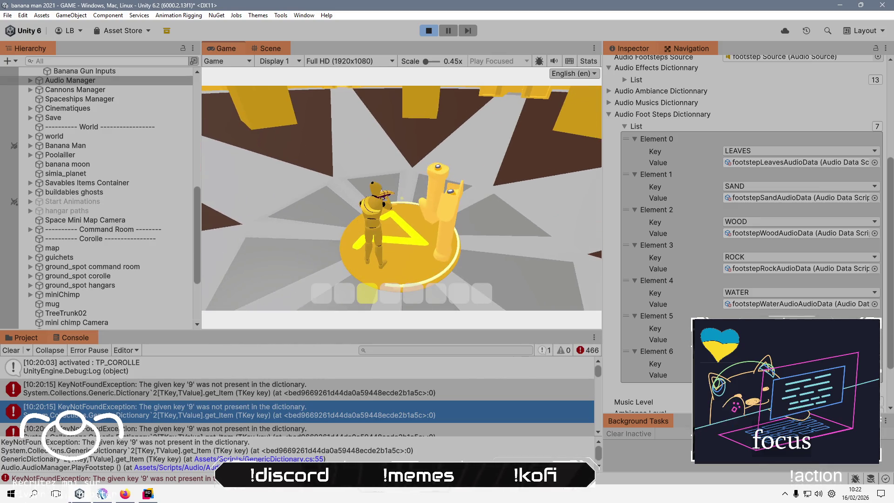
pyautogui.press('s')
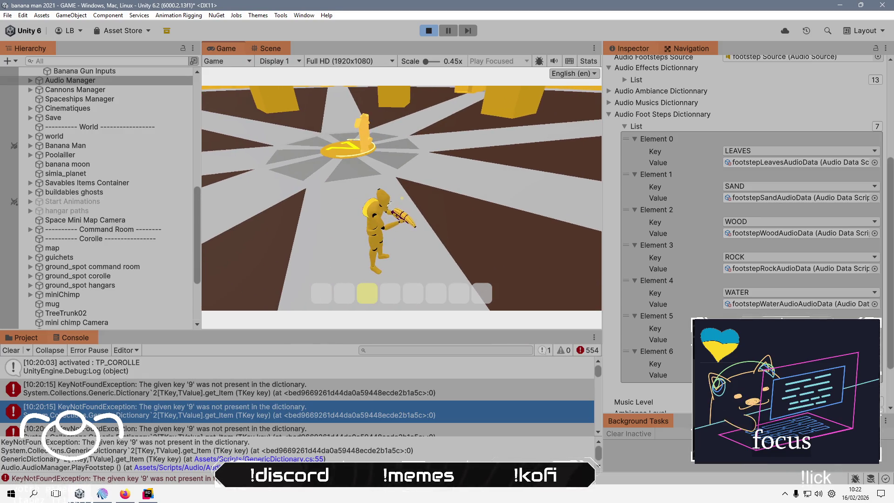
# Inspect the first footstep KeyNotFoundException in the Console and stop Play mode.
pyautogui.hotkey('alt', 'Tab')
pyautogui.hotkey('alt', 'Tab')
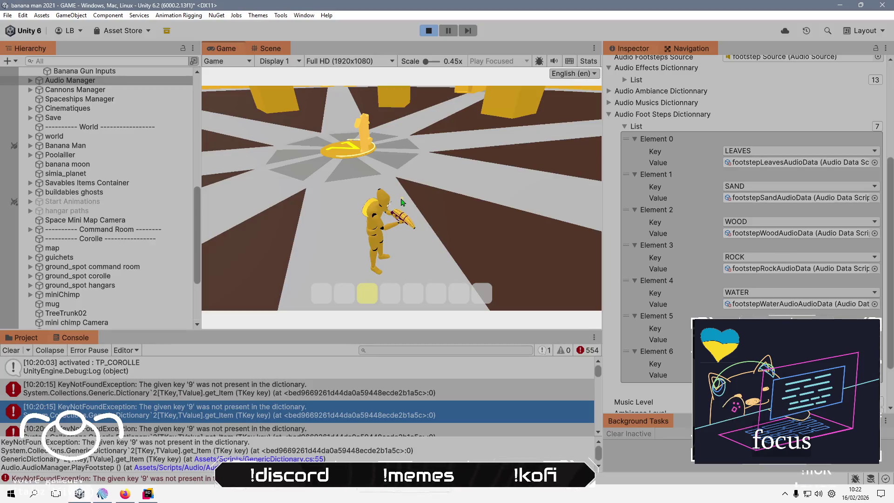
pyautogui.click(272, 385)
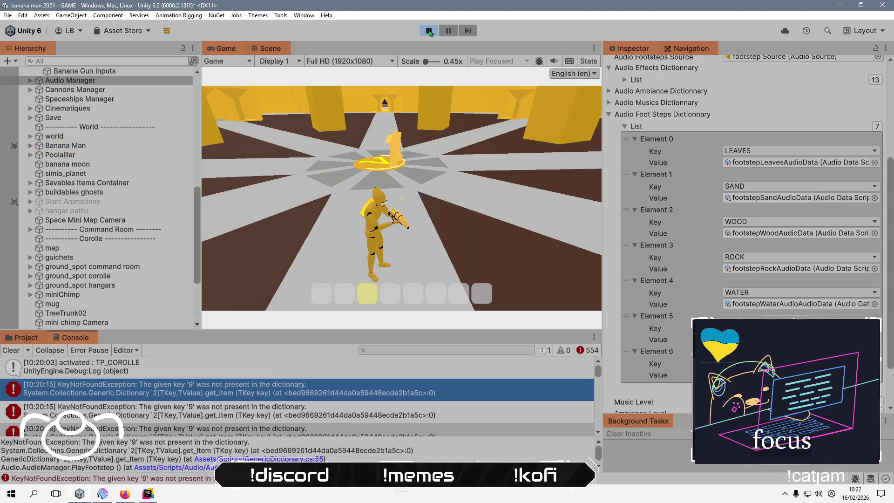
pyautogui.click(429, 31)
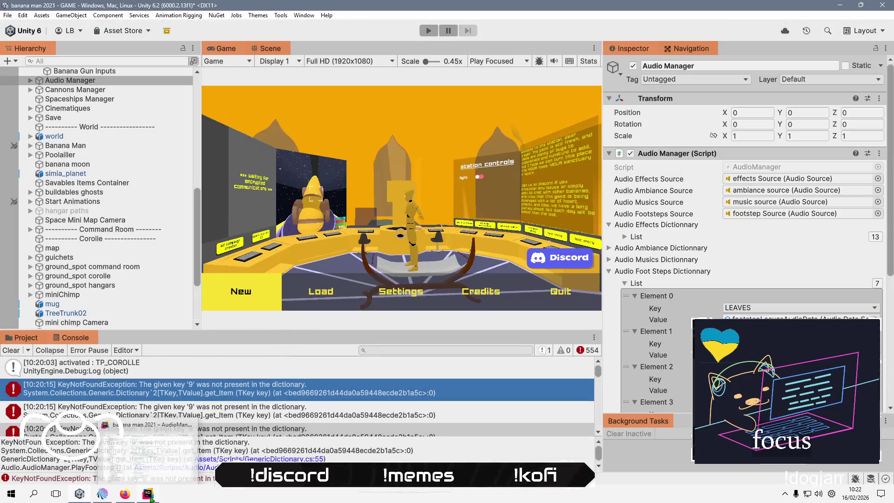
# Open the error line in AudioManager.cs, find footStepType's usages, and jump to FootStepSurfaceDetector.cs.
pyautogui.doubleClick(213, 478)
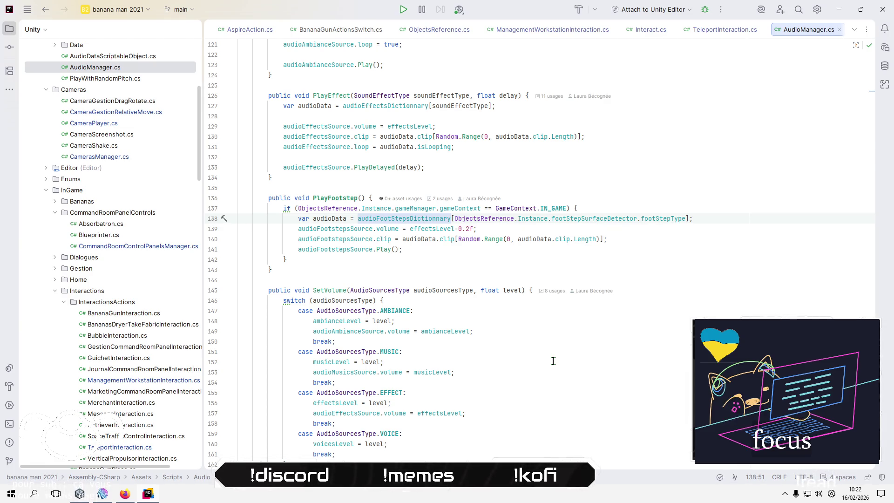
pyautogui.click(659, 228)
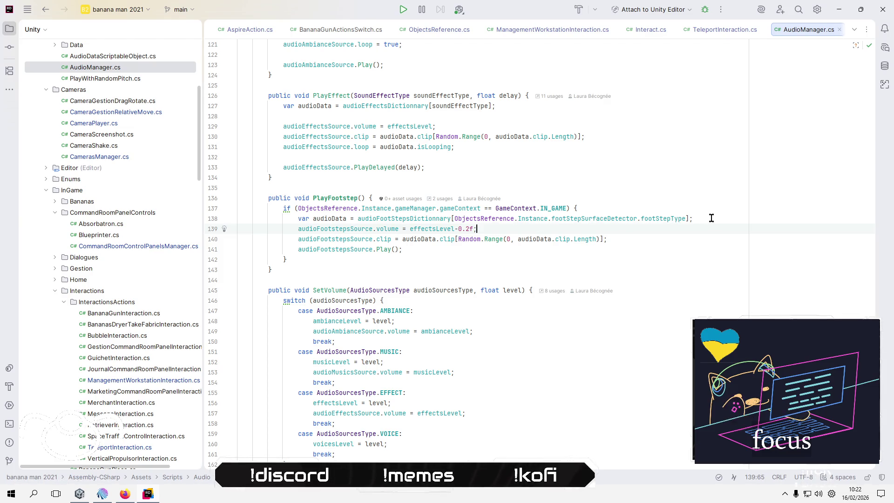
pyautogui.doubleClick(662, 219)
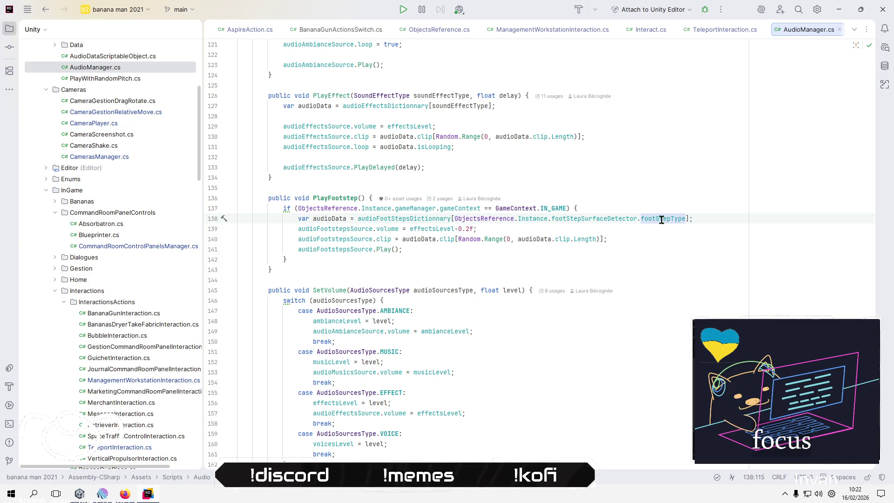
pyautogui.rightClick(662, 220)
pyautogui.click(689, 255)
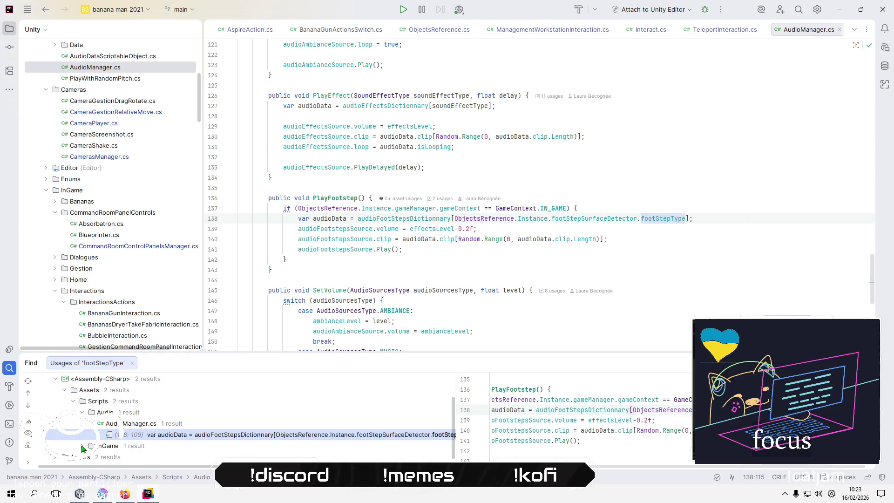
pyautogui.scroll(-1, 243, 406)
pyautogui.doubleClick(236, 456)
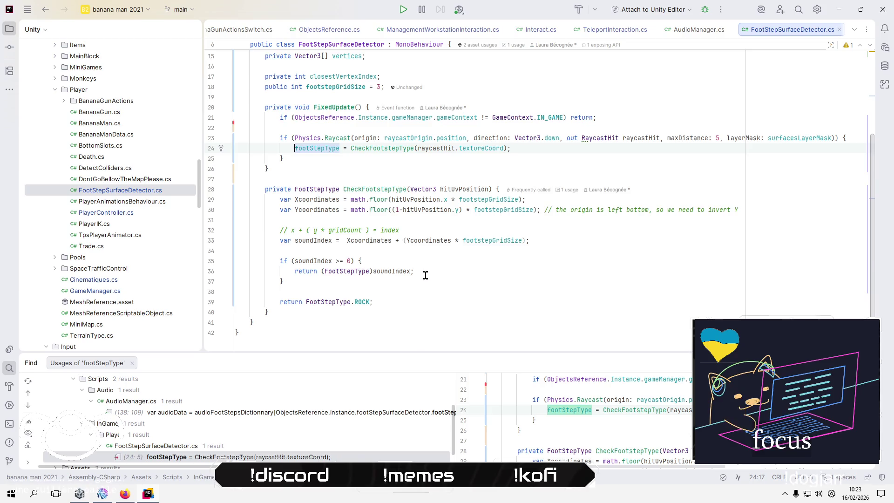
# Position the caret inside line 35's if condition in CheckFootstepType, clearing stray characters.
pyautogui.scroll(3, 426, 275)
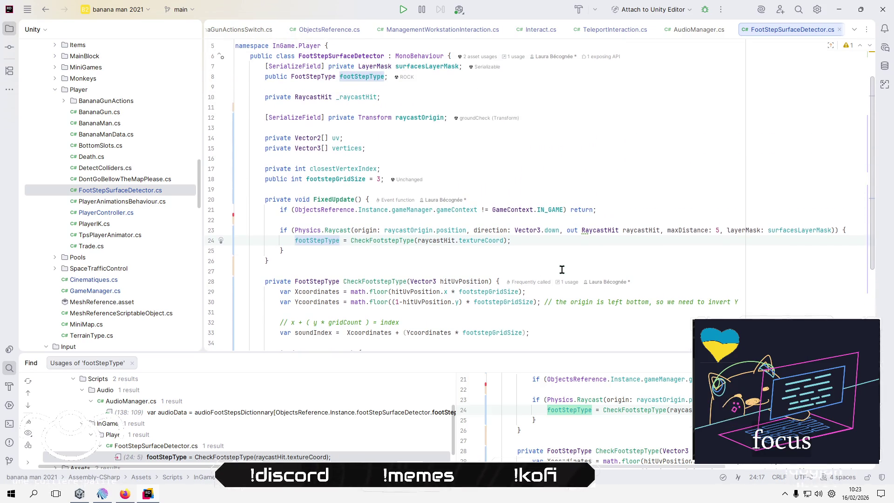
pyautogui.scroll(-2, 562, 269)
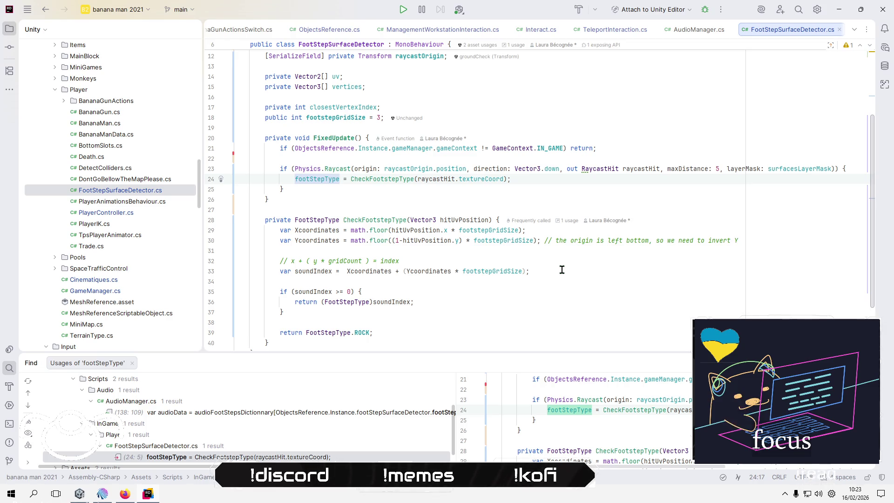
pyautogui.press('End')
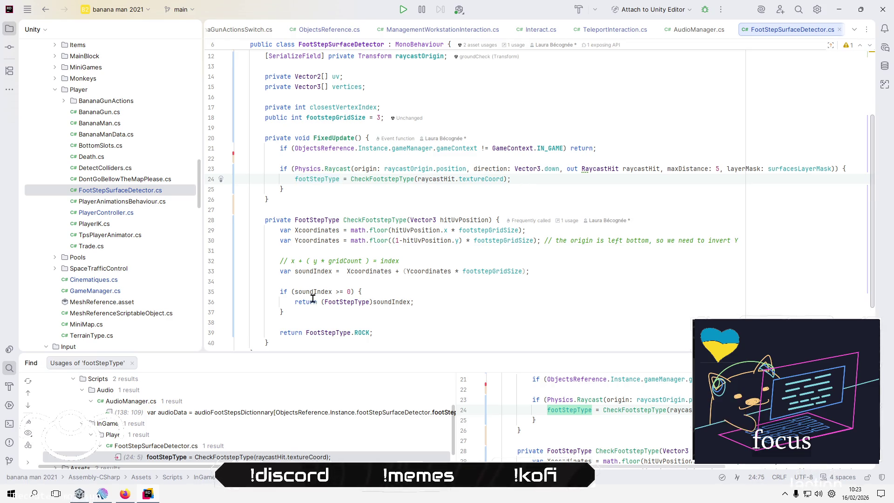
pyautogui.click(295, 311)
pyautogui.scroll(-1, 309, 314)
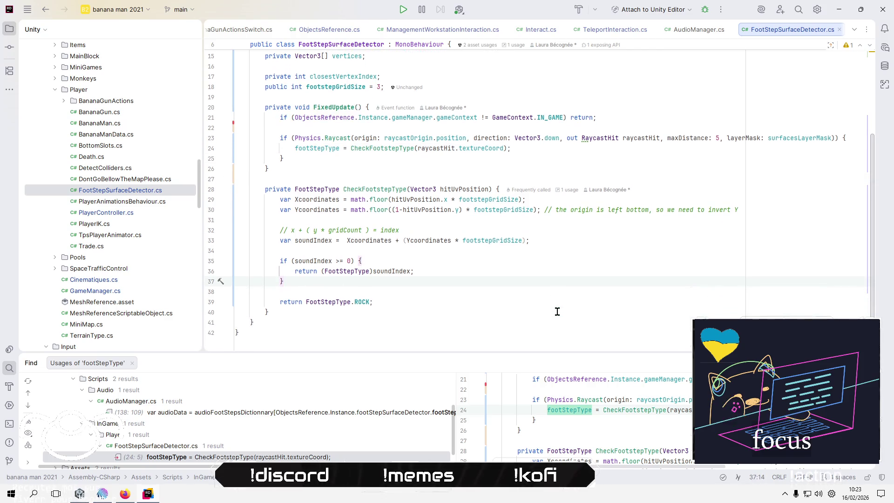
pyautogui.press('Up')
pyautogui.press('Up')
pyautogui.press('End')
pyautogui.press('Left')
pyautogui.press('Left')
pyautogui.write('é')
pyautogui.press('Escape')
pyautogui.write('é')
pyautogui.press('BackSpace')
pyautogui.press('BackSpace')
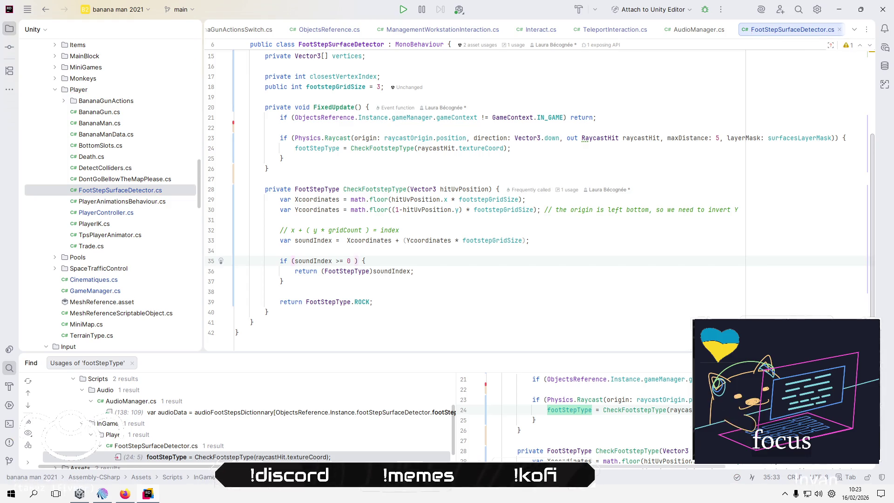
# Append '&& soundIndex <= ObjectsReference.Instance.audioManager.audioFootStepsDictionnary.Count' to the condition, then return to Unity.
pyautogui.write('&& s')
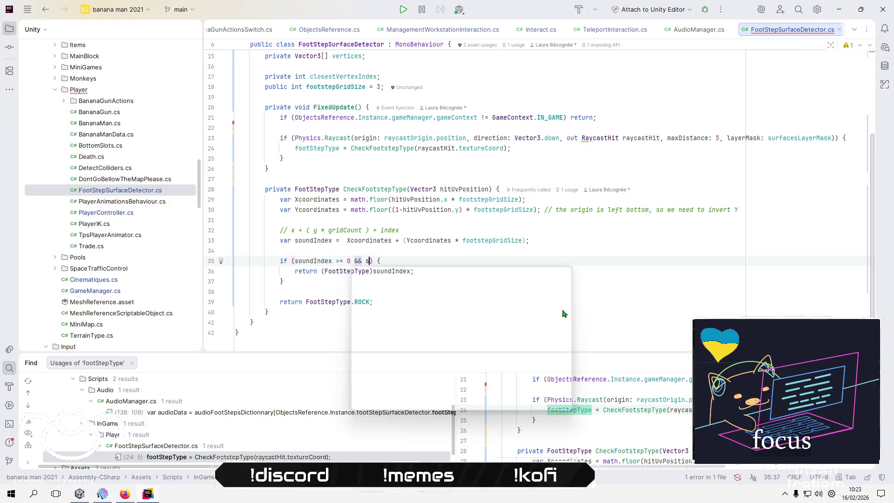
pyautogui.press('Return')
pyautogui.write('<=')
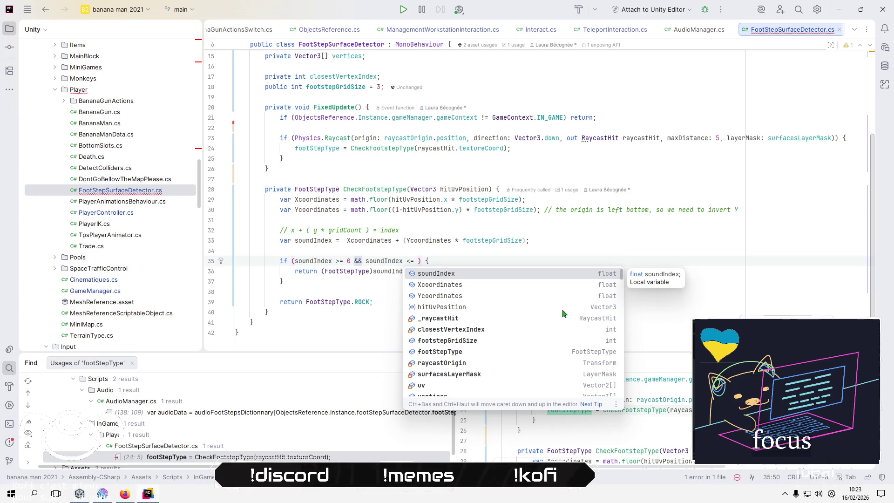
pyautogui.write('ObjectsReference.i')
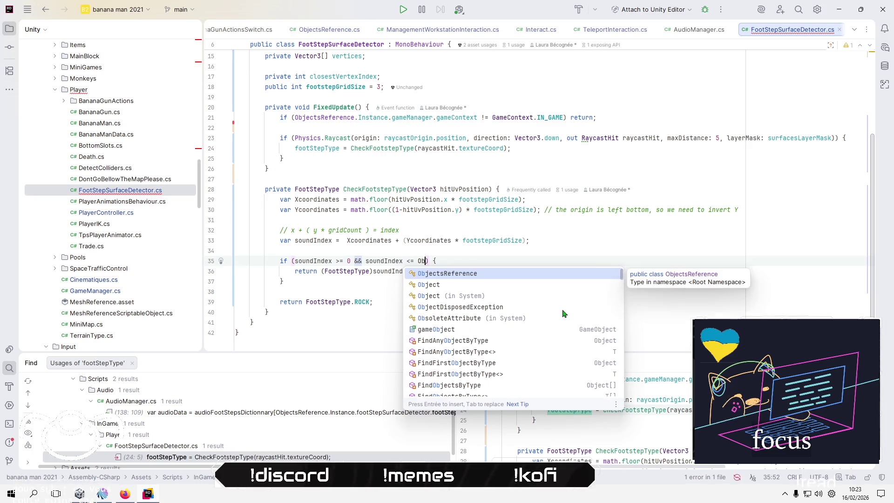
pyautogui.press('Return')
pyautogui.write('.i')
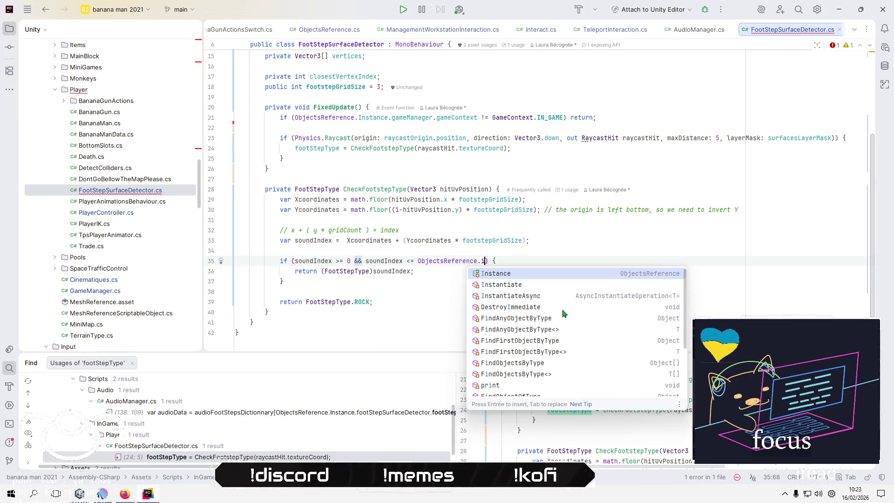
pyautogui.press('Return')
pyautogui.write('.')
pyautogui.press('Return')
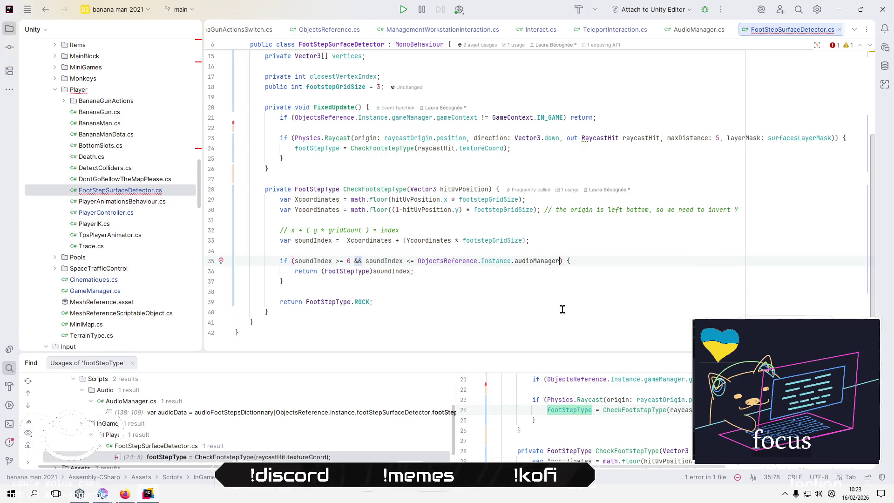
pyautogui.write('.')
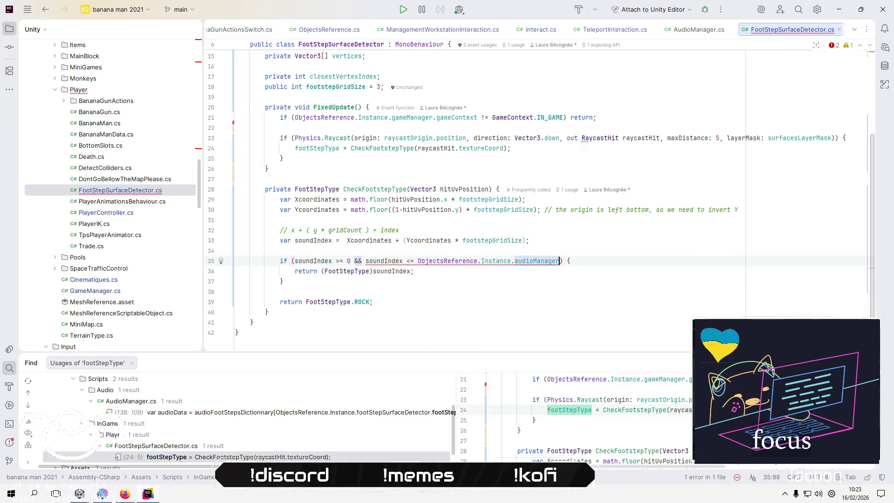
pyautogui.write('fooFootStepsDictionnary')
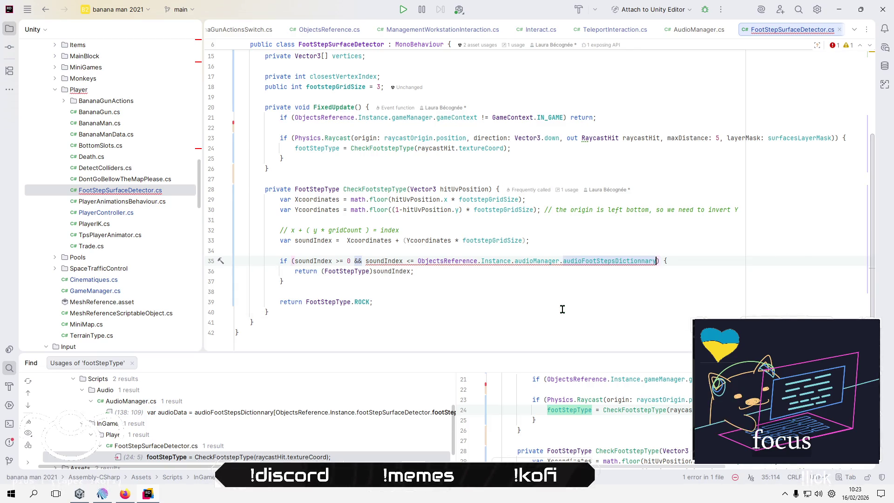
pyautogui.write('.Count')
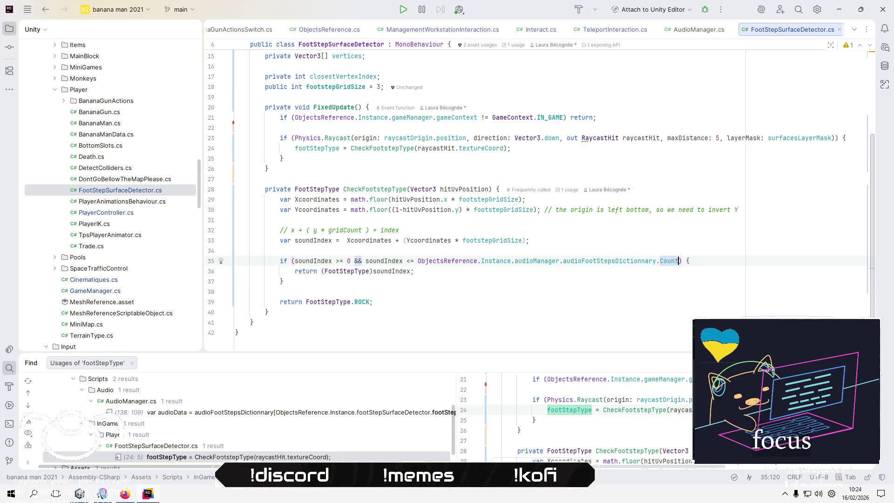
pyautogui.hotkey('alt', 'Tab')
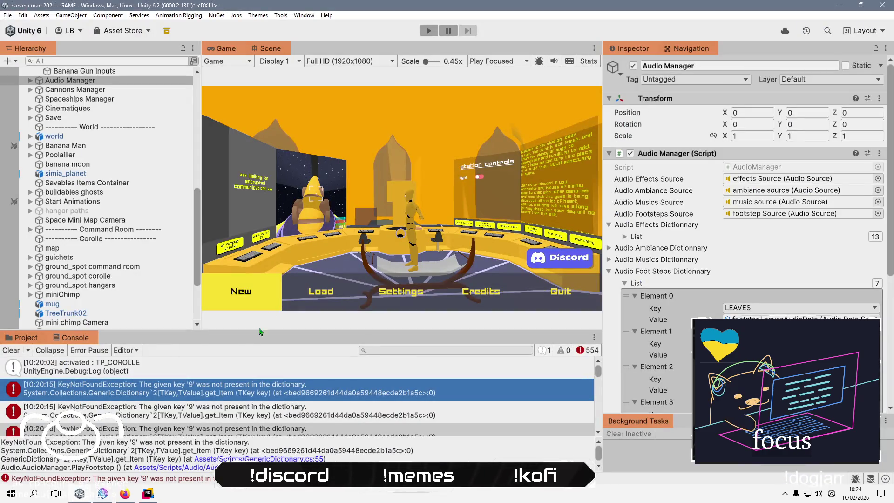
# Clear the Console, mute the Game view audio, enter Play mode and choose a new game.
pyautogui.click(11, 350)
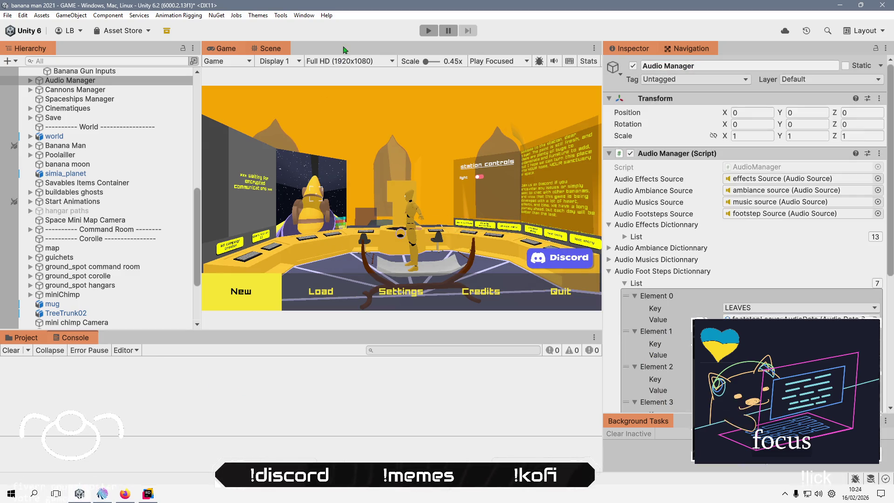
pyautogui.click(554, 61)
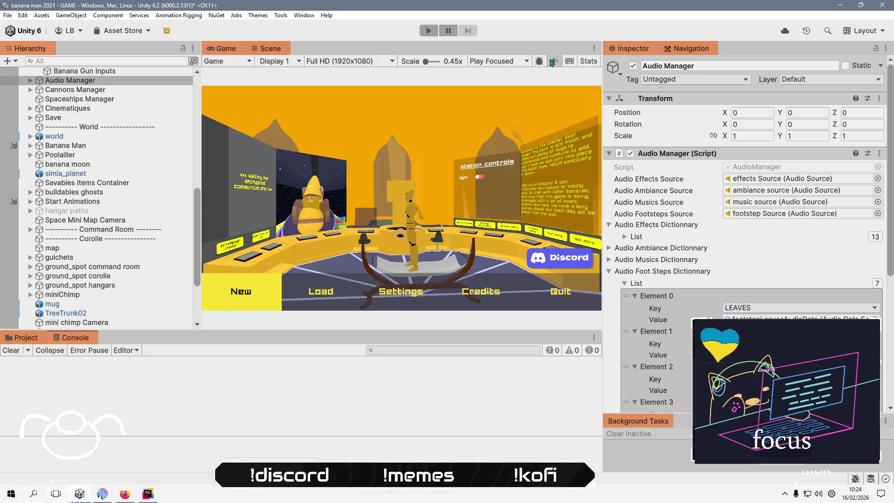
pyautogui.click(429, 30)
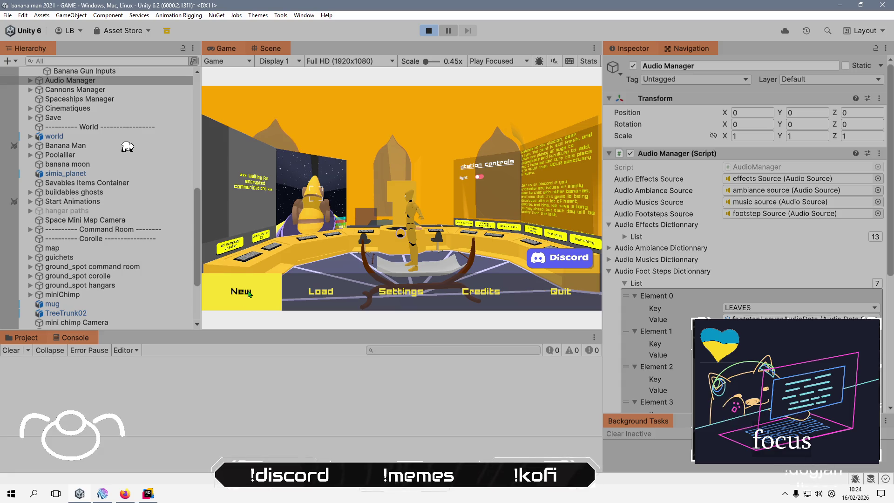
pyautogui.click(241, 304)
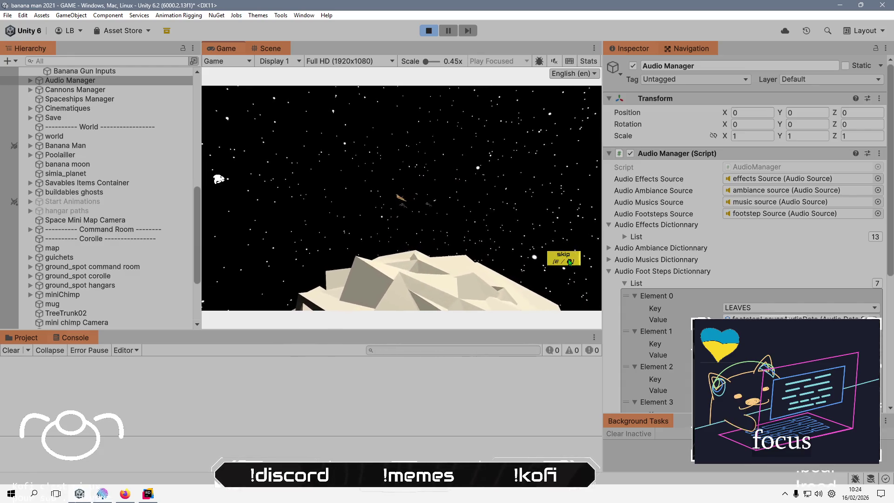
# Skip the intro cinematic with E and unmute the Game view audio.
pyautogui.press('e')
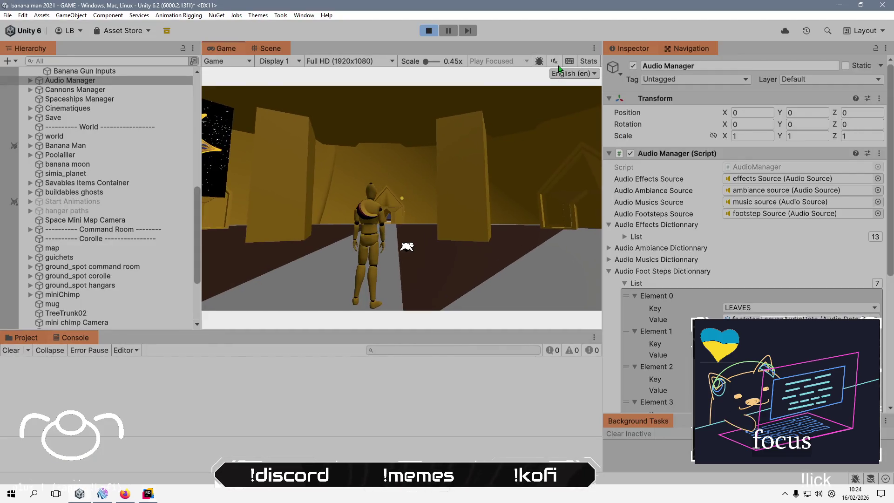
pyautogui.click(554, 61)
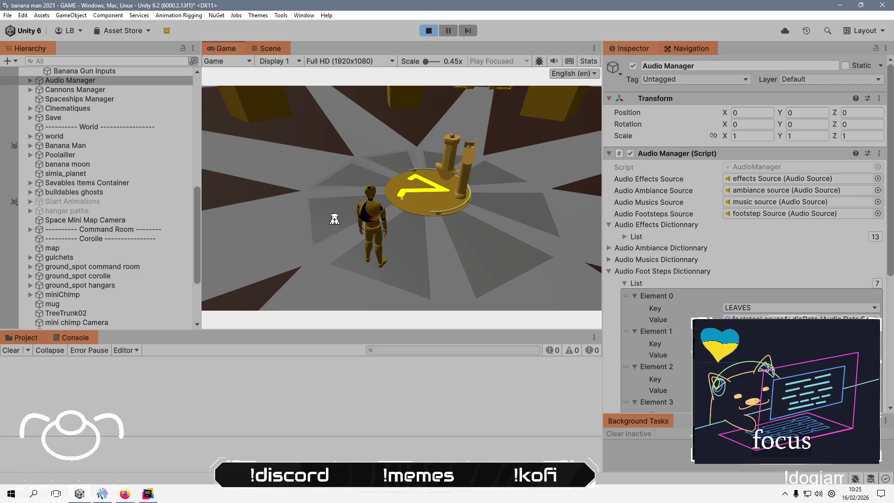
# Run the character along the path into the forest, then pause and exit Play mode.
pyautogui.hotkey('alt', 'Tab')
pyautogui.hotkey('alt', 'Tab')
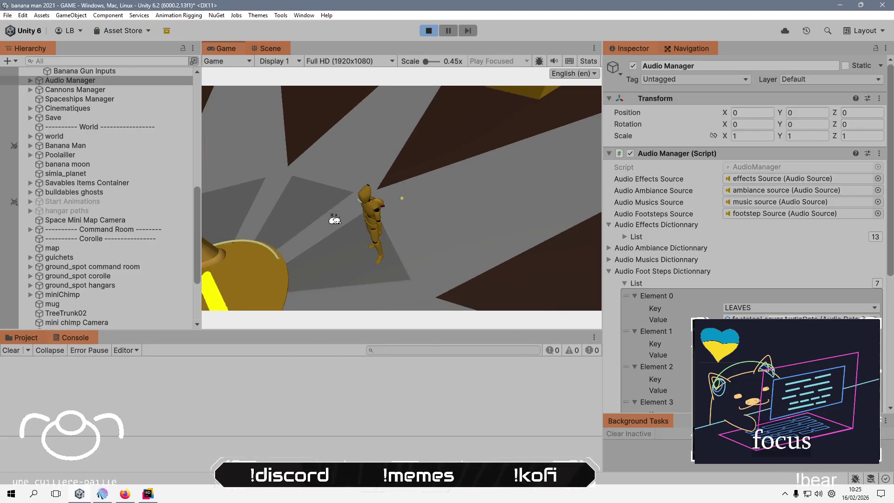
pyautogui.press('w')
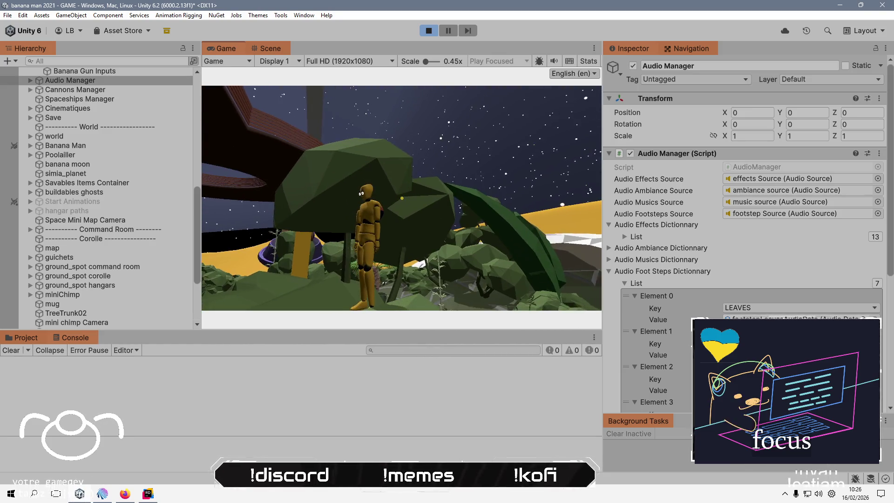
pyautogui.press('Escape')
pyautogui.click(431, 32)
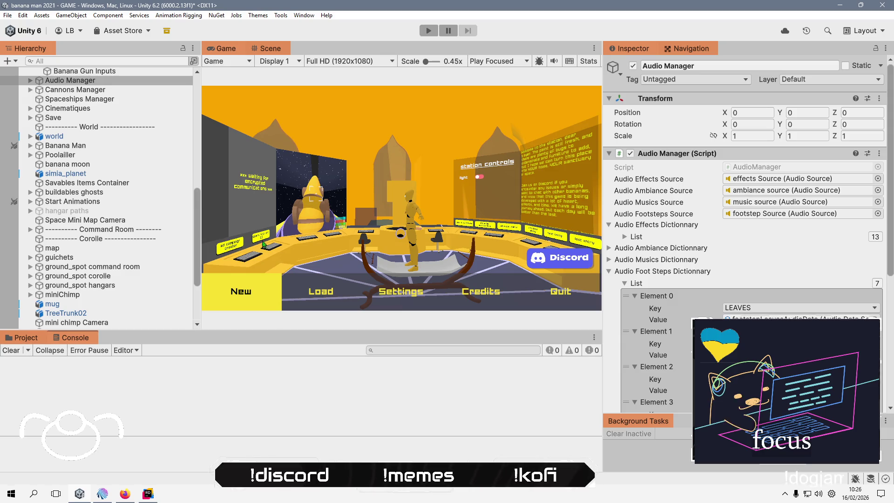
# Frame 'command room building ground glass' in the Scene view and inspect its Element 0 material.
pyautogui.scroll(-4, 53, 270)
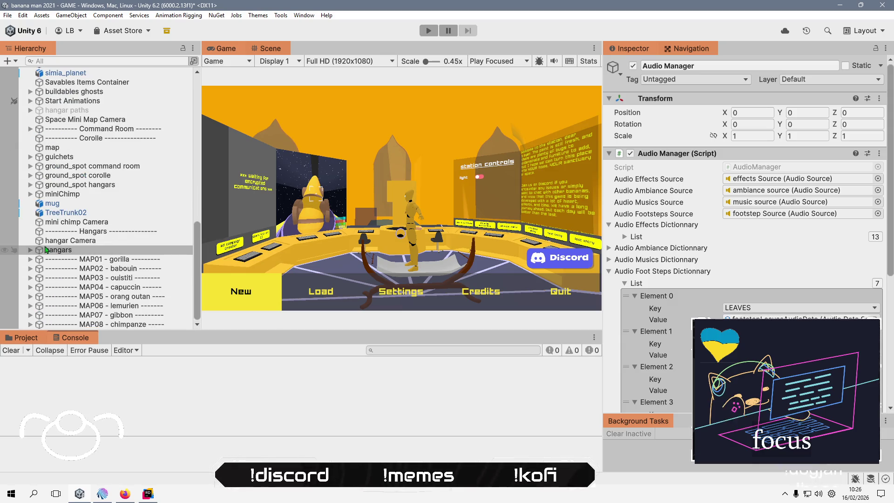
pyautogui.scroll(5, 39, 289)
pyautogui.click(30, 175)
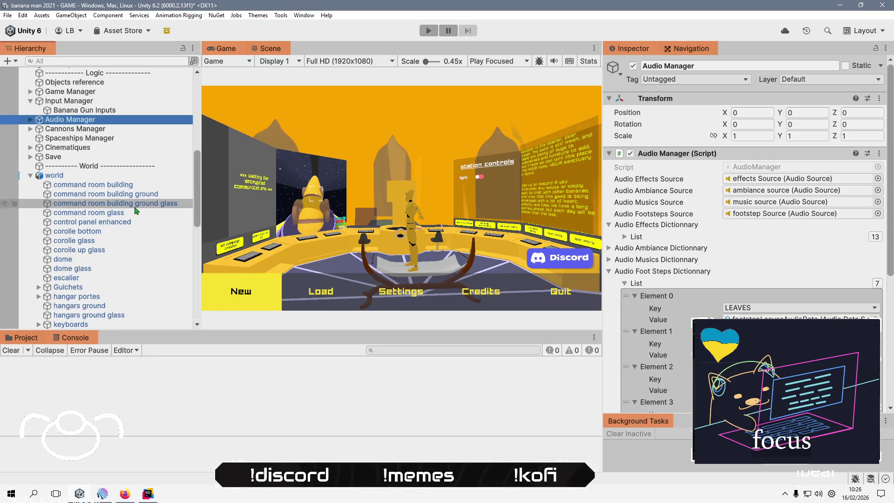
pyautogui.click(137, 209)
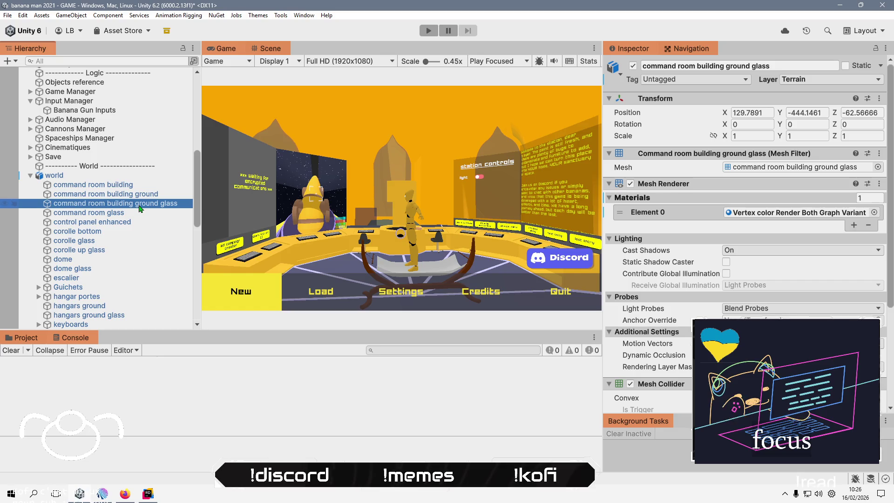
pyautogui.click(271, 48)
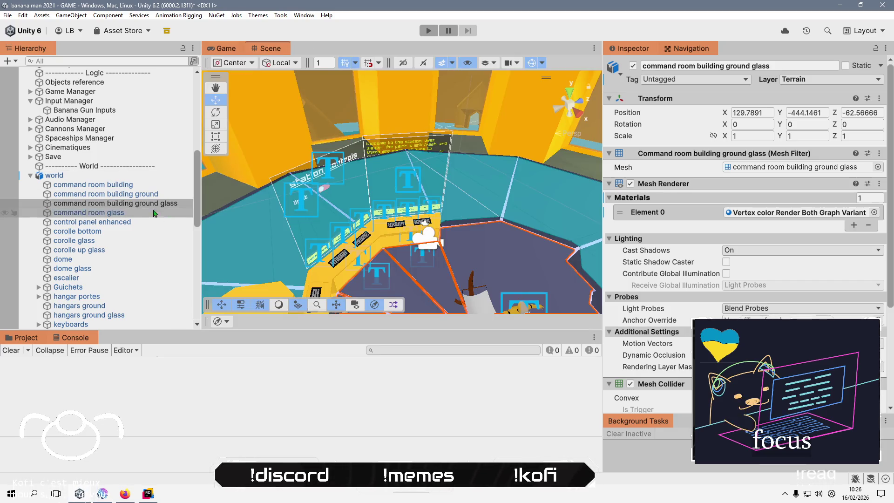
pyautogui.doubleClick(138, 207)
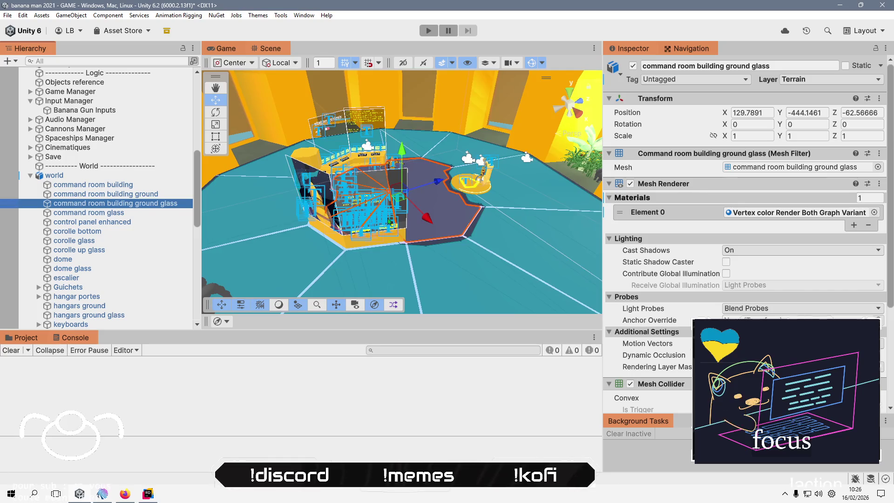
pyautogui.moveTo(348, 215)
pyautogui.mouseDown()
pyautogui.moveTo(276, 289)
pyautogui.moveTo(405, 206)
pyautogui.mouseUp()
pyautogui.moveTo(414, 245); pyautogui.dragTo(326, 230)
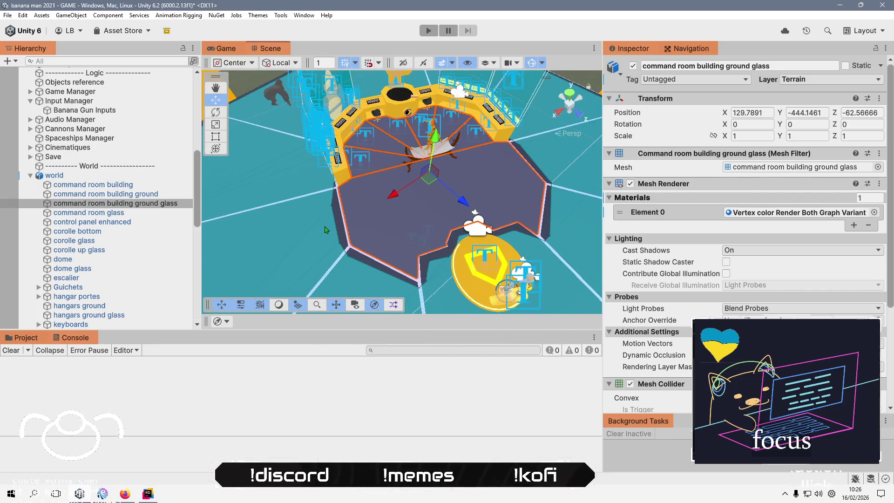
pyautogui.click(830, 216)
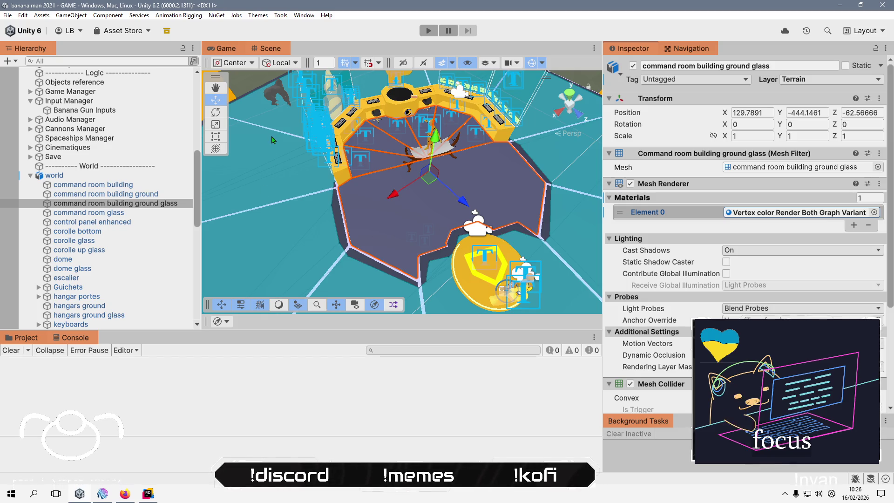
# Replace the ground glass floor's Element 0 material with 'glass both rendered' and reframe the floor.
pyautogui.click(875, 212)
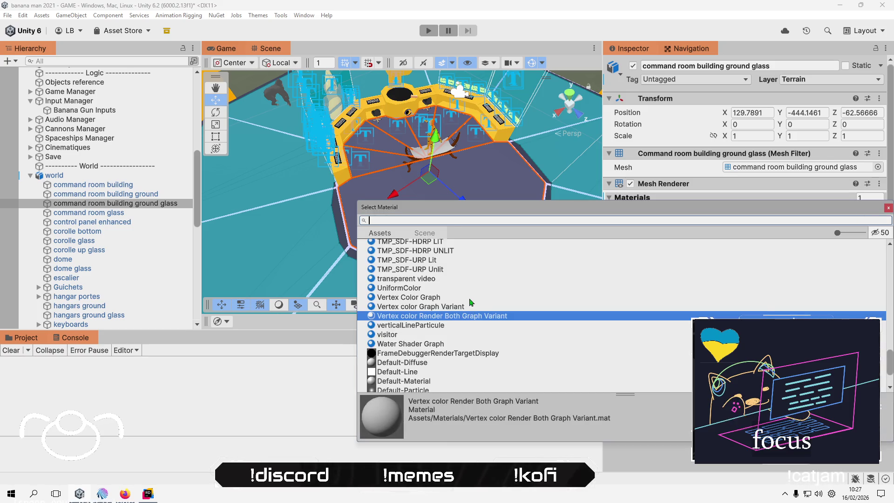
pyautogui.write('g')
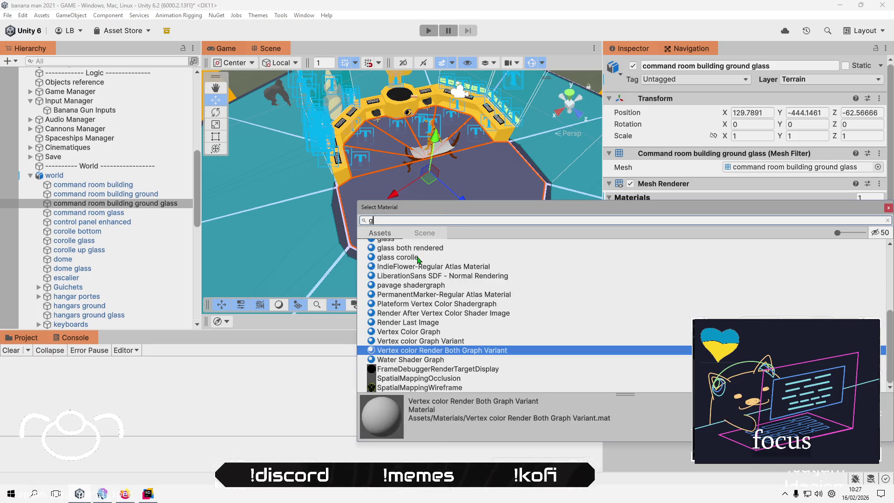
pyautogui.click(425, 251)
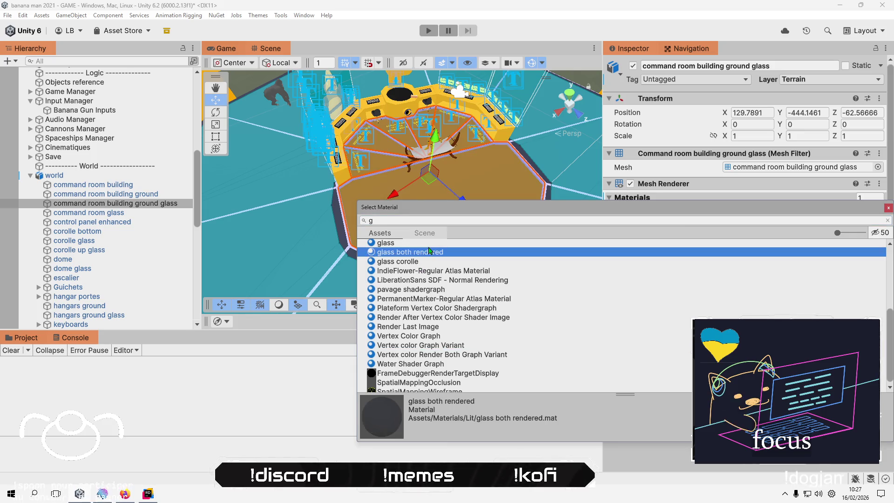
pyautogui.doubleClick(426, 254)
pyautogui.moveTo(449, 213)
pyautogui.mouseDown()
pyautogui.moveTo(382, 149)
pyautogui.moveTo(450, 128)
pyautogui.mouseUp()
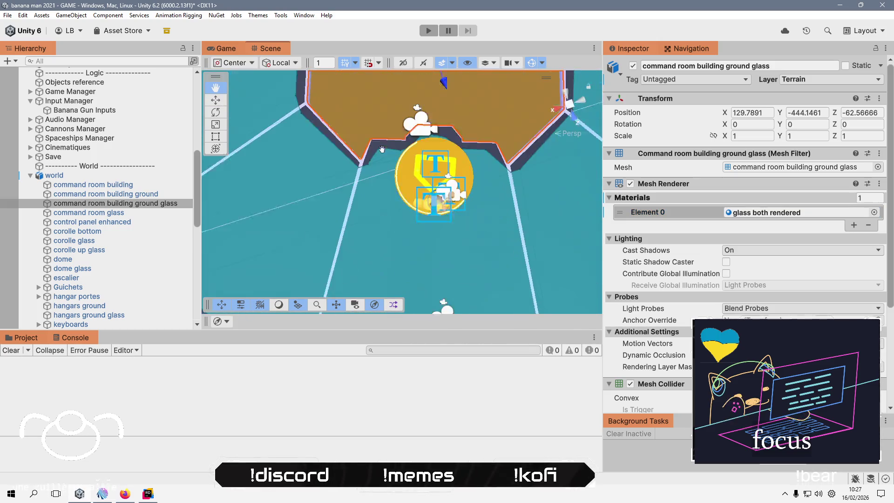
pyautogui.press('f')
# Select the terrain corolle glass object and frame it in the Scene view.
pyautogui.scroll(5, 441, 223)
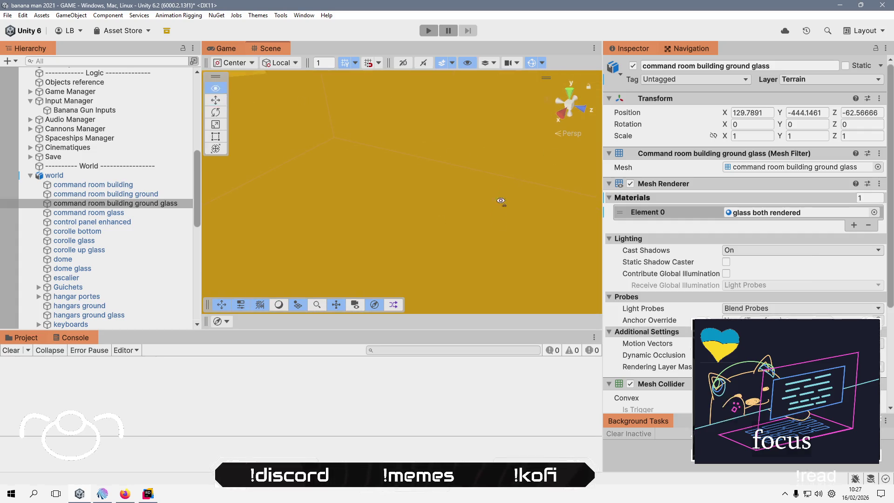
pyautogui.click(500, 201)
pyautogui.press('f')
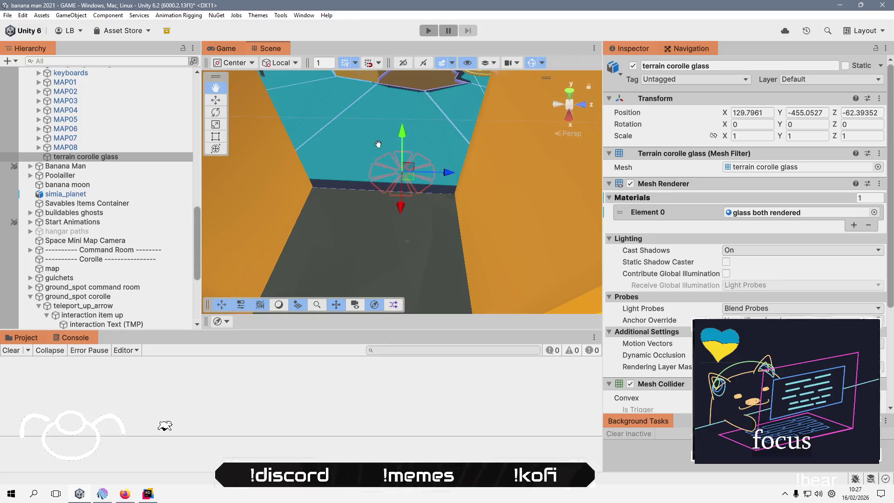
pyautogui.moveTo(434, 292); pyautogui.dragTo(433, 272)
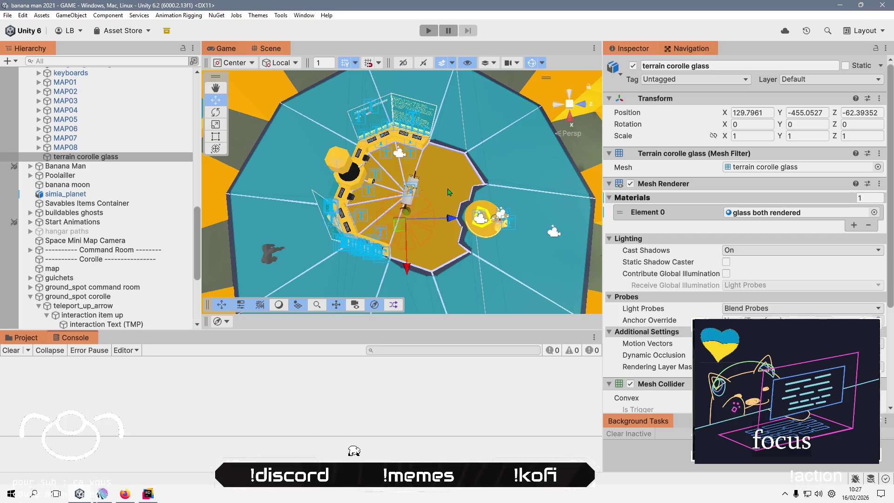
pyautogui.moveTo(448, 192); pyautogui.dragTo(443, 154)
pyautogui.moveTo(368, 115)
pyautogui.mouseDown()
pyautogui.moveTo(385, 213)
pyautogui.moveTo(393, 146)
pyautogui.moveTo(368, 261)
pyautogui.moveTo(351, 187)
pyautogui.moveTo(374, 136)
pyautogui.mouseUp()
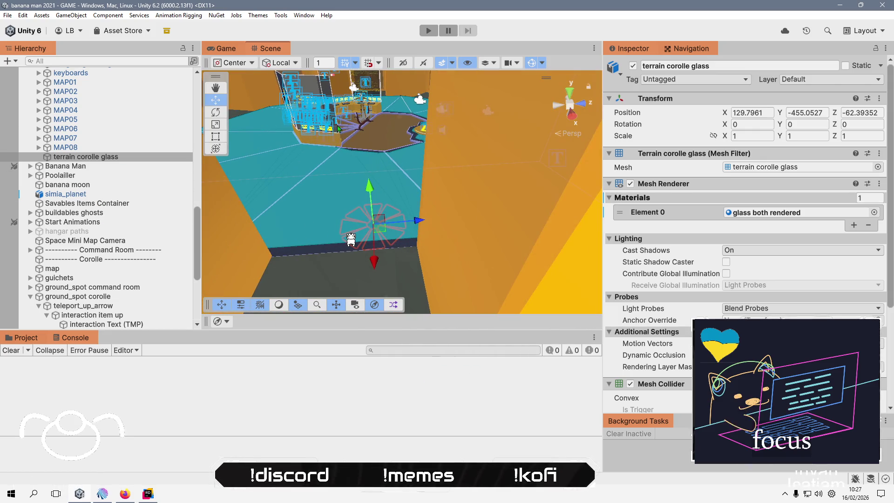
pyautogui.click(375, 137)
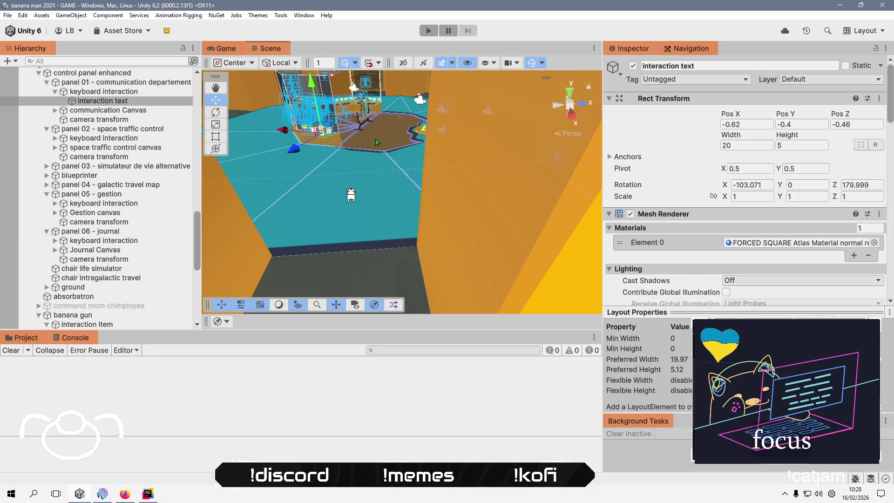
pyautogui.click(377, 142)
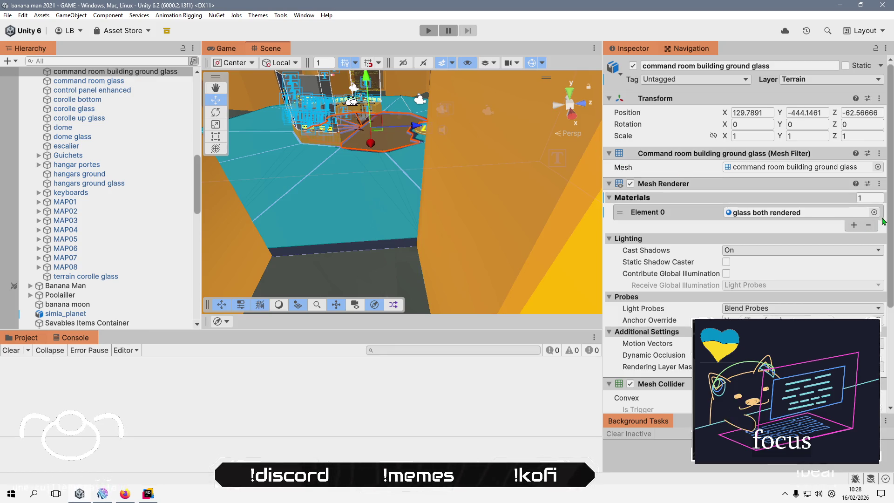
pyautogui.click(874, 212)
pyautogui.click(429, 305)
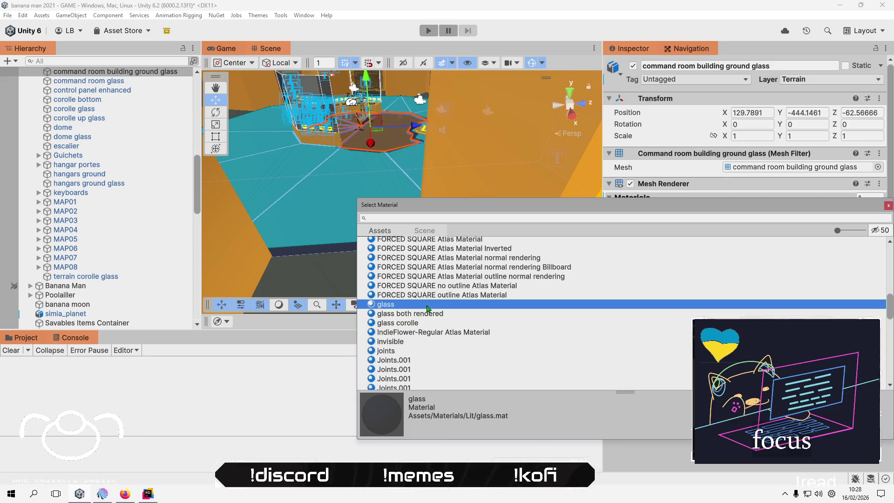
pyautogui.doubleClick(428, 305)
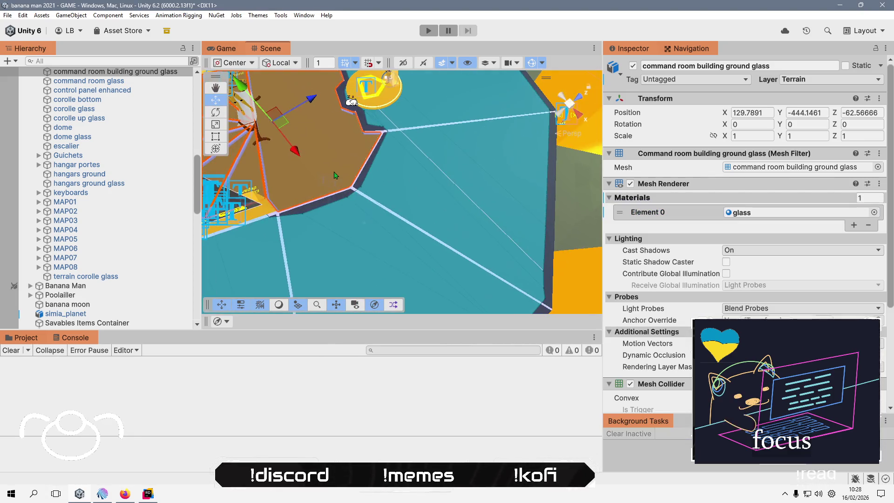
pyautogui.moveTo(446, 226); pyautogui.dragTo(397, 199)
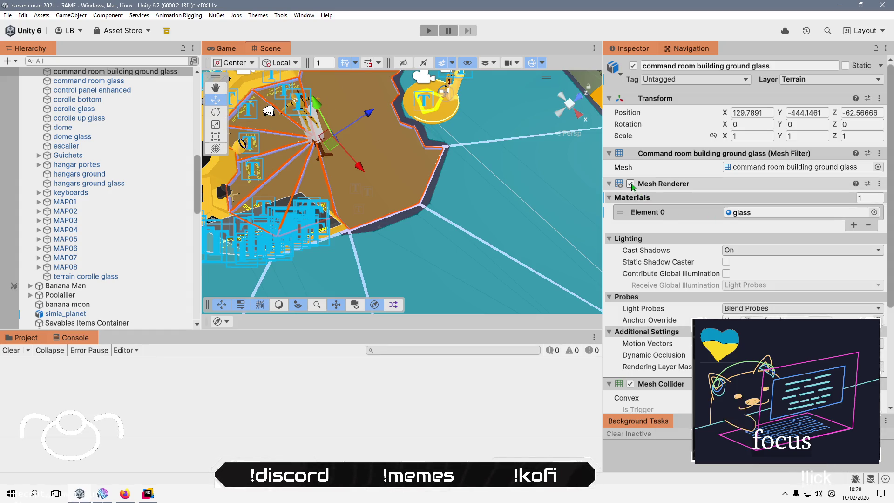
pyautogui.click(630, 184)
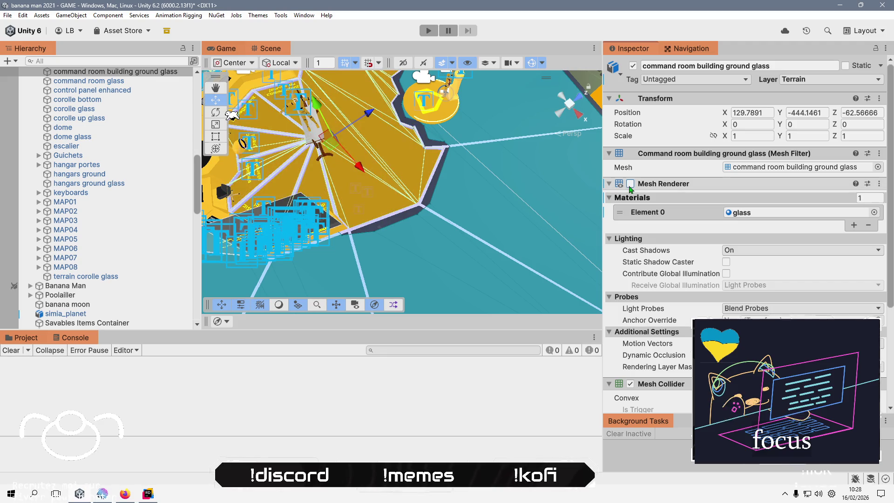
pyautogui.click(630, 184)
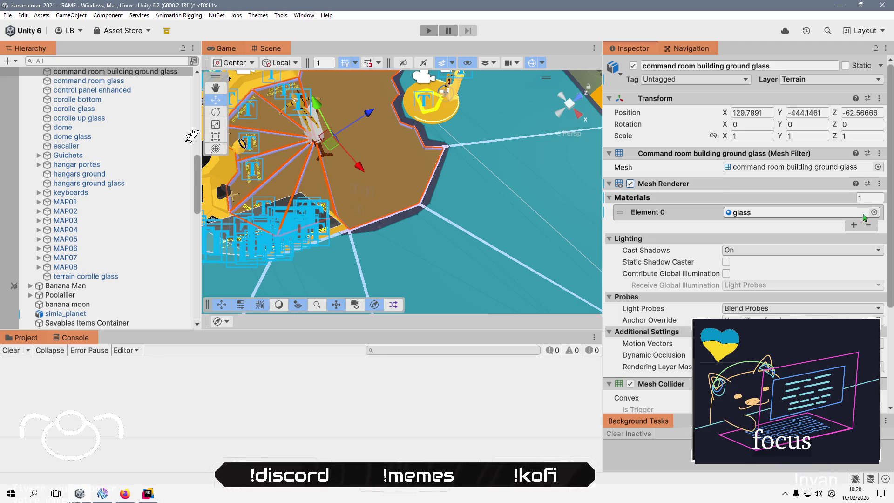
pyautogui.click(875, 213)
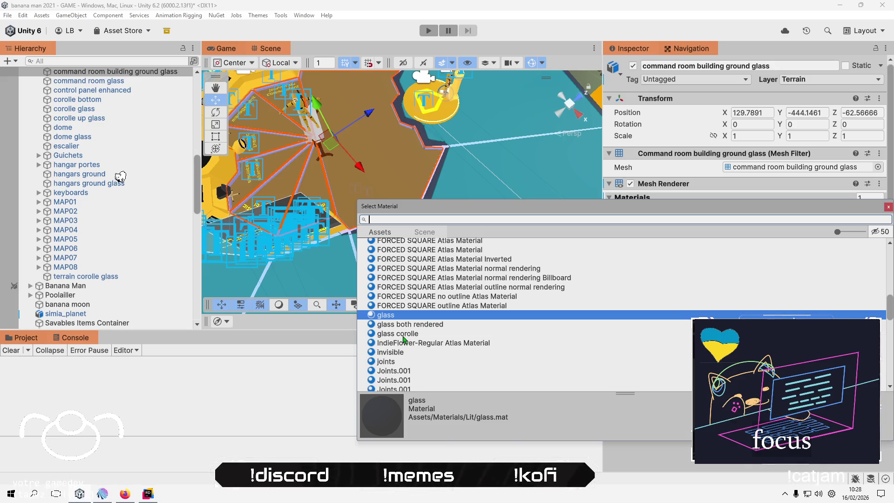
pyautogui.click(403, 334)
pyautogui.click(417, 326)
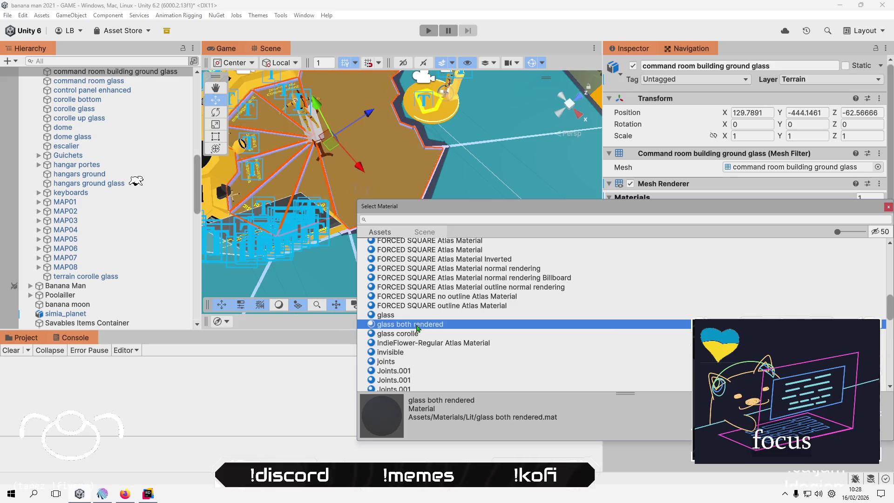
pyautogui.doubleClick(417, 329)
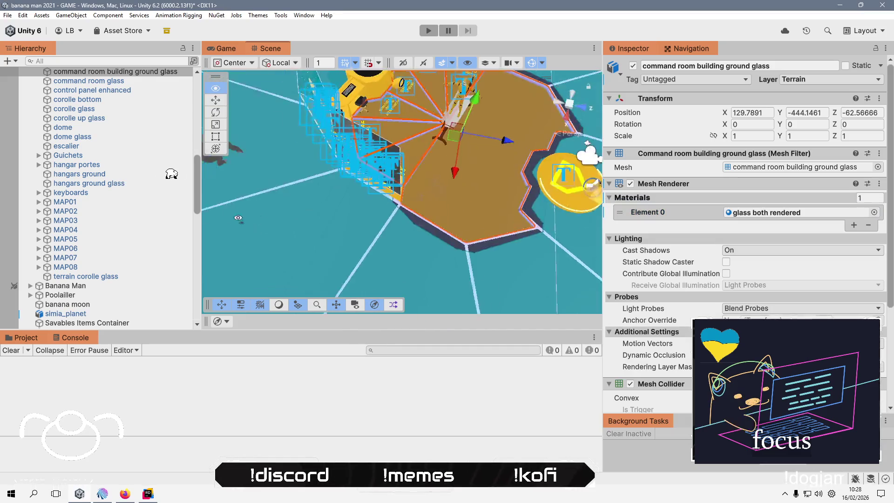
pyautogui.moveTo(427, 313)
pyautogui.mouseDown()
pyautogui.moveTo(425, 259)
pyautogui.moveTo(427, 299)
pyautogui.moveTo(390, 202)
pyautogui.mouseUp()
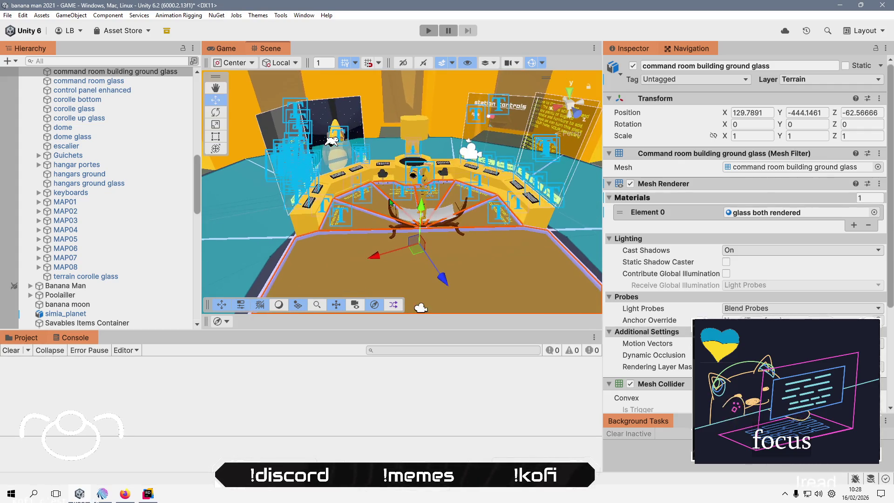
# Search 'vert' and assign 'Vertex color Graph Variant' to the ground glass floor's Element 0.
pyautogui.click(874, 213)
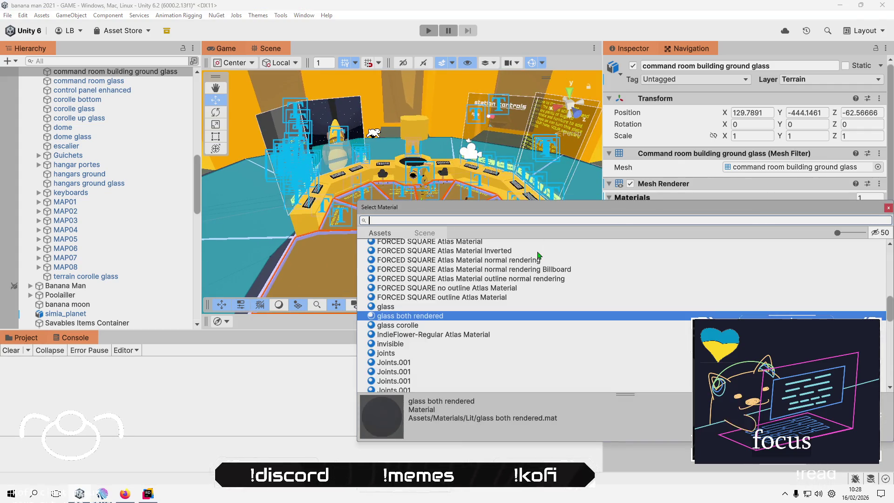
pyautogui.write('vert')
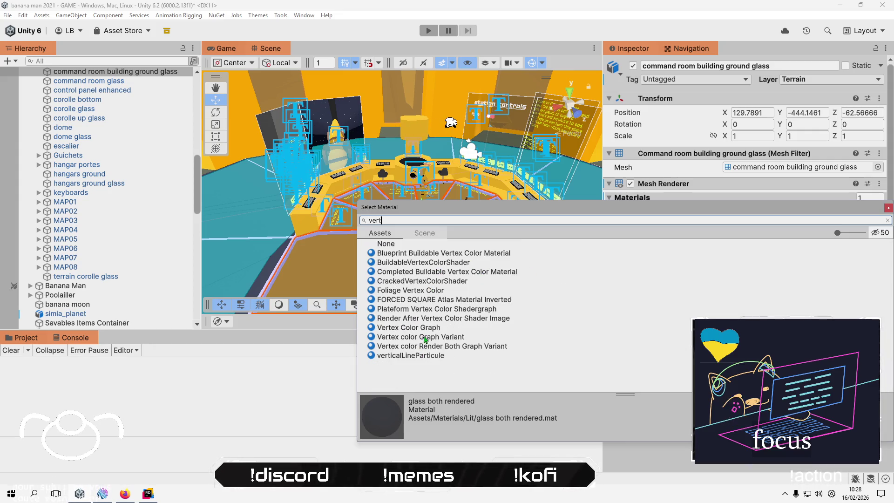
pyautogui.doubleClick(424, 339)
pyautogui.scroll(10, 380, 240)
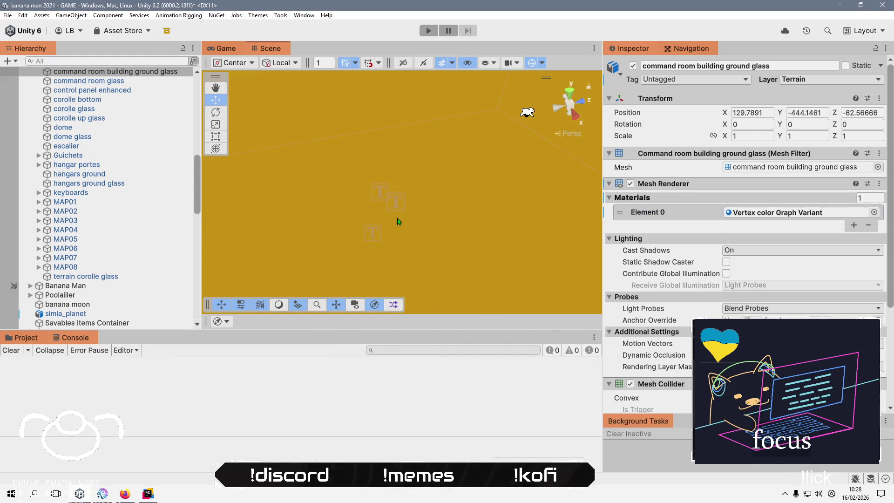
pyautogui.scroll(-5, 394, 179)
pyautogui.scroll(5, 421, 180)
pyautogui.scroll(-5, 421, 180)
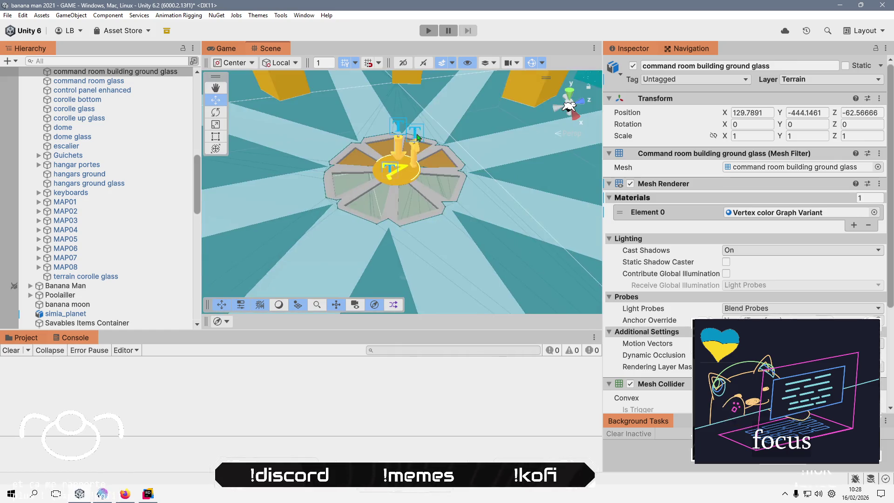
# Orbit over the central yellow disc and select the control panel enhanced object.
pyautogui.moveTo(306, 149); pyautogui.dragTo(465, 221)
pyautogui.scroll(10, 398, 172)
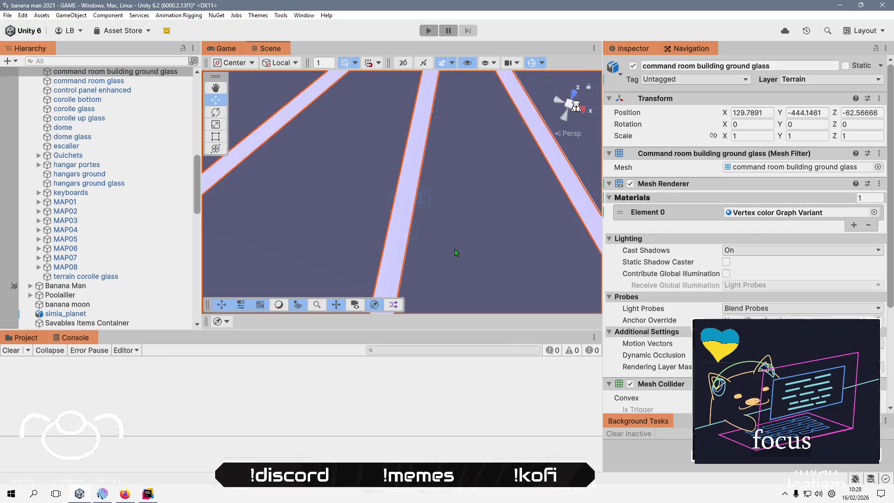
pyautogui.moveTo(398, 172)
pyautogui.mouseDown()
pyautogui.moveTo(298, 169)
pyautogui.moveTo(425, 191)
pyautogui.mouseUp()
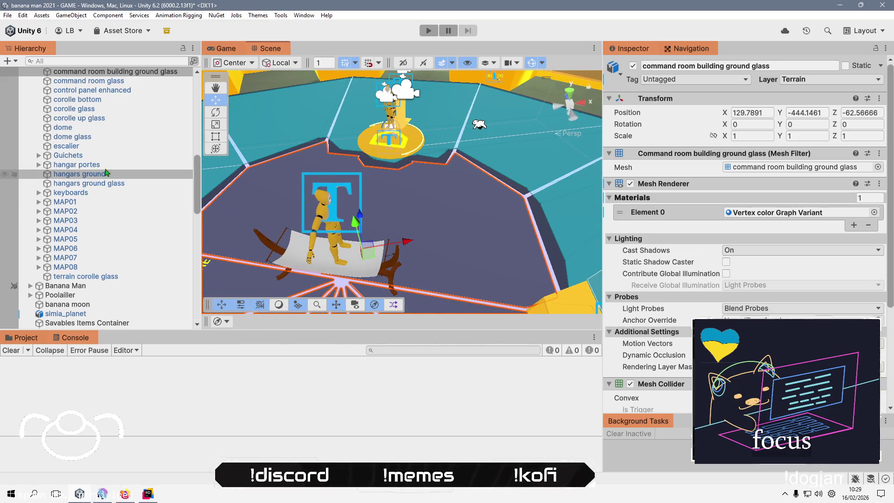
pyautogui.click(115, 91)
pyautogui.scroll(5, 140, 145)
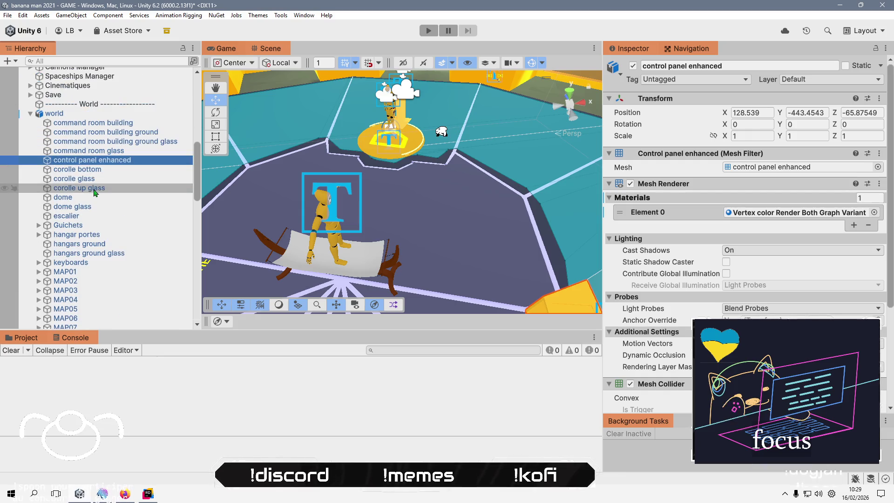
# Select the command room building ground glass and orbit around the command room's desks and floor.
pyautogui.click(121, 133)
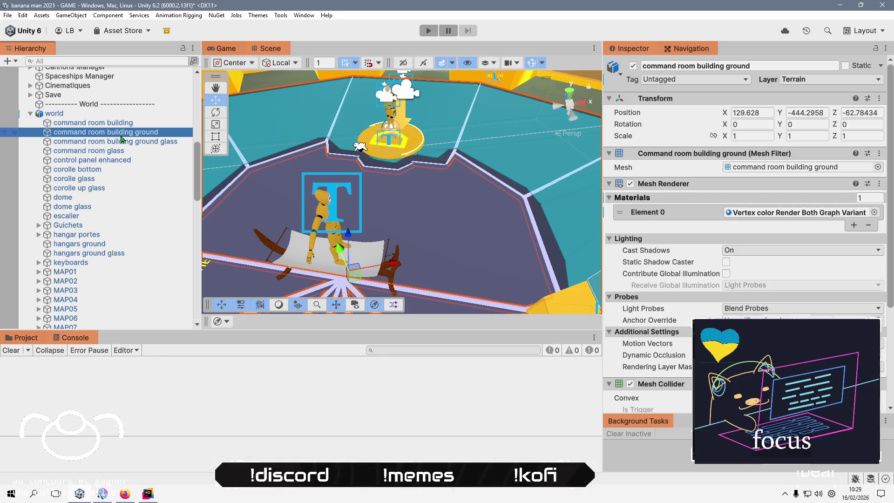
pyautogui.click(122, 144)
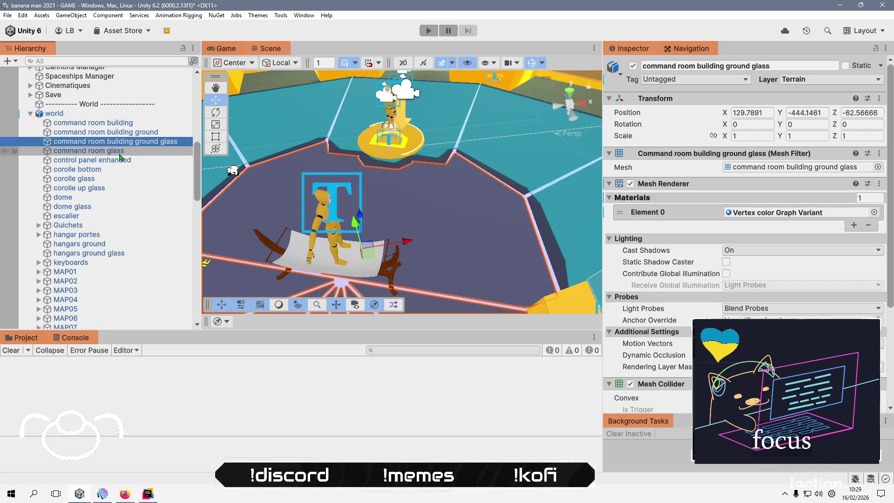
pyautogui.click(120, 153)
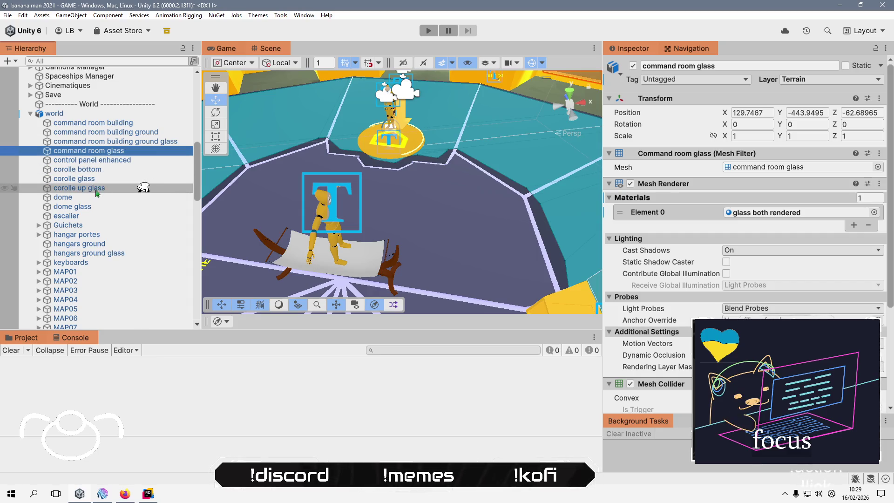
pyautogui.click(119, 142)
pyautogui.moveTo(446, 185); pyautogui.dragTo(447, 154)
pyautogui.press('f')
pyautogui.moveTo(360, 221)
pyautogui.mouseDown()
pyautogui.moveTo(479, 148)
pyautogui.moveTo(414, 187)
pyautogui.mouseUp()
pyautogui.scroll(-3, 414, 188)
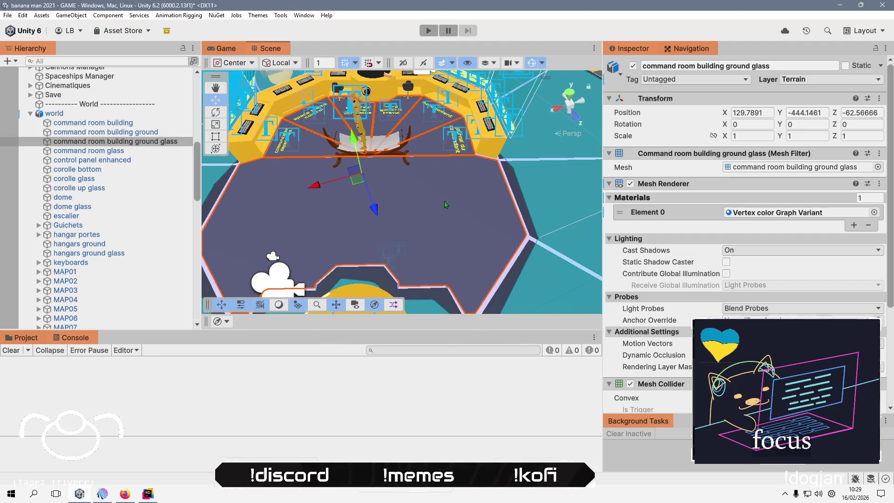
pyautogui.moveTo(446, 204); pyautogui.dragTo(446, 154)
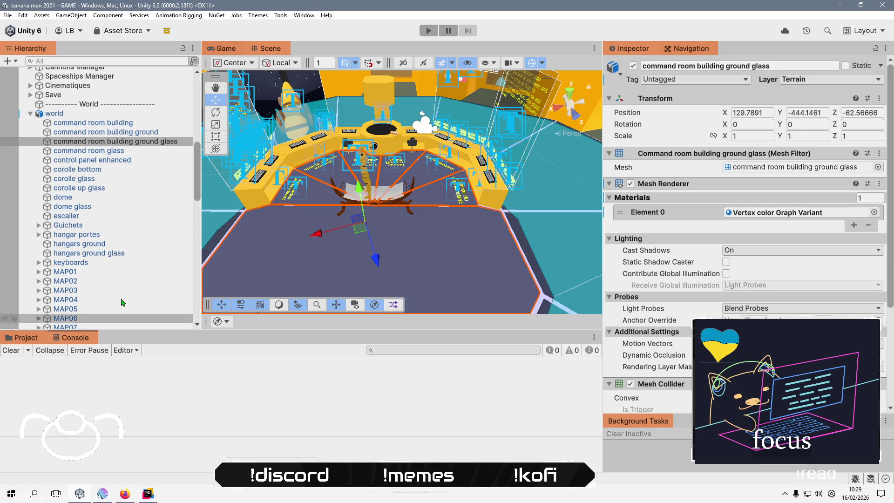
# Collapse the world, Command Room and ground_spot groups, then expand MAP01 - gorilla.
pyautogui.click(30, 113)
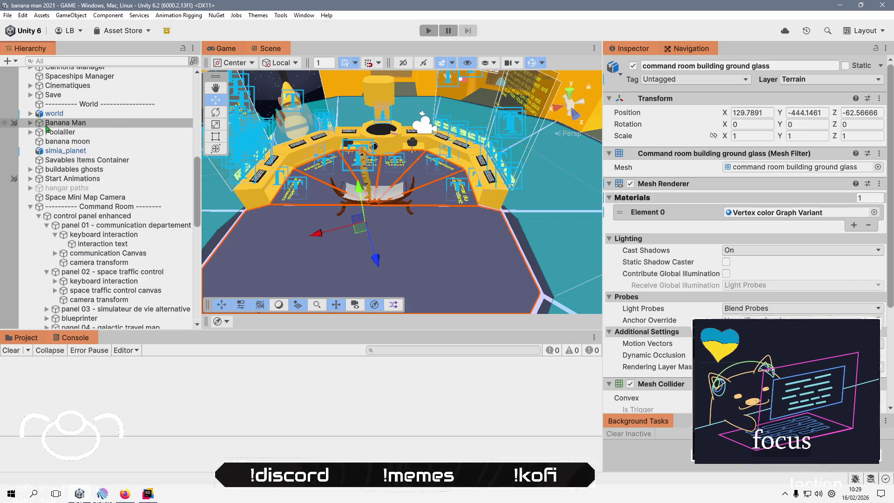
pyautogui.click(30, 206)
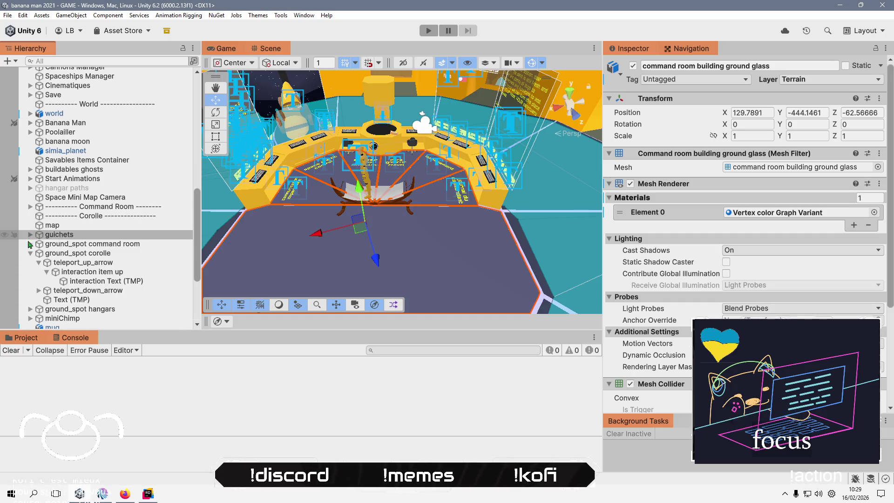
pyautogui.click(30, 244)
pyautogui.click(29, 245)
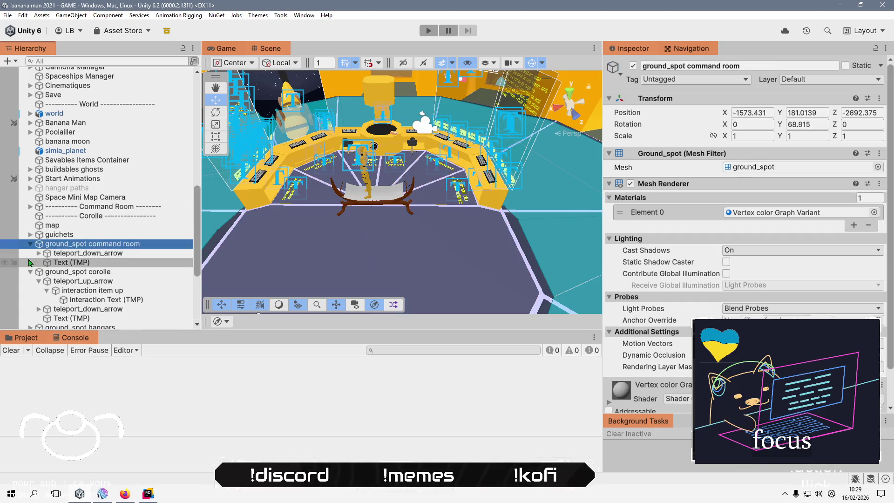
pyautogui.click(31, 244)
pyautogui.click(30, 252)
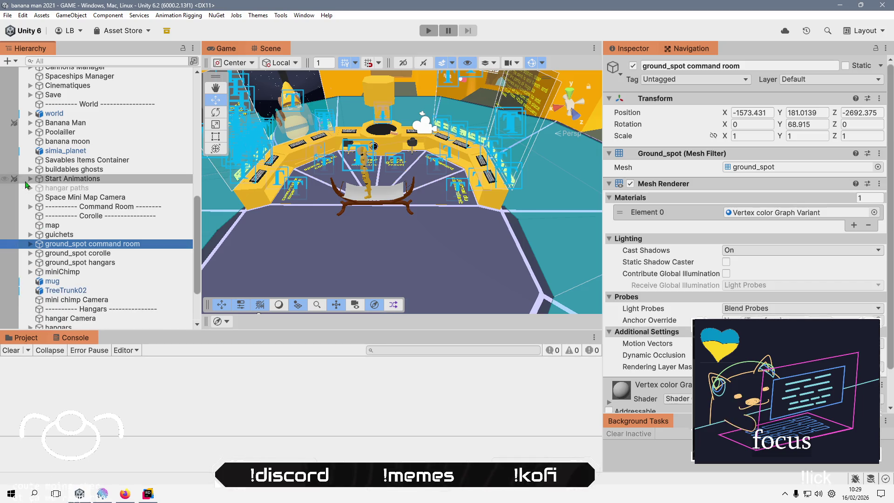
pyautogui.scroll(-3, 106, 198)
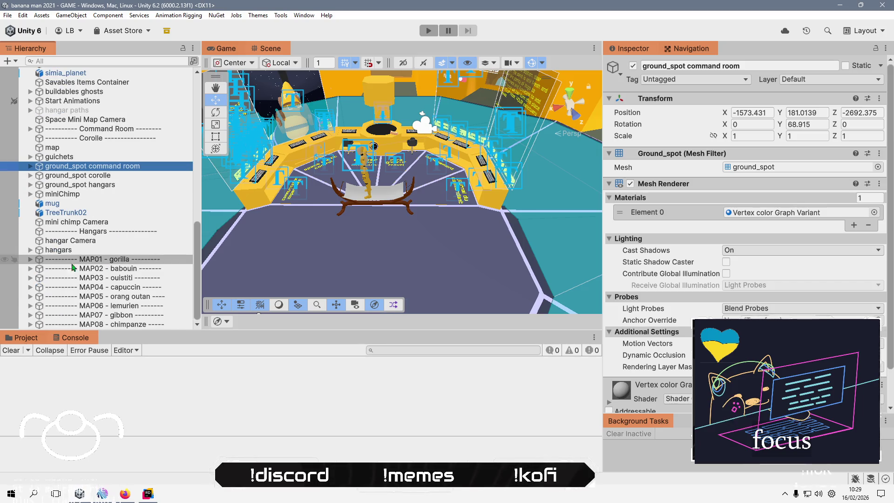
pyautogui.click(30, 259)
# Expand MAP01's statics objects and vegetation basse, frame them, and orbit down onto the forest ring.
pyautogui.click(39, 288)
pyautogui.click(46, 306)
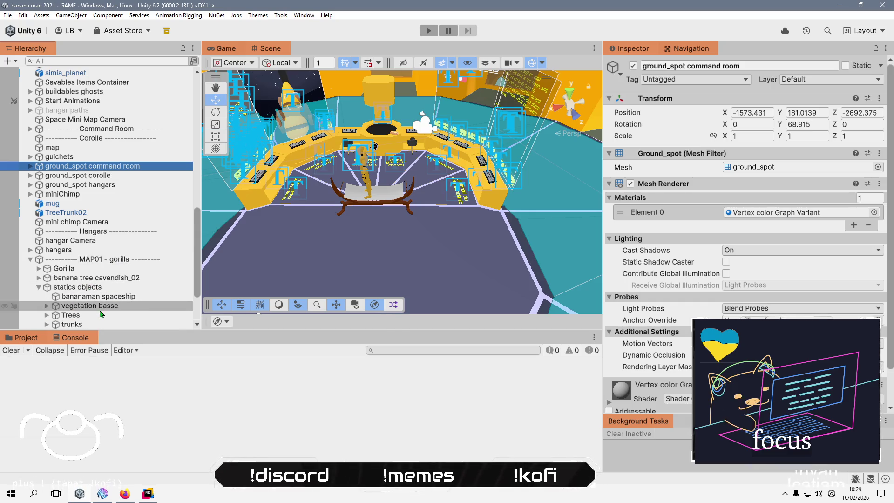
pyautogui.doubleClick(75, 287)
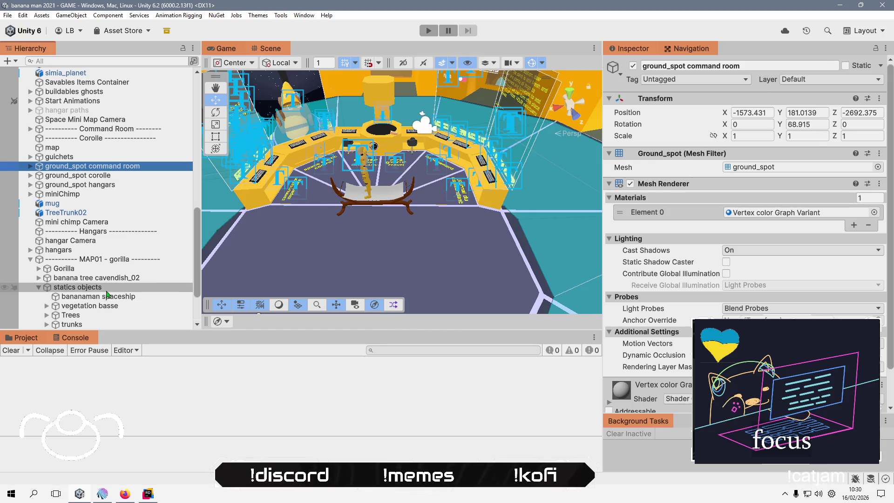
pyautogui.moveTo(354, 209)
pyautogui.mouseDown()
pyautogui.moveTo(335, 232)
pyautogui.moveTo(352, 255)
pyautogui.moveTo(427, 201)
pyautogui.moveTo(394, 175)
pyautogui.moveTo(395, 196)
pyautogui.moveTo(359, 207)
pyautogui.moveTo(360, 166)
pyautogui.moveTo(358, 215)
pyautogui.moveTo(362, 202)
pyautogui.moveTo(401, 218)
pyautogui.mouseUp()
pyautogui.moveTo(442, 195)
pyautogui.mouseDown()
pyautogui.moveTo(343, 245)
pyautogui.moveTo(272, 266)
pyautogui.moveTo(353, 143)
pyautogui.moveTo(295, 120)
pyautogui.moveTo(353, 186)
pyautogui.moveTo(383, 167)
pyautogui.moveTo(385, 186)
pyautogui.moveTo(371, 198)
pyautogui.mouseUp()
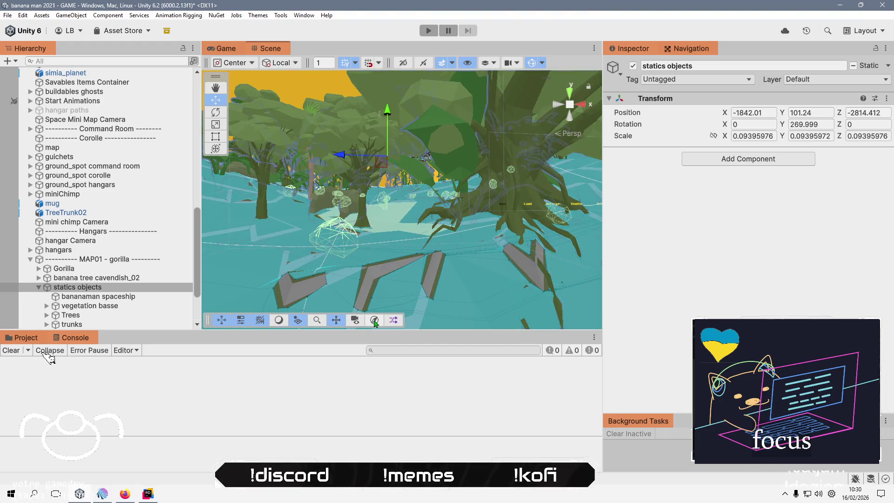
# Restore the Scene view size, enable scene effects, and turn Gizmos off over the MAP01 forest.
pyautogui.click(375, 321)
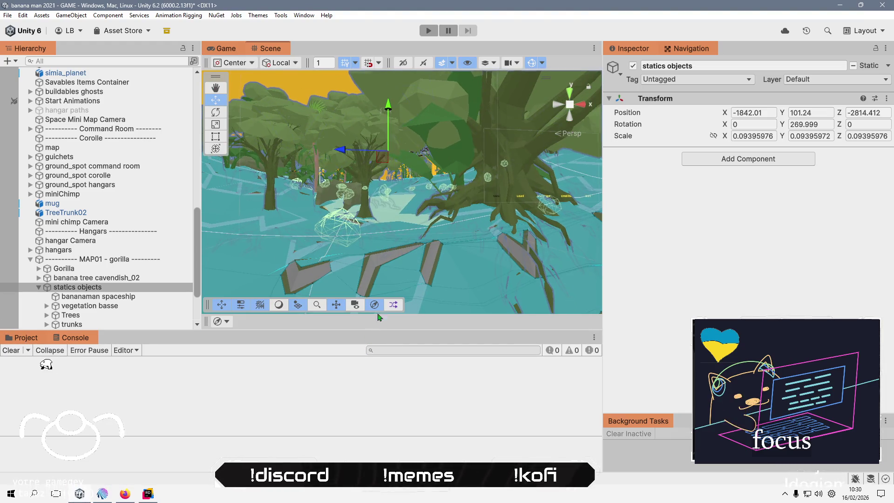
pyautogui.click(442, 64)
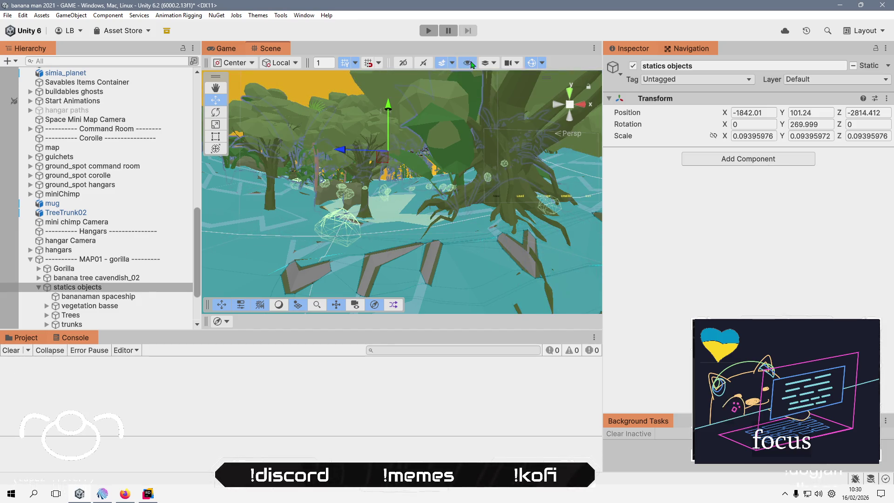
pyautogui.click(485, 66)
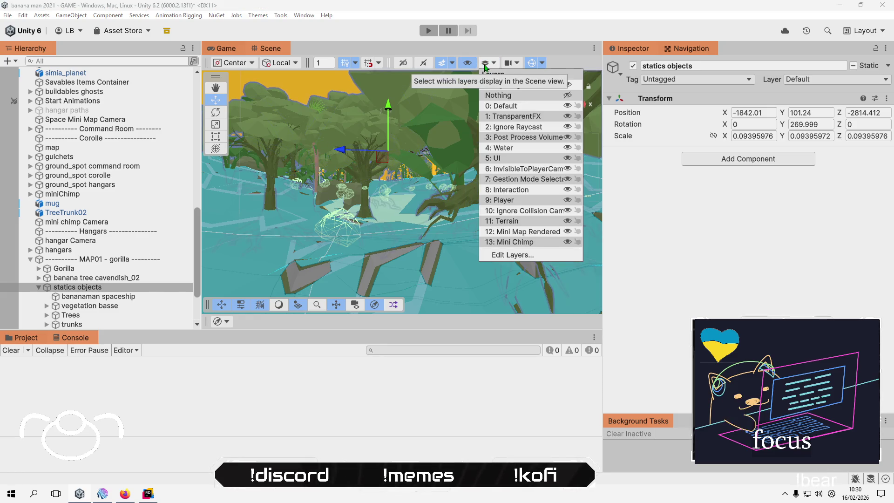
pyautogui.click(485, 66)
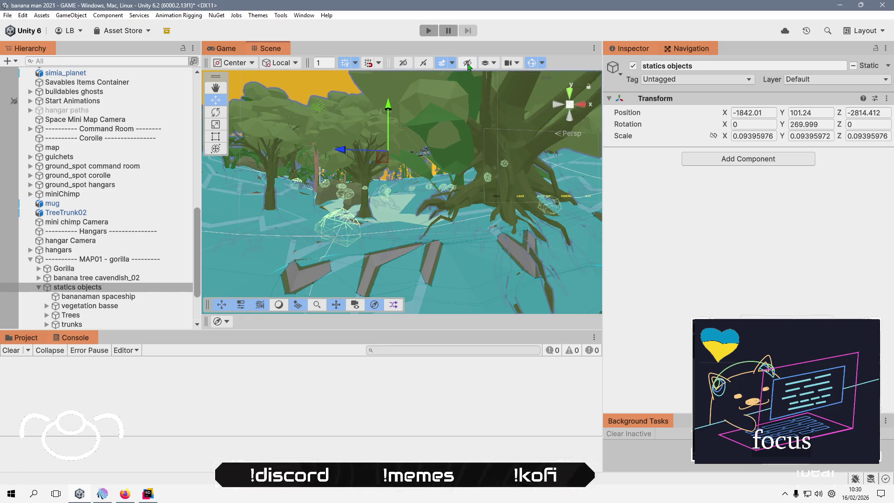
pyautogui.click(453, 64)
pyautogui.click(532, 64)
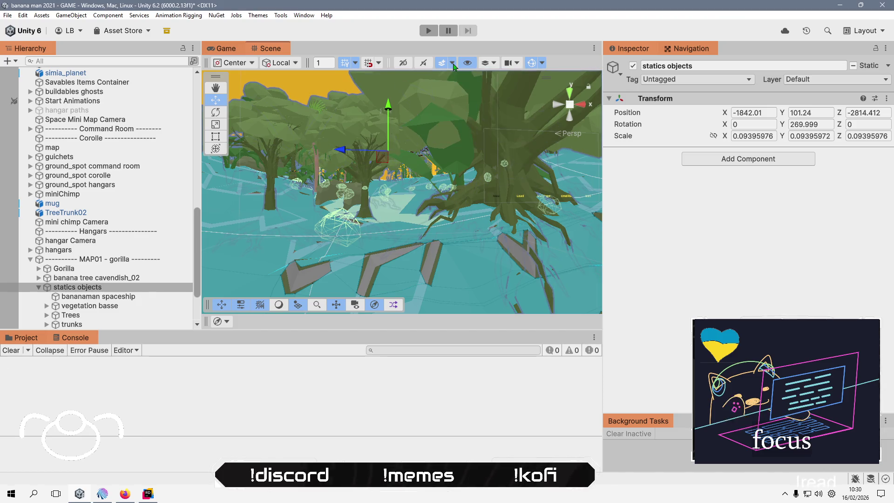
pyautogui.click(533, 64)
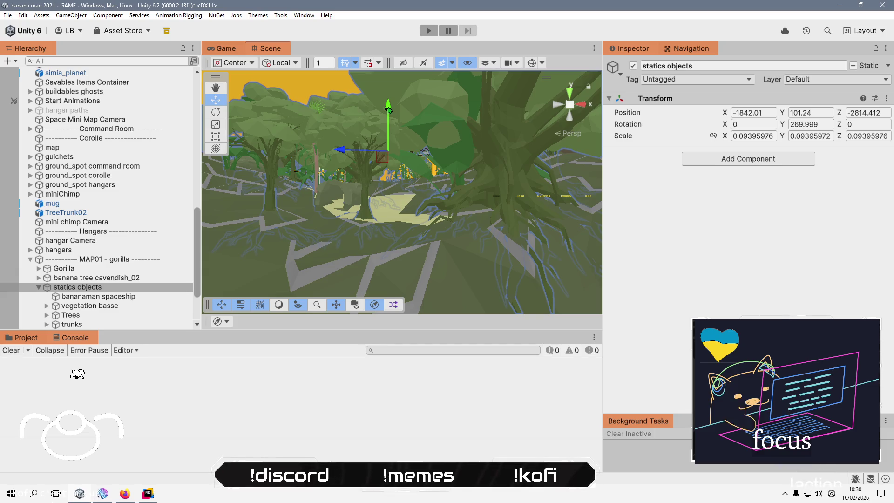
# Collapse MAP01, then frame MAP02 - babouin's statics objects and tilt down to check the ground.
pyautogui.click(30, 262)
pyautogui.click(30, 259)
pyautogui.click(30, 269)
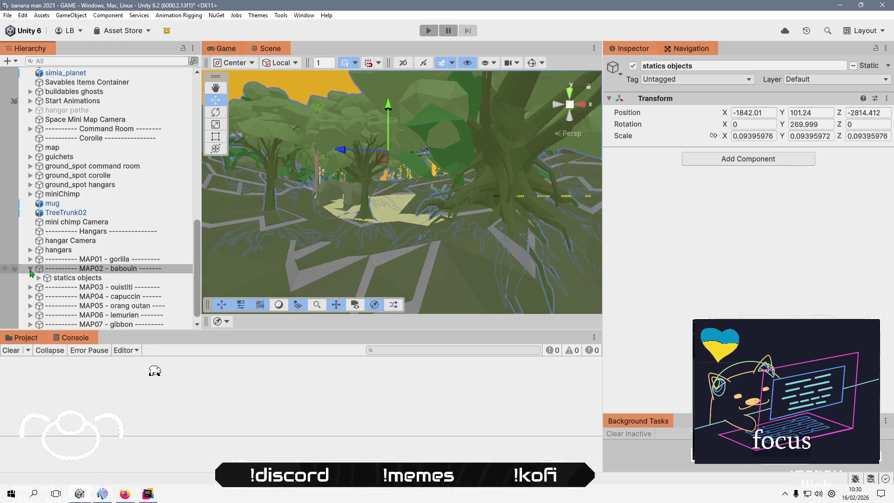
pyautogui.doubleClick(50, 277)
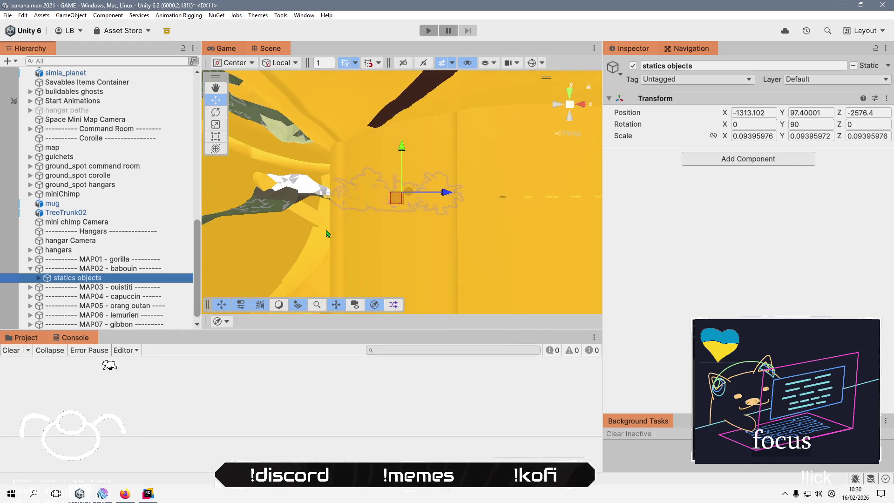
pyautogui.scroll(-5, 312, 243)
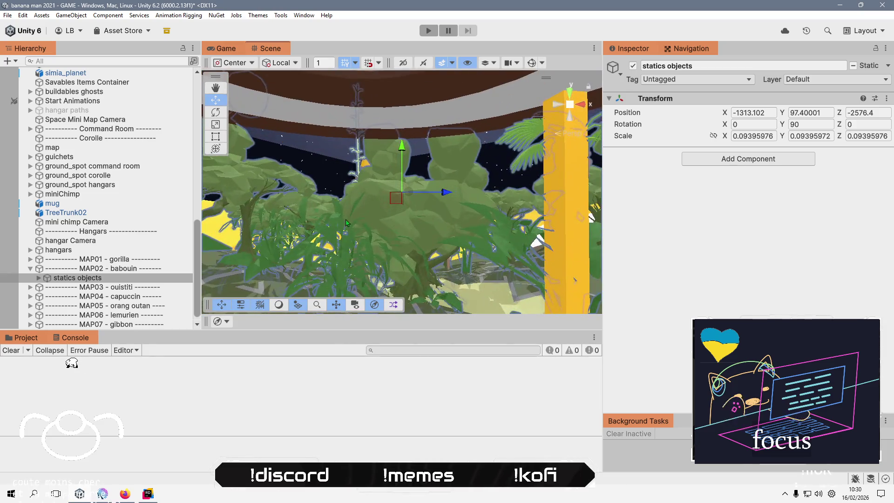
pyautogui.moveTo(333, 221); pyautogui.dragTo(294, 199)
pyautogui.moveTo(300, 207); pyautogui.dragTo(404, 300)
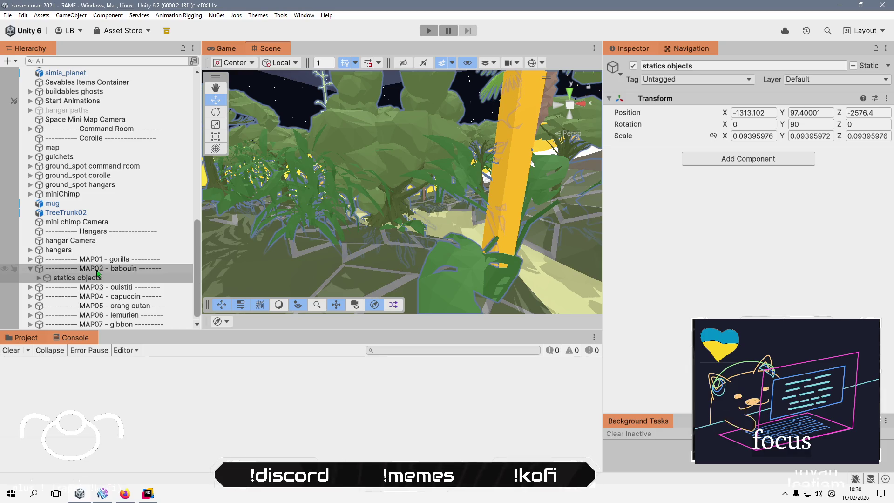
# Raise MAP03 - ouistiti's statics objects to Y 386.634, undo the overshoot, and select the grounded trunk.
pyautogui.click(30, 287)
pyautogui.doubleClick(77, 296)
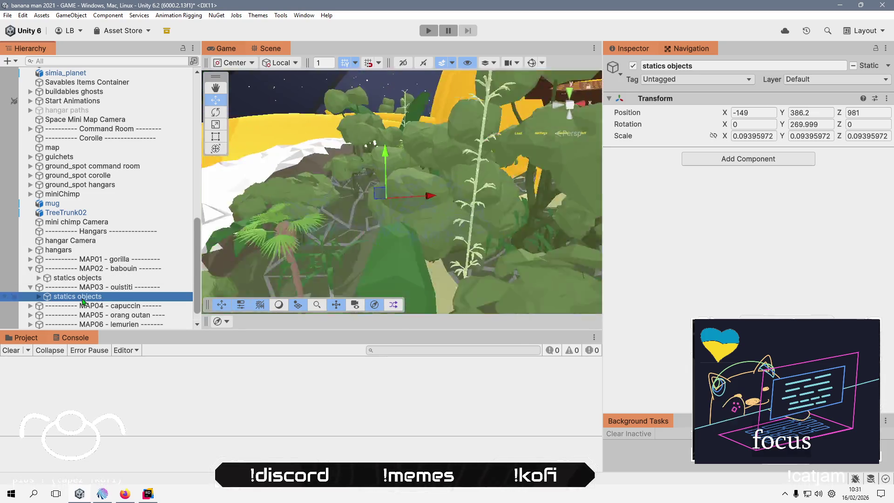
pyautogui.scroll(5, 451, 226)
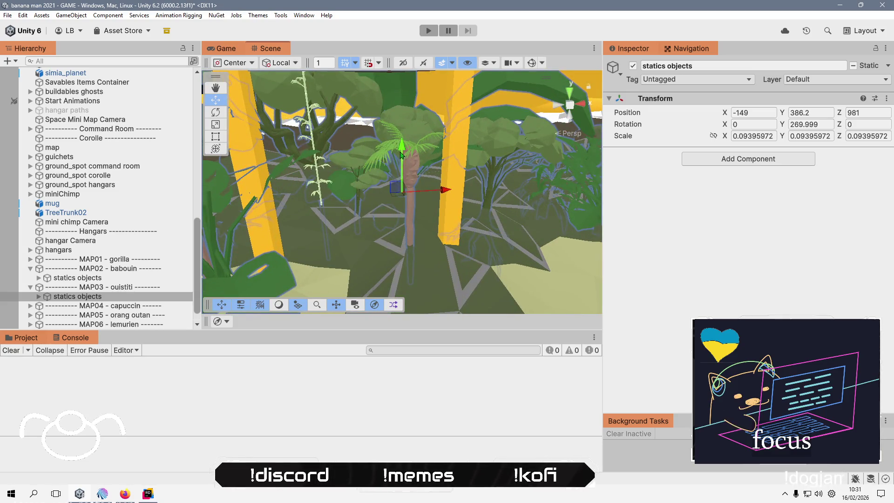
pyautogui.moveTo(400, 155); pyautogui.dragTo(401, 107)
pyautogui.scroll(-1, 403, 181)
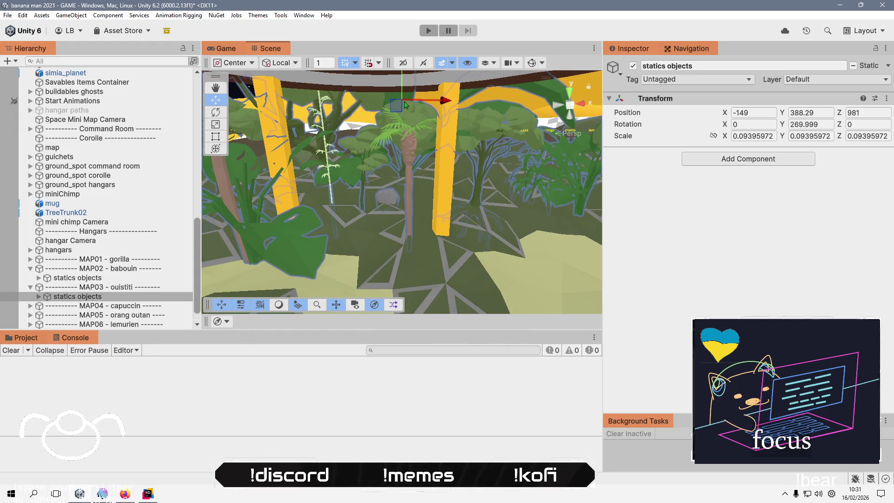
pyautogui.scroll(5, 344, 224)
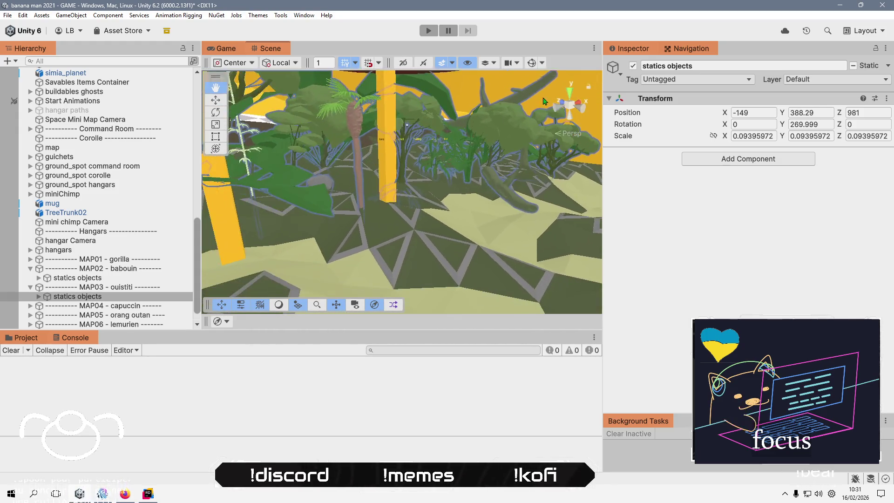
pyautogui.scroll(3, 287, 173)
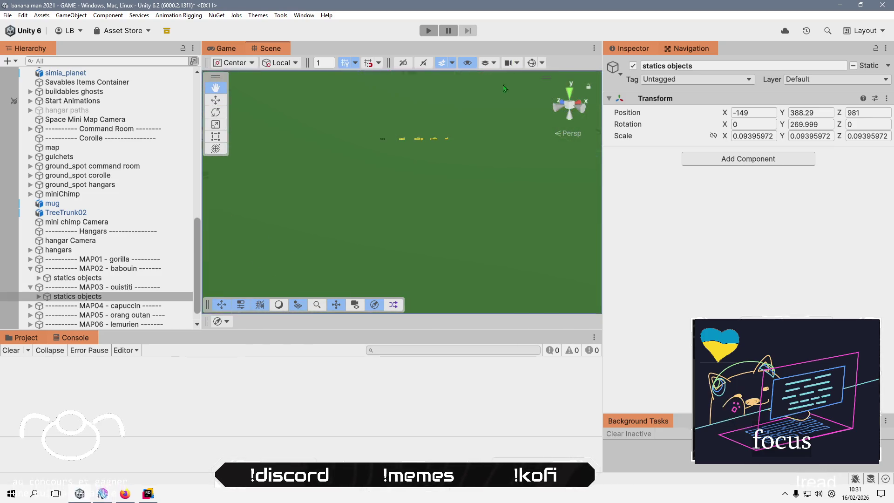
pyautogui.scroll(-3, 326, 163)
pyautogui.moveTo(326, 163)
pyautogui.mouseDown()
pyautogui.moveTo(353, 152)
pyautogui.moveTo(491, 165)
pyautogui.mouseUp()
pyautogui.hotkey('ctrl', 'z')
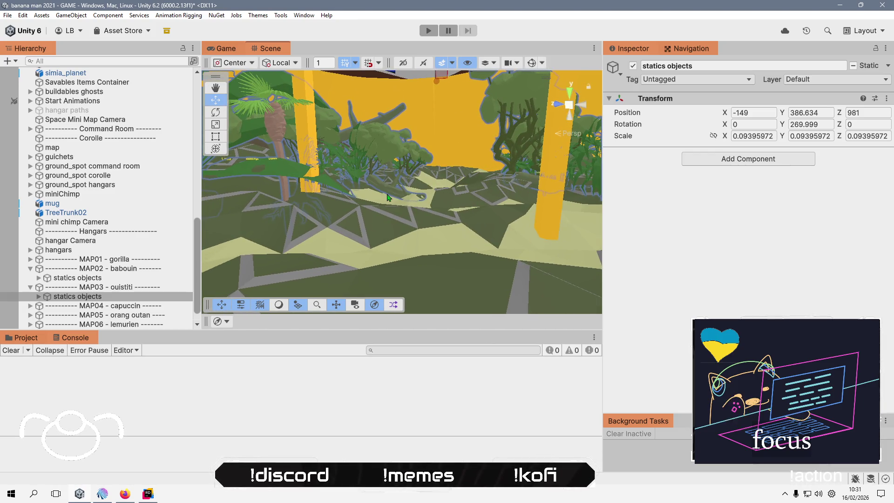
pyautogui.click(393, 194)
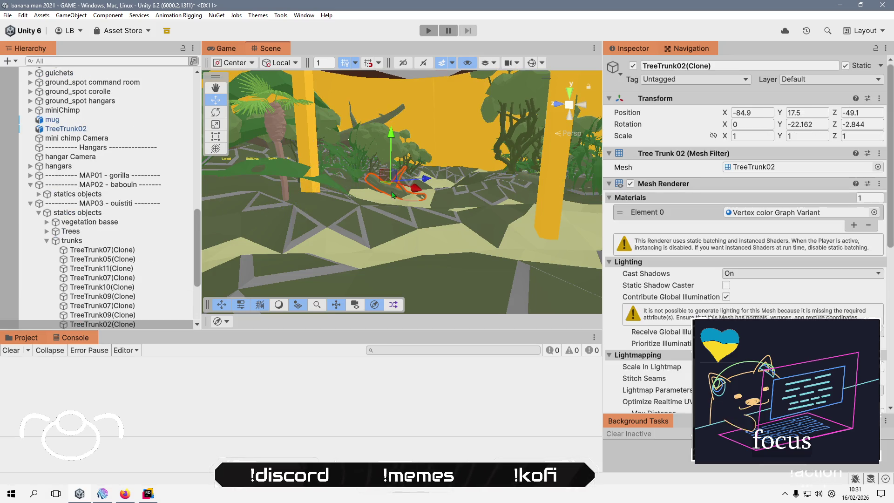
# Set TreeTrunk02(Clone) Position Y to 23, then frame MAP04 - capuccin's statics objects.
pyautogui.click(389, 128)
pyautogui.click(390, 193)
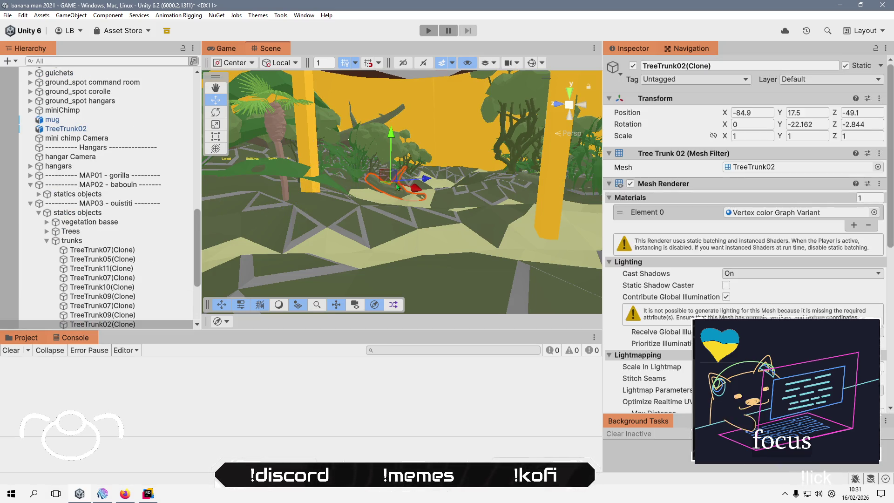
pyautogui.click(39, 213)
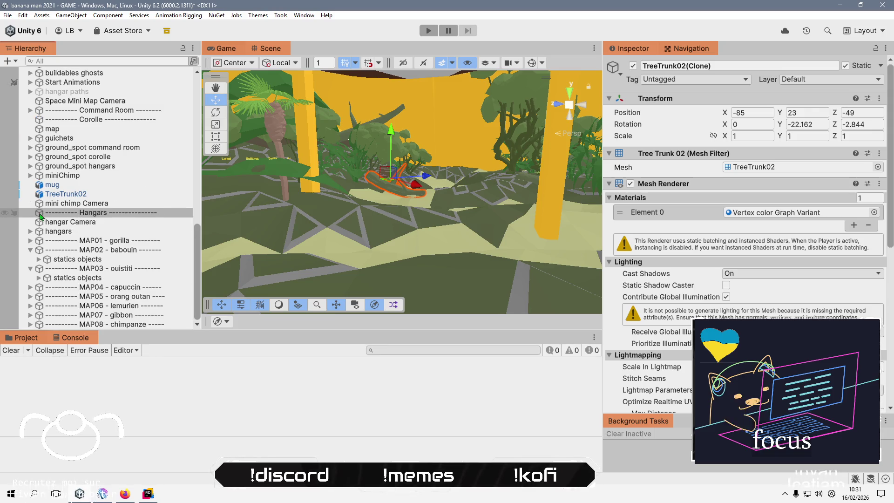
pyautogui.doubleClick(92, 292)
pyautogui.click(30, 287)
pyautogui.click(95, 298)
pyautogui.doubleClick(95, 299)
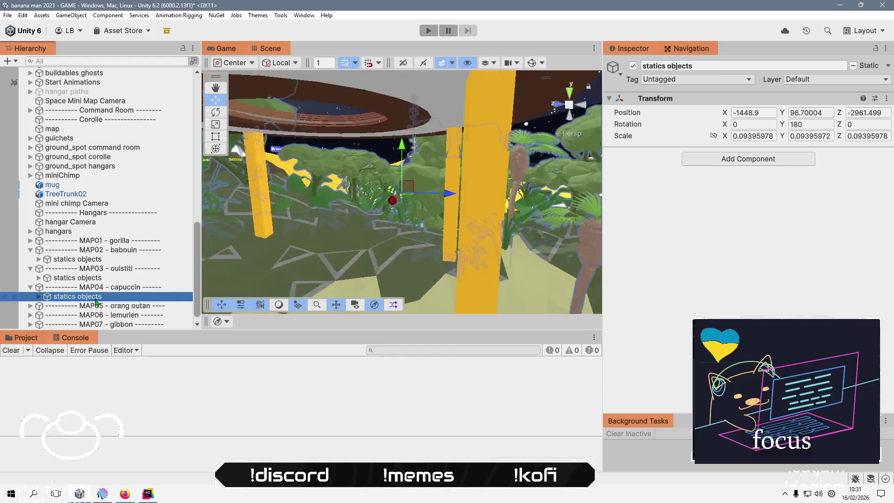
# Set MAP04's statics objects group to Y 98.77 and orbit to check it against the terrain.
pyautogui.moveTo(325, 242); pyautogui.dragTo(514, 267)
pyautogui.moveTo(334, 244)
pyautogui.mouseDown()
pyautogui.moveTo(312, 191)
pyautogui.moveTo(401, 139)
pyautogui.mouseUp()
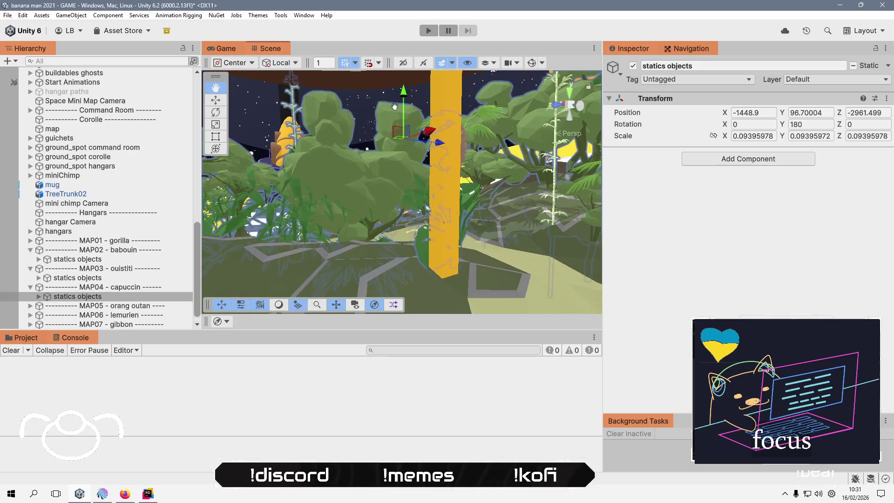
pyautogui.moveTo(406, 106); pyautogui.dragTo(410, 27)
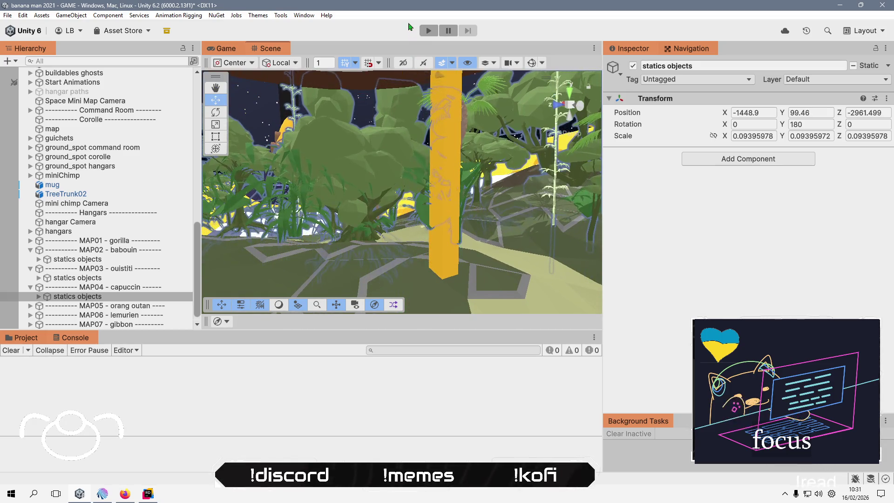
pyautogui.moveTo(357, 185)
pyautogui.mouseDown()
pyautogui.moveTo(436, 199)
pyautogui.moveTo(408, 80)
pyautogui.moveTo(405, 103)
pyautogui.mouseUp()
pyautogui.scroll(3, 305, 156)
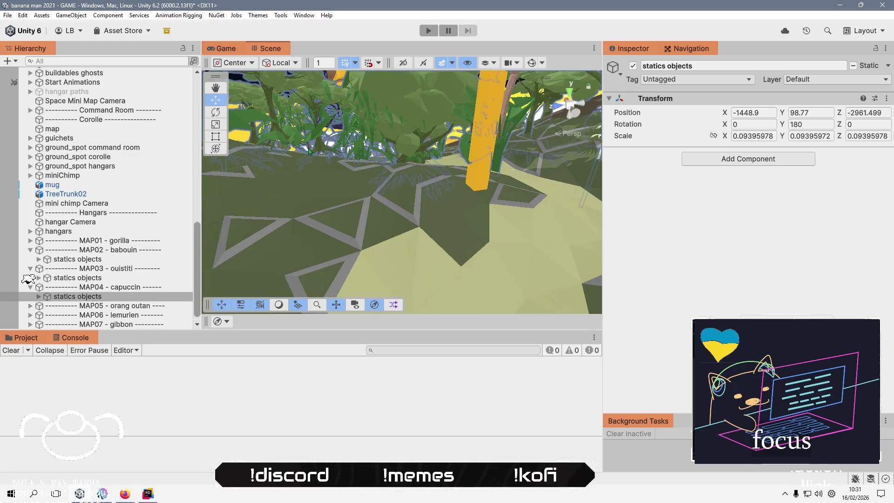
pyautogui.click(323, 148)
# Lower the floating TreeMahogany01, TreeMahogany01_2 and TreeMahogany01_8 trees onto the ground.
pyautogui.press('Up')
pyautogui.press('Up')
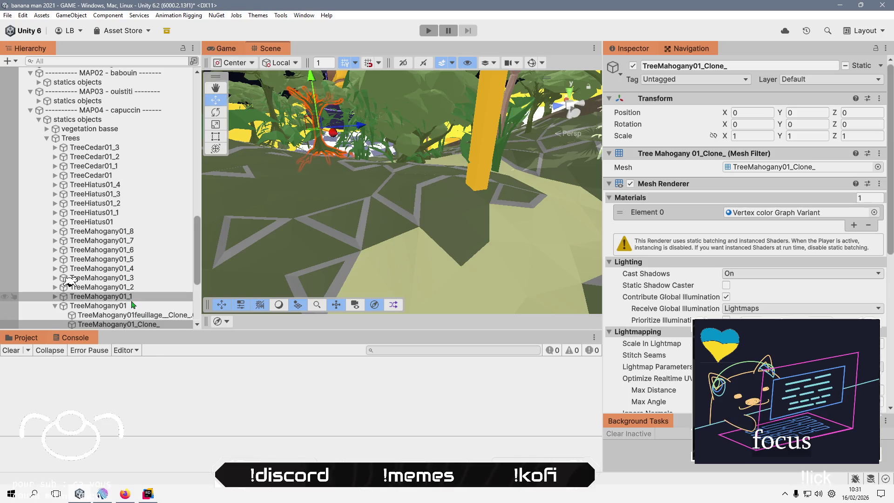
pyautogui.moveTo(315, 78); pyautogui.dragTo(317, 81)
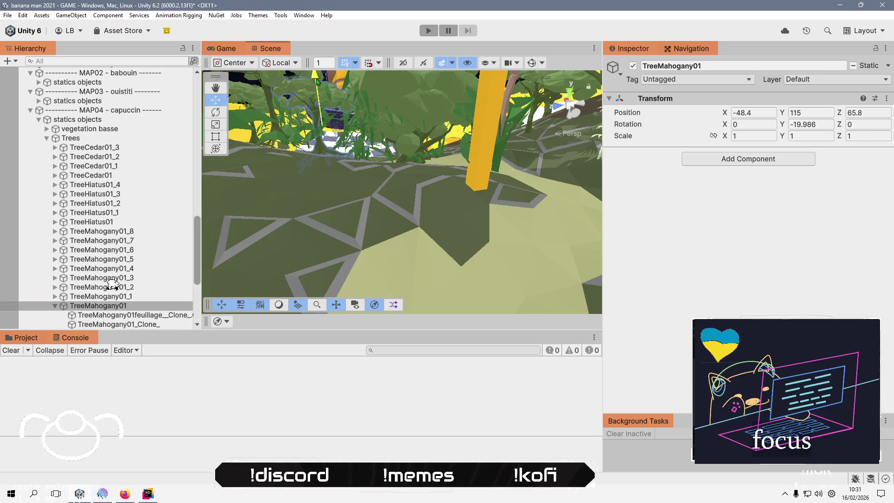
pyautogui.moveTo(127, 285)
pyautogui.mouseDown()
pyautogui.moveTo(196, 289)
pyautogui.moveTo(222, 303)
pyautogui.moveTo(245, 294)
pyautogui.mouseUp()
pyautogui.press('w')
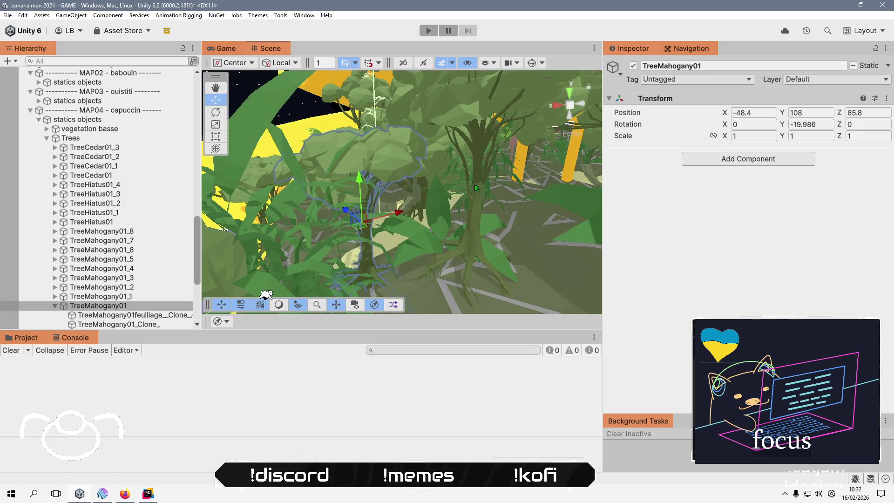
pyautogui.click(475, 242)
pyautogui.click(94, 289)
pyautogui.moveTo(481, 134)
pyautogui.mouseDown()
pyautogui.moveTo(480, 161)
pyautogui.moveTo(419, 196)
pyautogui.moveTo(394, 225)
pyautogui.moveTo(522, 240)
pyautogui.moveTo(502, 237)
pyautogui.mouseUp()
pyautogui.click(372, 187)
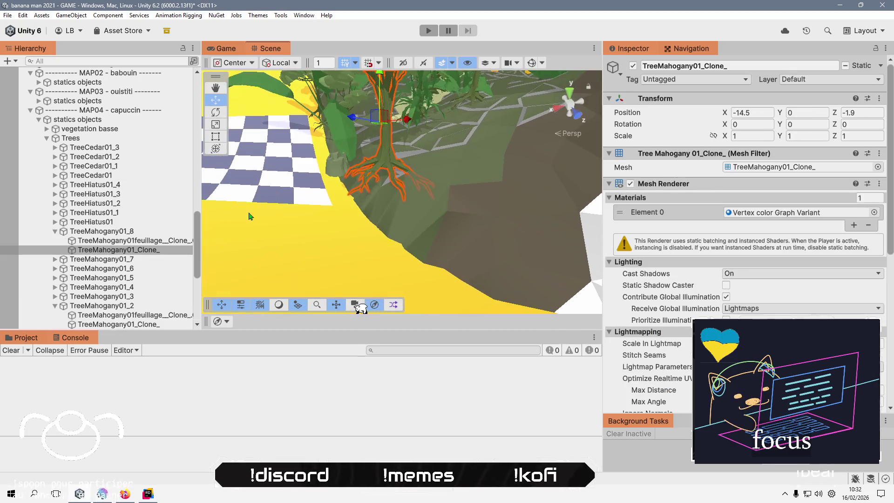
pyautogui.click(159, 231)
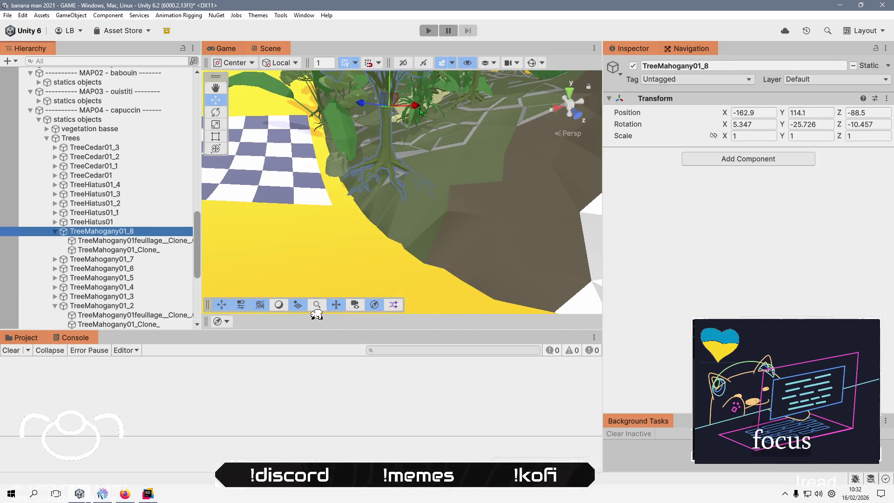
pyautogui.press('f')
pyautogui.moveTo(371, 192); pyautogui.dragTo(388, 184)
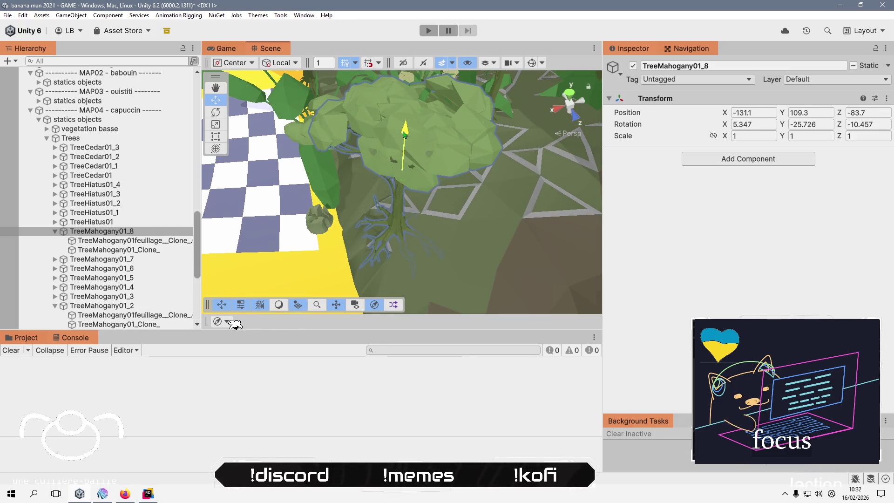
pyautogui.moveTo(345, 211); pyautogui.dragTo(409, 111)
# Move the TreeTrunk11(Clone) stump to 597.6, 15.1, 39.1 inside the forest.
pyautogui.click(381, 200)
pyautogui.moveTo(382, 200); pyautogui.dragTo(374, 152)
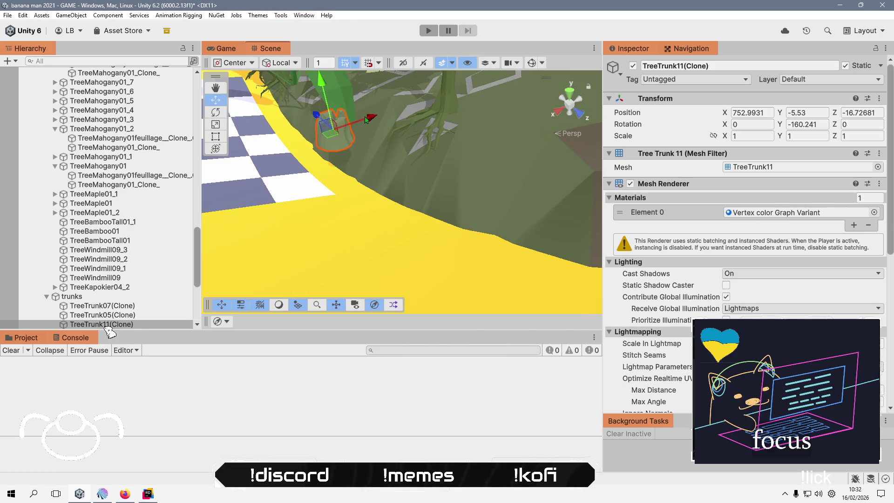
pyautogui.moveTo(367, 120); pyautogui.dragTo(476, 91)
pyautogui.press('f')
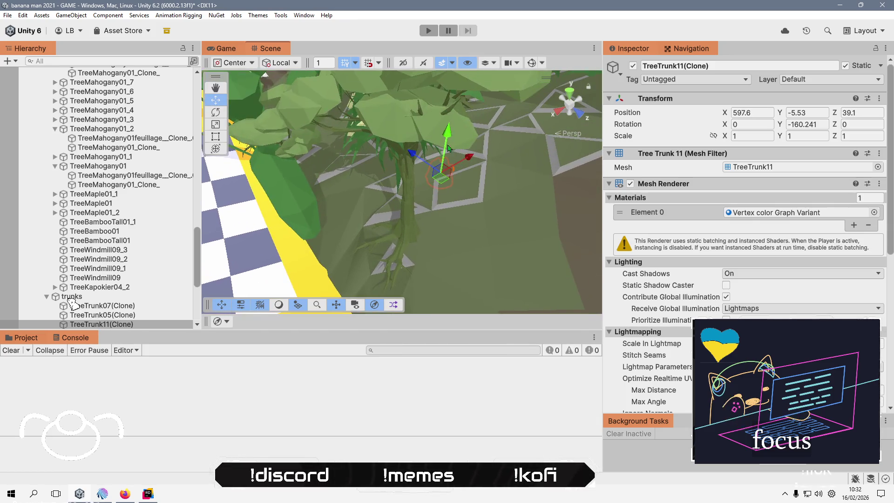
pyautogui.scroll(-10, 450, 117)
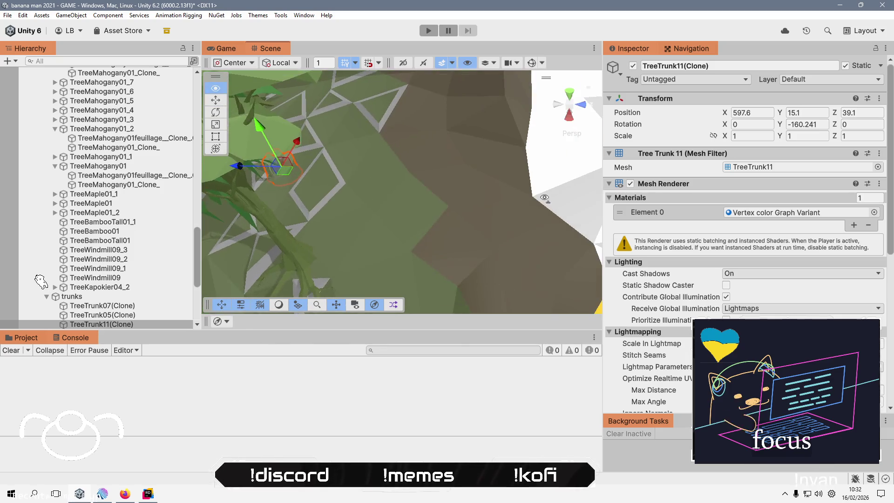
pyautogui.moveTo(459, 220)
pyautogui.mouseDown()
pyautogui.moveTo(397, 180)
pyautogui.moveTo(351, 232)
pyautogui.mouseUp()
pyautogui.click(363, 203)
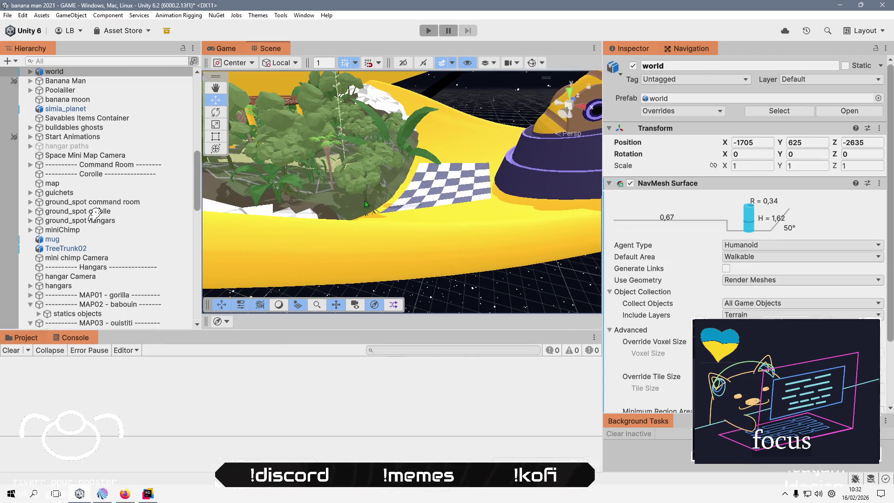
# Nudge TreeMahogany01_7 sideways into place among the forest trees.
pyautogui.click(363, 203)
pyautogui.click(364, 203)
pyautogui.click(102, 305)
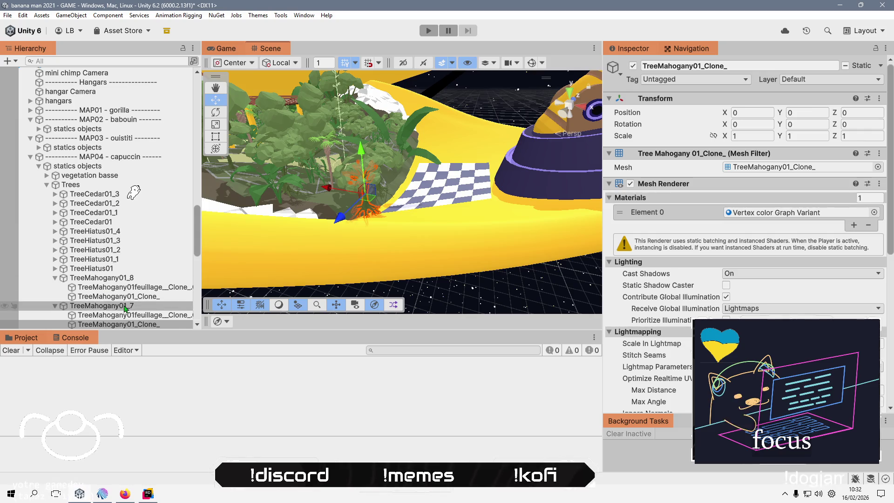
pyautogui.moveTo(319, 191); pyautogui.dragTo(317, 184)
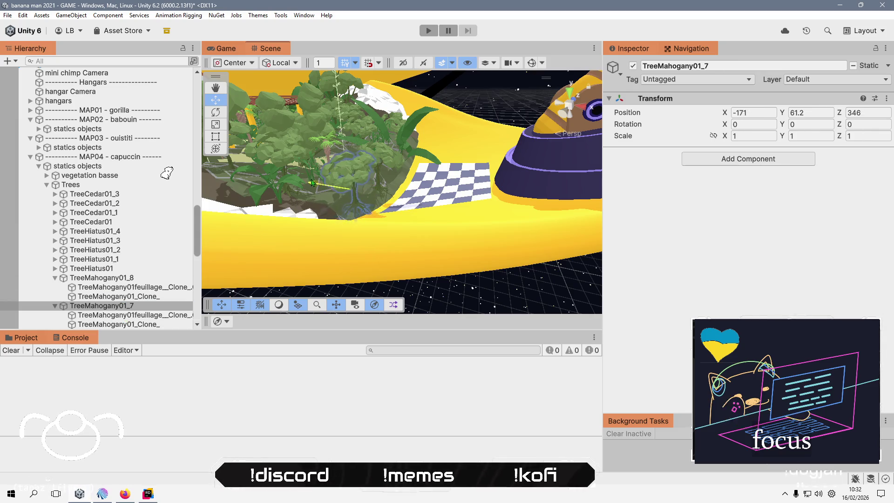
pyautogui.moveTo(372, 183)
pyautogui.mouseDown()
pyautogui.moveTo(505, 228)
pyautogui.moveTo(323, 233)
pyautogui.moveTo(243, 177)
pyautogui.moveTo(415, 182)
pyautogui.moveTo(326, 242)
pyautogui.moveTo(309, 241)
pyautogui.moveTo(339, 249)
pyautogui.moveTo(396, 215)
pyautogui.mouseUp()
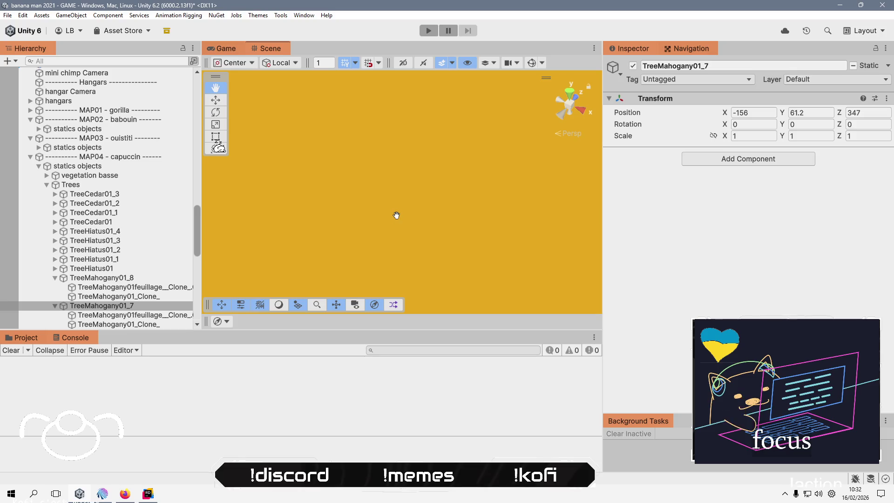
pyautogui.moveTo(368, 265)
pyautogui.mouseDown()
pyautogui.moveTo(324, 203)
pyautogui.moveTo(347, 196)
pyautogui.moveTo(293, 207)
pyautogui.moveTo(324, 206)
pyautogui.moveTo(310, 154)
pyautogui.moveTo(322, 124)
pyautogui.mouseUp()
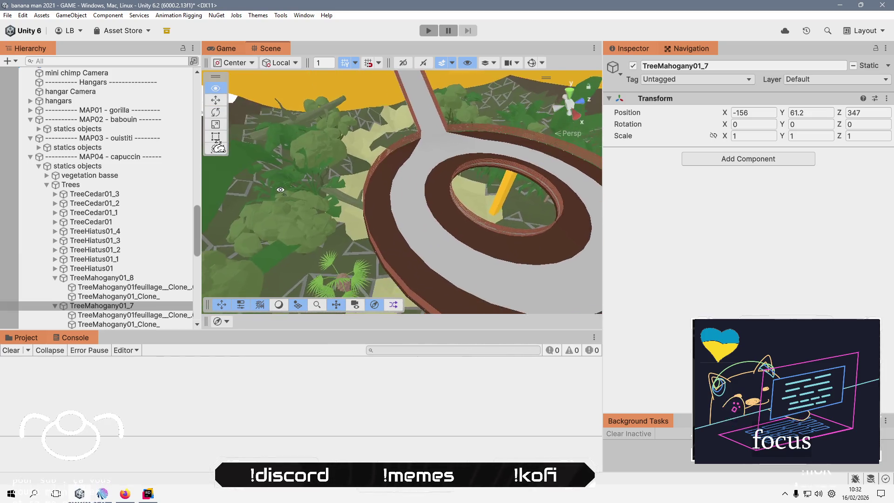
# Switch the pivot rotation to Global and slide the TreeTrunk02(Clone)_001 log into position on the ground.
pyautogui.click(300, 136)
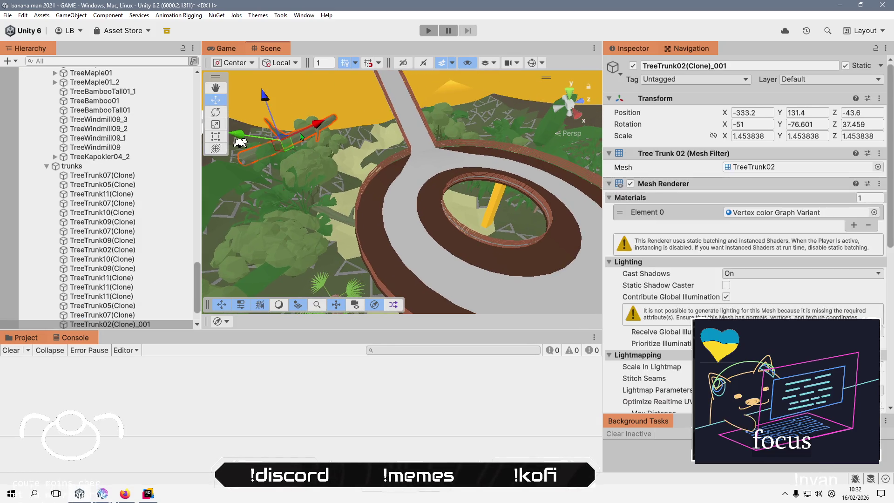
pyautogui.moveTo(315, 164)
pyautogui.mouseDown()
pyautogui.moveTo(233, 271)
pyautogui.moveTo(362, 213)
pyautogui.moveTo(275, 203)
pyautogui.moveTo(331, 262)
pyautogui.mouseUp()
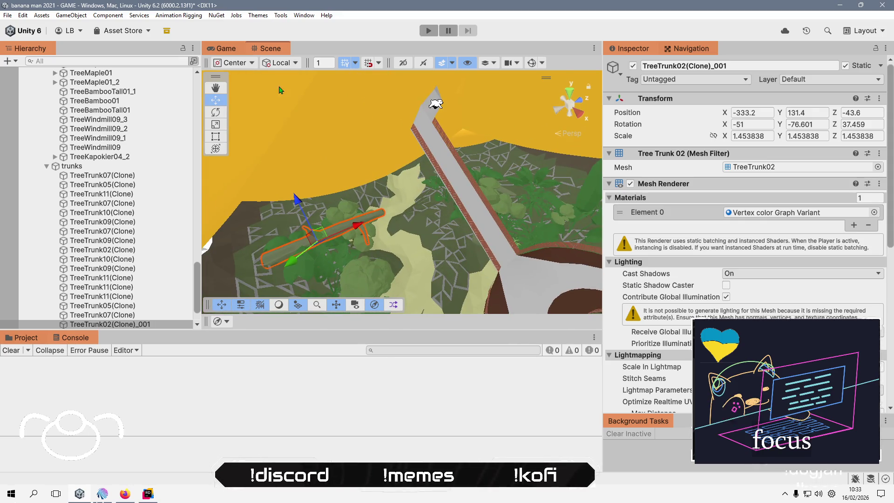
pyautogui.click(284, 74)
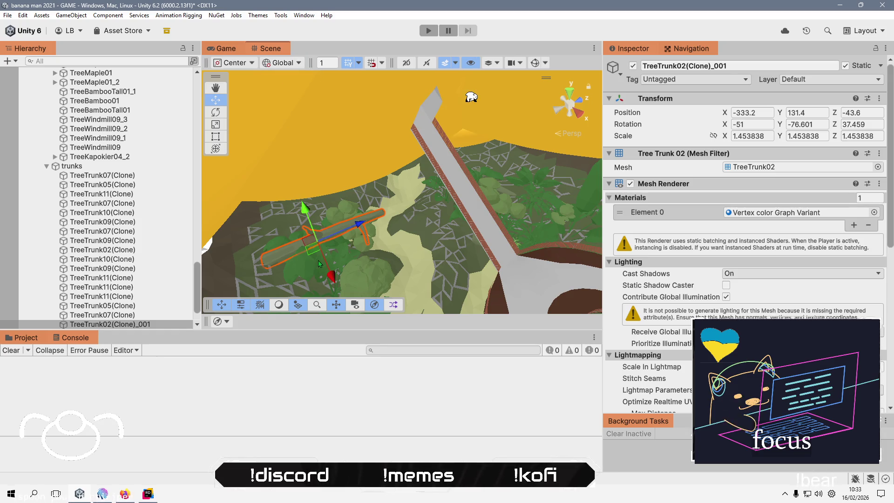
pyautogui.moveTo(363, 265); pyautogui.dragTo(341, 172)
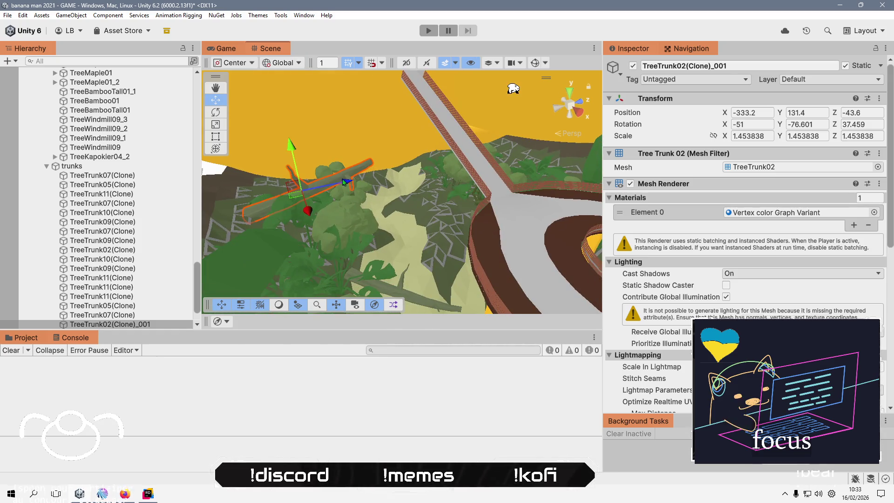
pyautogui.moveTo(413, 172)
pyautogui.mouseDown()
pyautogui.moveTo(409, 214)
pyautogui.moveTo(386, 229)
pyautogui.moveTo(388, 221)
pyautogui.mouseUp()
pyautogui.moveTo(356, 161)
pyautogui.mouseDown()
pyautogui.moveTo(419, 192)
pyautogui.moveTo(378, 161)
pyautogui.moveTo(288, 167)
pyautogui.mouseUp()
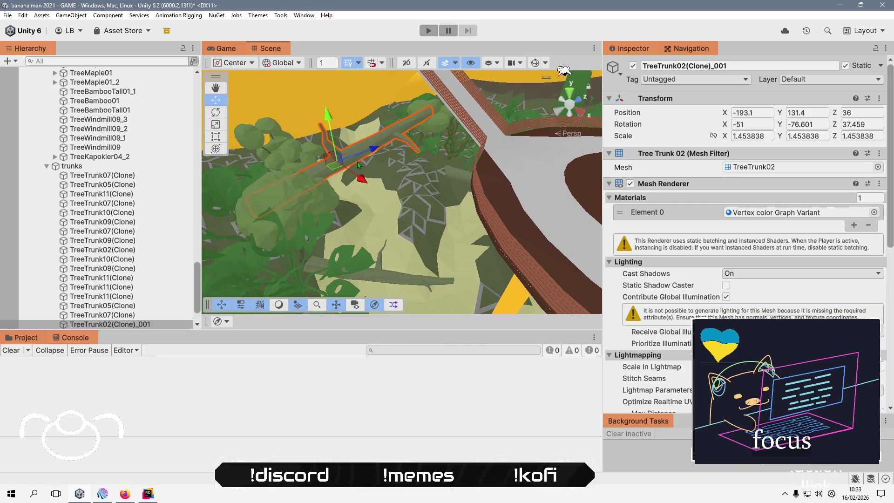
pyautogui.moveTo(348, 172)
pyautogui.mouseDown()
pyautogui.moveTo(365, 217)
pyautogui.moveTo(385, 231)
pyautogui.moveTo(296, 163)
pyautogui.moveTo(317, 177)
pyautogui.mouseUp()
pyautogui.moveTo(281, 152); pyautogui.dragTo(219, 160)
# Frame the whole MAP05 orang outan map in the Scene view.
pyautogui.scroll(3, 365, 183)
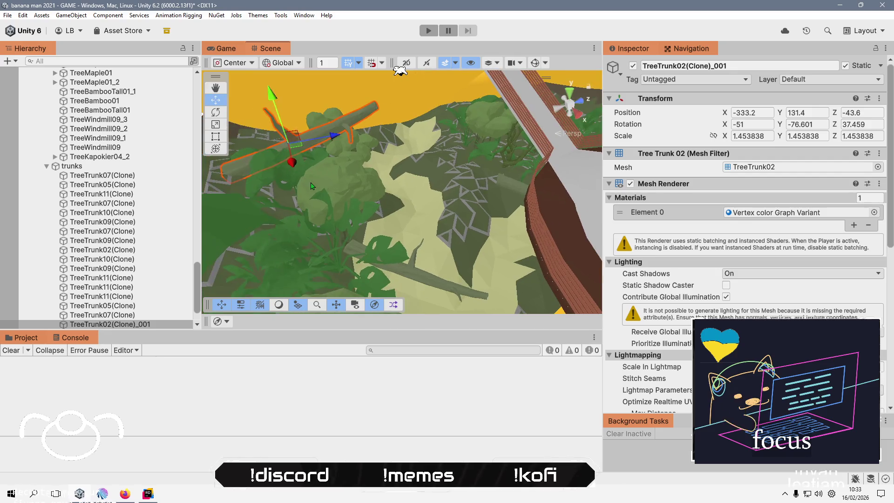
pyautogui.click(311, 185)
pyautogui.scroll(3, 138, 177)
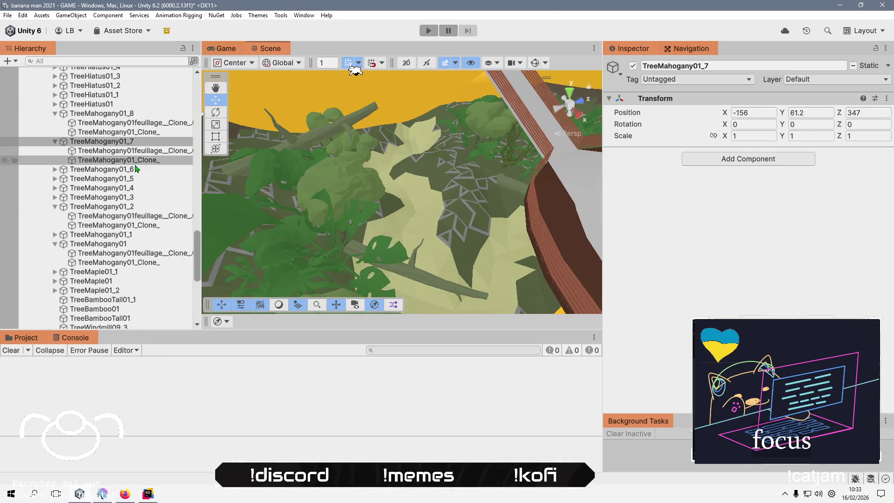
pyautogui.scroll(-10, 140, 210)
pyautogui.doubleClick(89, 296)
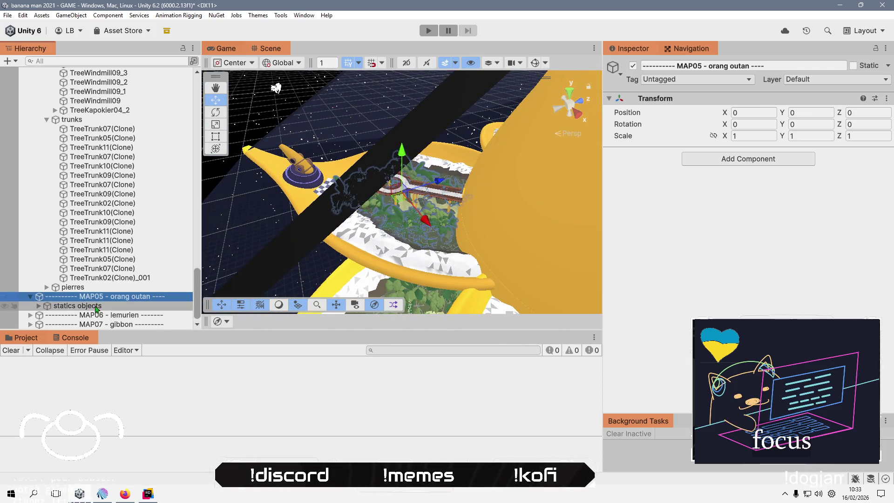
# Raise MAP05's statics objects group slightly onto its terrain.
pyautogui.click(96, 307)
pyautogui.doubleClick(96, 307)
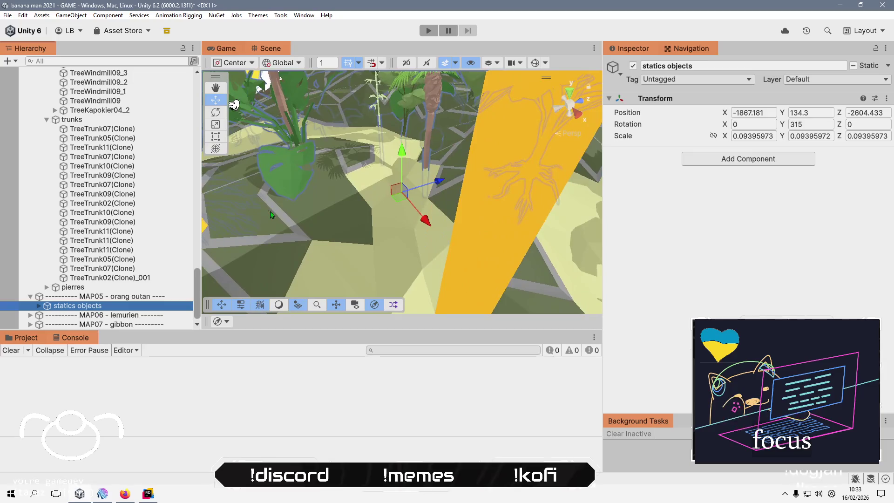
pyautogui.moveTo(213, 113)
pyautogui.mouseDown()
pyautogui.moveTo(215, 124)
pyautogui.moveTo(183, 124)
pyautogui.moveTo(127, 147)
pyautogui.mouseUp()
pyautogui.moveTo(298, 112); pyautogui.dragTo(282, 100)
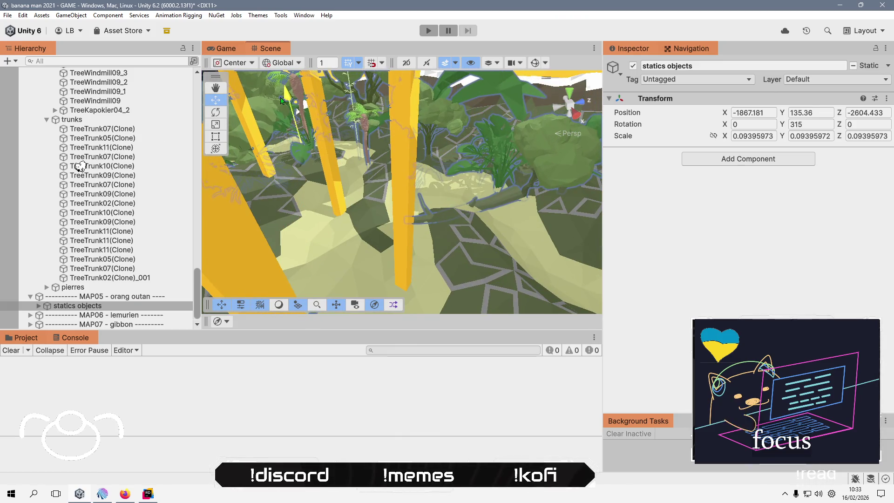
pyautogui.moveTo(66, 172); pyautogui.dragTo(31, 186)
pyautogui.scroll(-1, 138, 295)
# Raise MAP06's statics objects group onto the spiral platform's terrain.
pyautogui.click(30, 306)
pyautogui.doubleClick(114, 314)
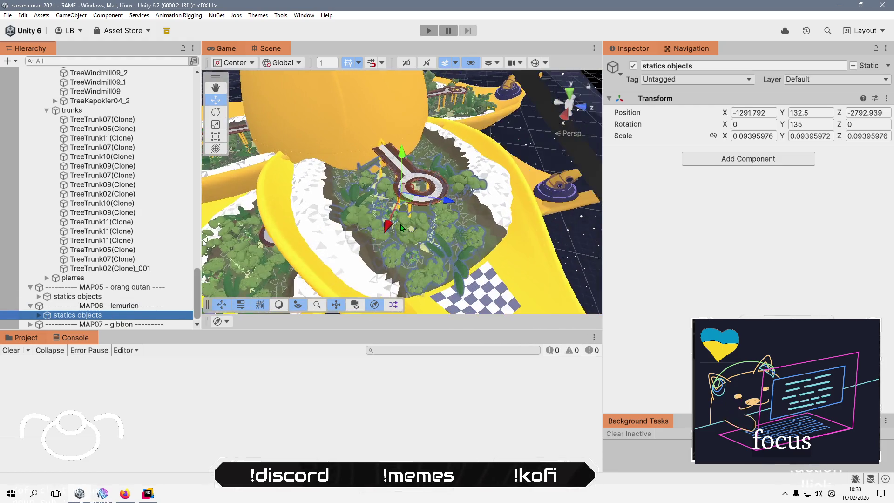
pyautogui.moveTo(385, 230)
pyautogui.mouseDown()
pyautogui.moveTo(308, 154)
pyautogui.moveTo(288, 149)
pyautogui.moveTo(415, 103)
pyautogui.mouseUp()
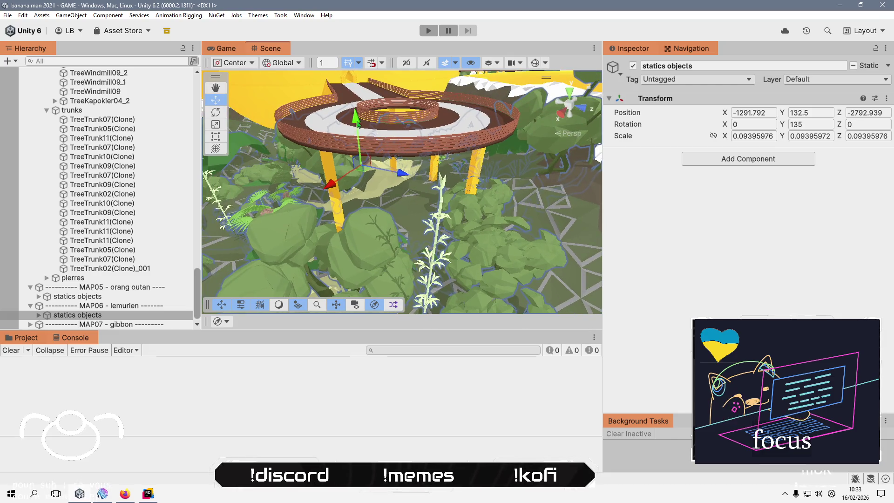
pyautogui.moveTo(357, 125); pyautogui.dragTo(357, 112)
pyautogui.scroll(-3, 358, 186)
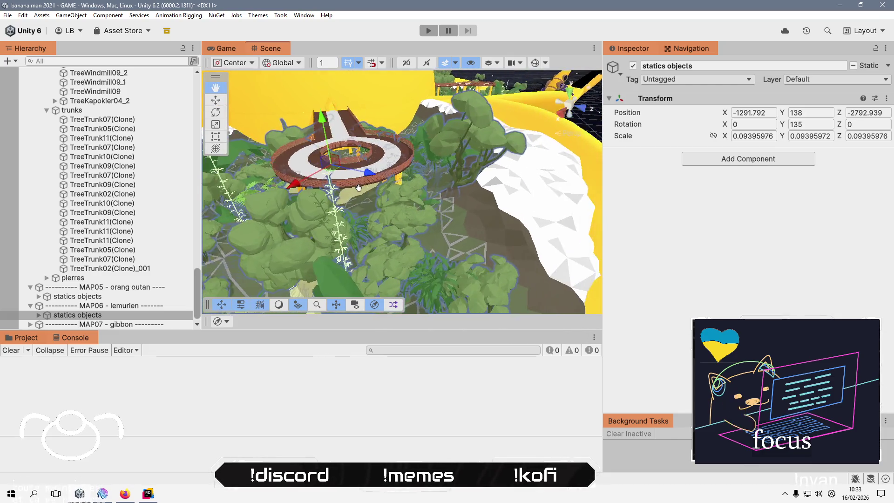
pyautogui.moveTo(358, 188); pyautogui.dragTo(369, 99)
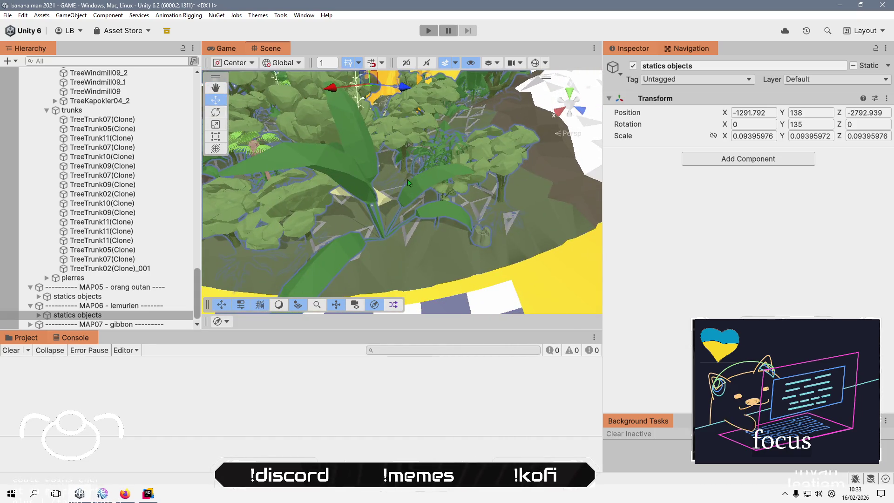
pyautogui.moveTo(408, 182)
pyautogui.mouseDown()
pyautogui.moveTo(343, 147)
pyautogui.moveTo(348, 179)
pyautogui.mouseUp()
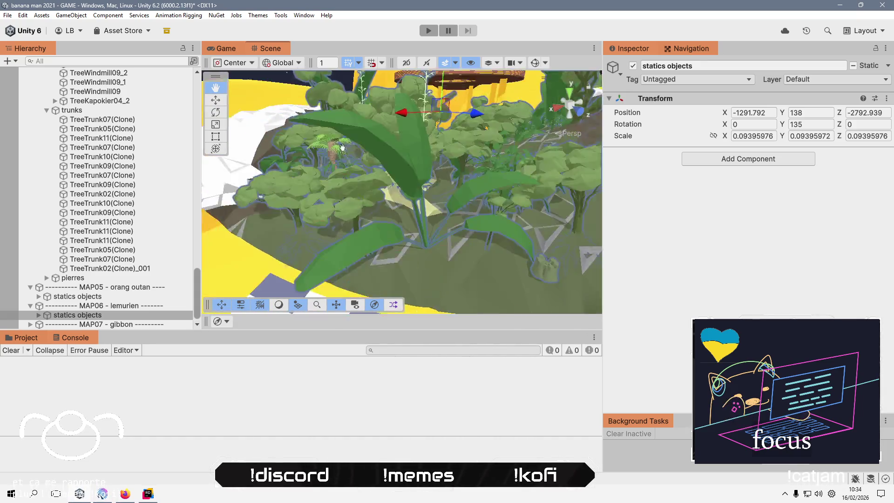
# Raise MAP07's statics objects group slightly so its plants sit on the ground.
pyautogui.scroll(-2, 348, 179)
pyautogui.scroll(-1, 42, 310)
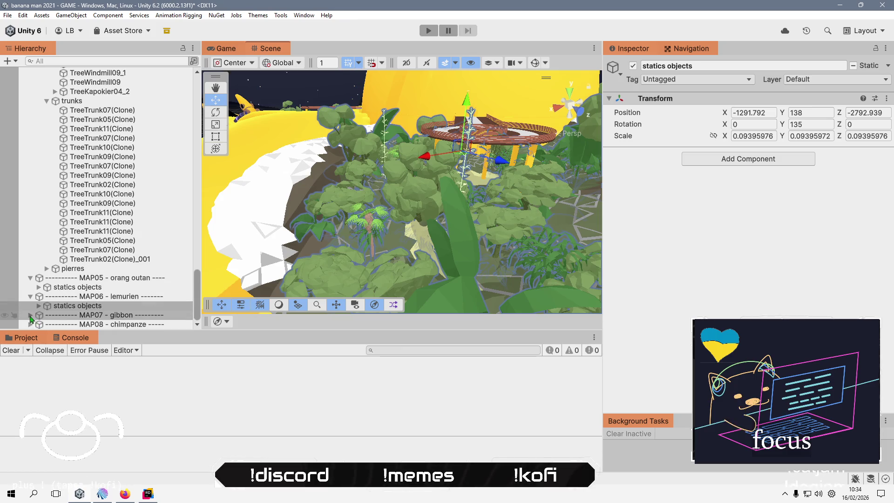
pyautogui.click(31, 315)
pyautogui.scroll(-1, 42, 310)
pyautogui.doubleClick(77, 315)
pyautogui.moveTo(386, 231); pyautogui.dragTo(401, 168)
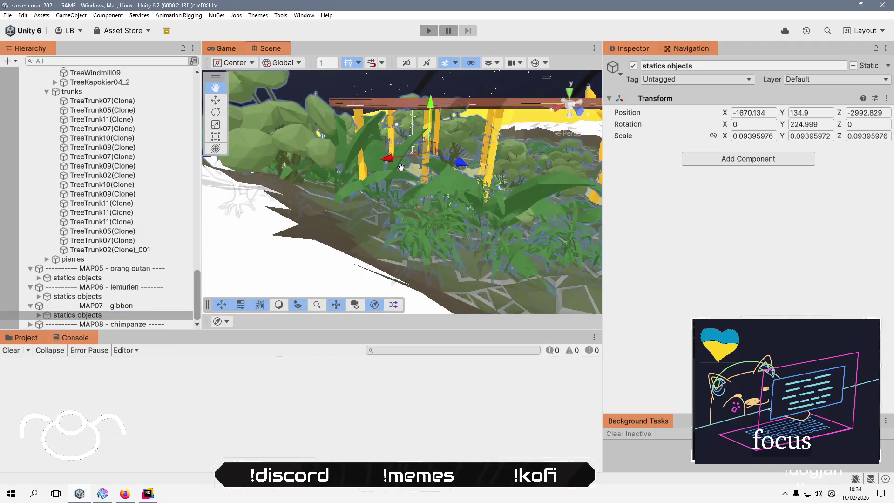
pyautogui.moveTo(311, 195); pyautogui.dragTo(400, 157)
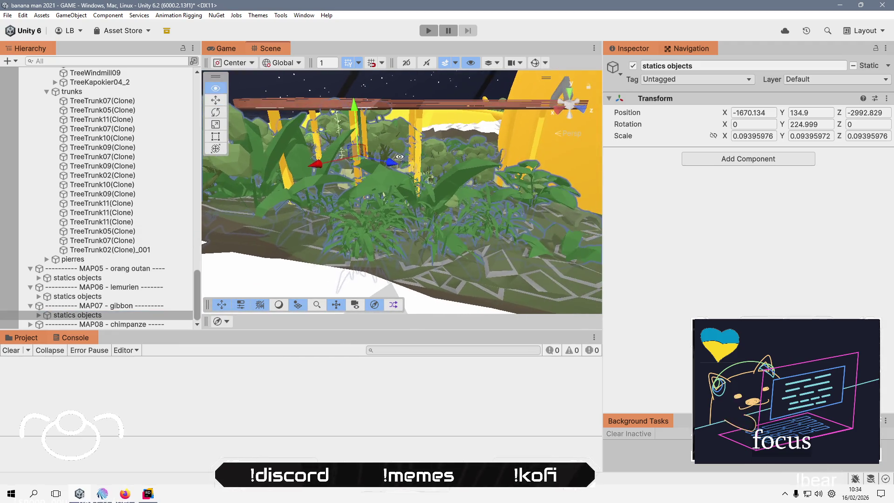
pyautogui.moveTo(354, 110)
pyautogui.mouseDown()
pyautogui.moveTo(352, 93)
pyautogui.moveTo(351, 102)
pyautogui.mouseUp()
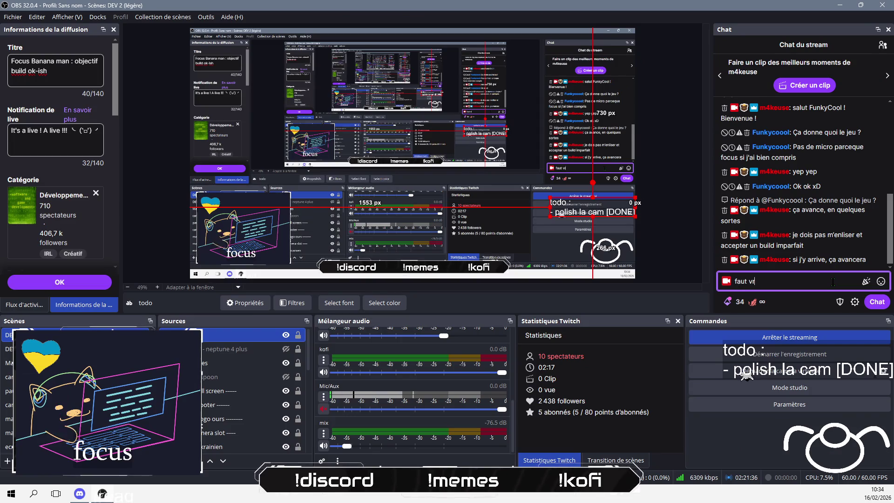
# Post 'faut vraiment que j'améliore mon work flow level design' in the stream chat with the :Bot emote.
pyautogui.press('BackSpace')
pyautogui.write("'amélior")
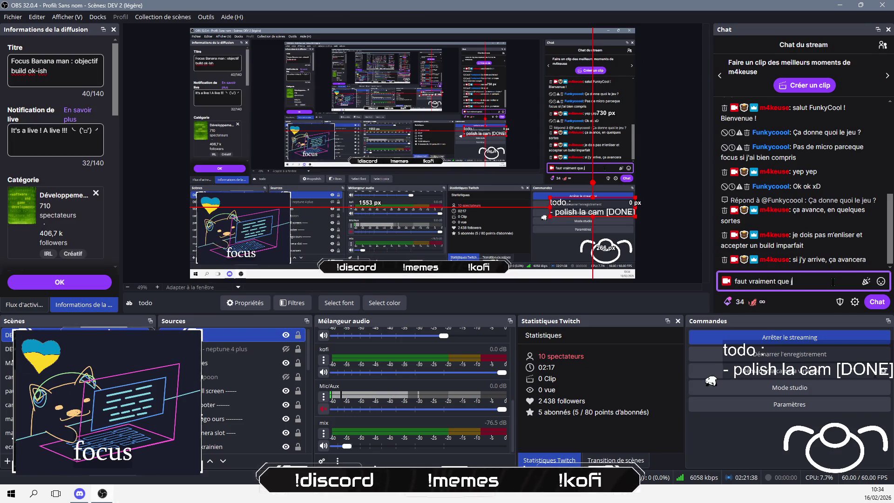
pyautogui.write('e mo')
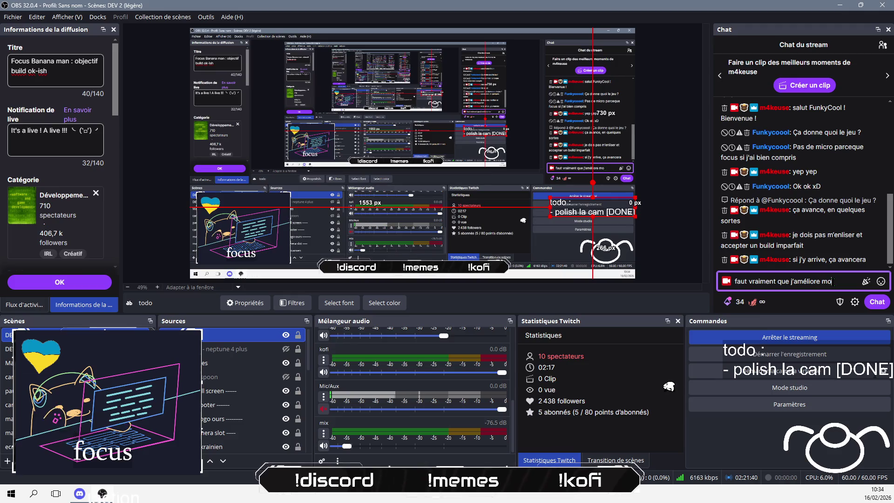
pyautogui.write('n work flow le')
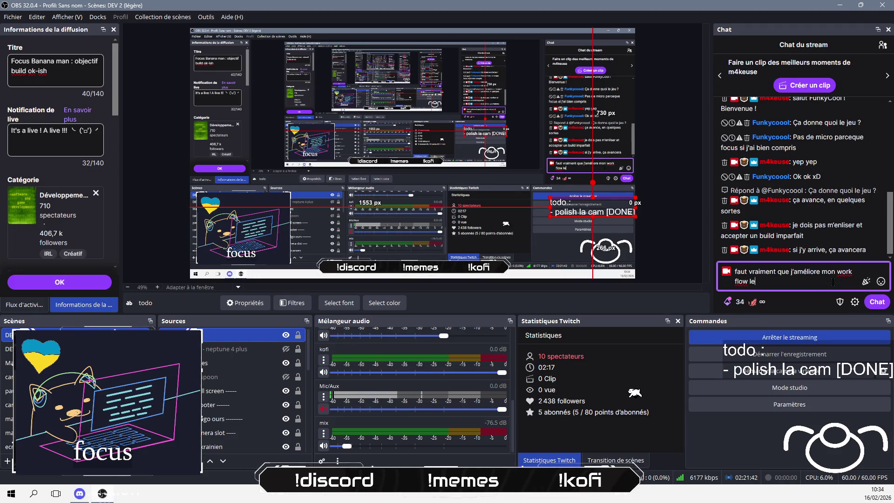
pyautogui.write('vel design :Bot')
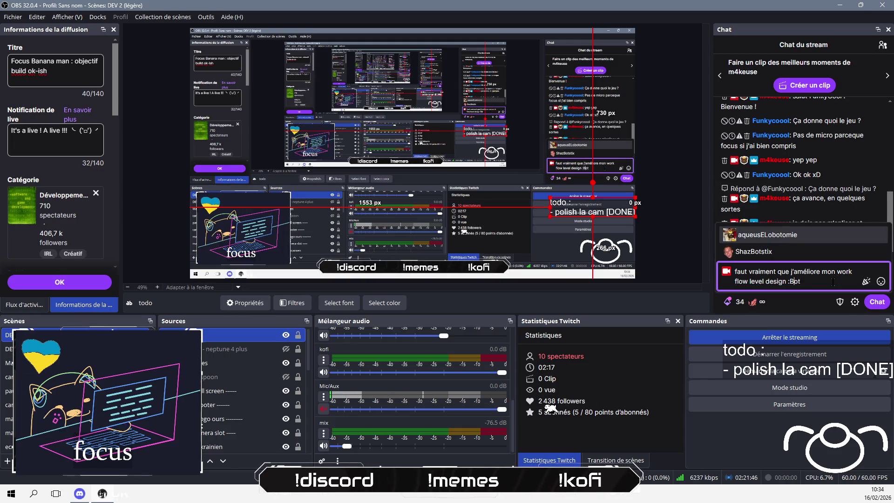
pyautogui.press('Tab')
pyautogui.press('Return')
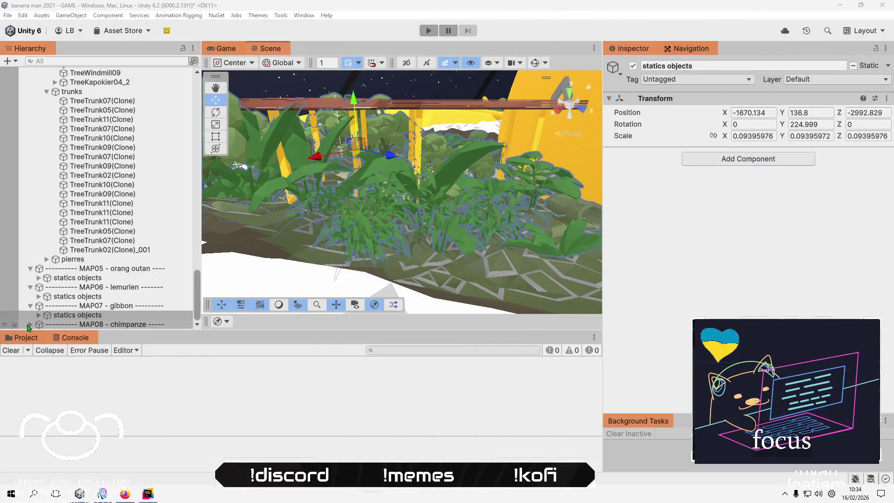
# Try lifting MAP08's statics objects, then undo to keep their original height.
pyautogui.click(30, 324)
pyautogui.click(101, 326)
pyautogui.doubleClick(101, 326)
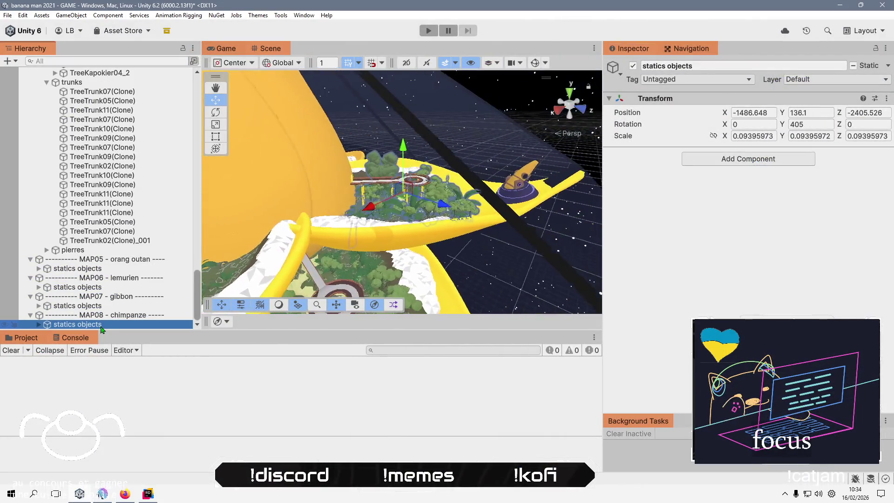
pyautogui.scroll(-5, 367, 228)
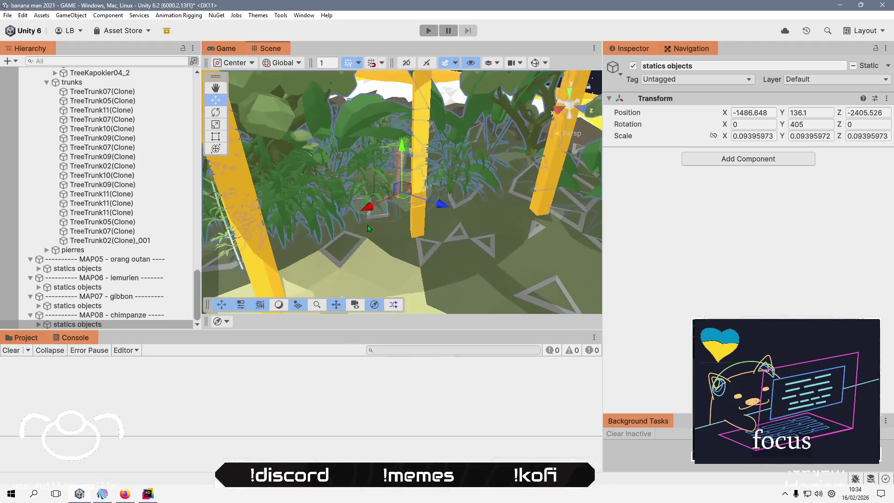
pyautogui.moveTo(401, 144); pyautogui.dragTo(406, 77)
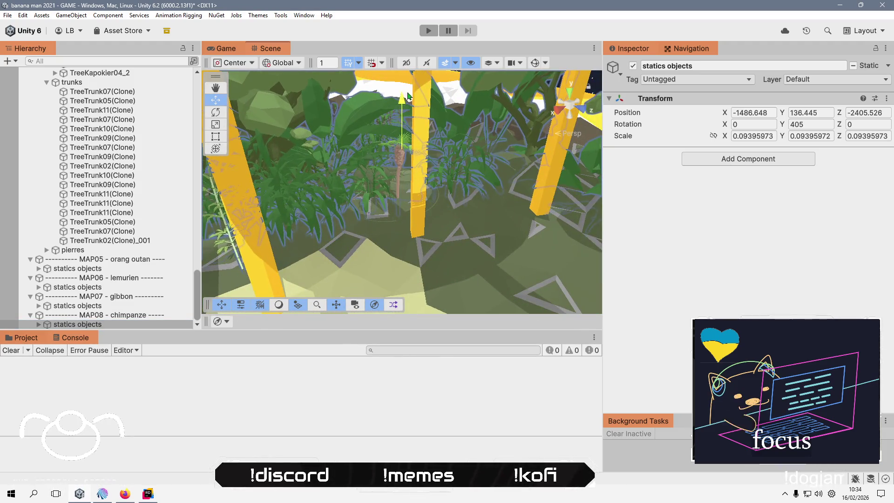
pyautogui.hotkey('ctrl', 'z')
pyautogui.scroll(3, 400, 228)
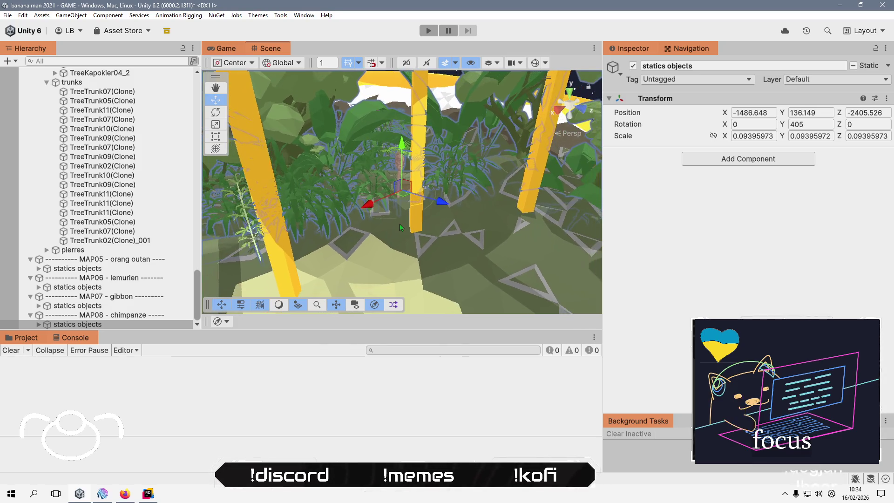
pyautogui.scroll(-8, 399, 227)
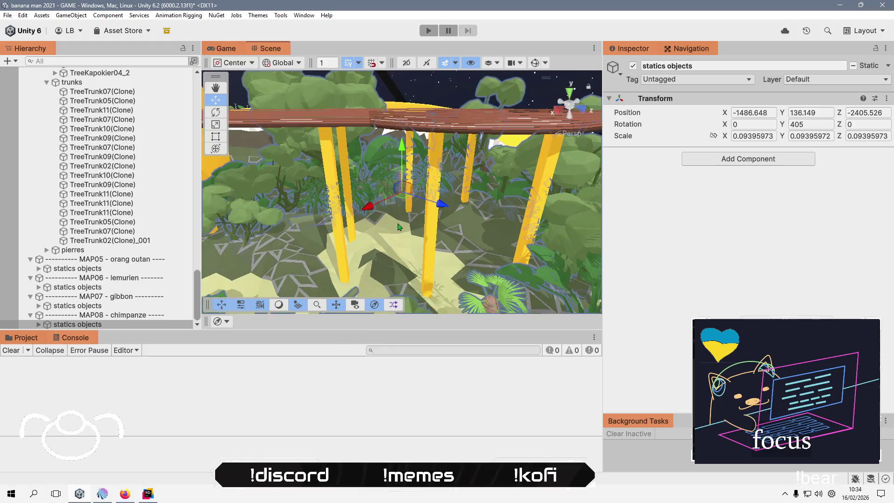
pyautogui.scroll(10, 398, 227)
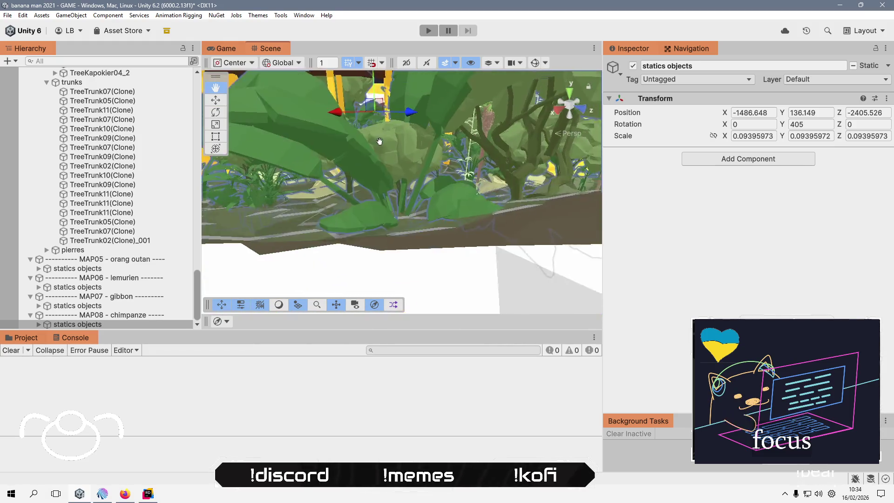
# Collapse the MAP08 through MAP02 groups and MAP04's statics objects list in the Hierarchy.
pyautogui.click(31, 315)
pyautogui.click(30, 305)
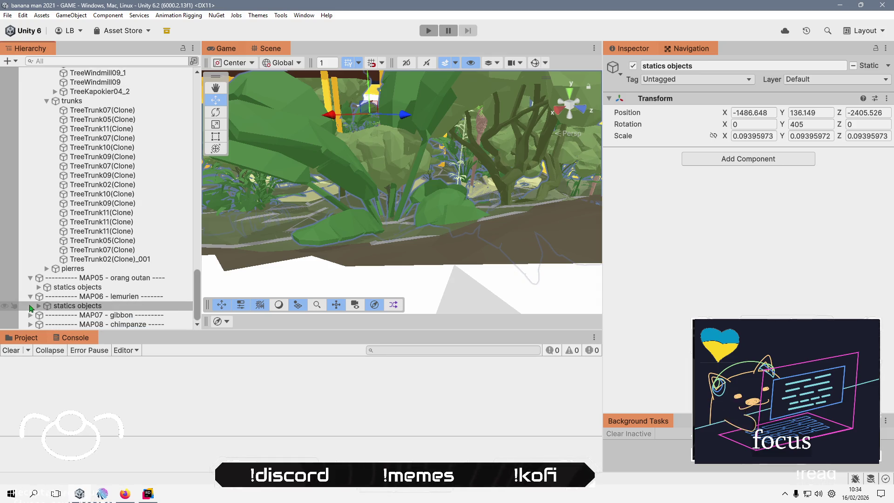
pyautogui.click(30, 296)
pyautogui.click(30, 287)
pyautogui.moveTo(41, 279); pyautogui.dragTo(28, 124)
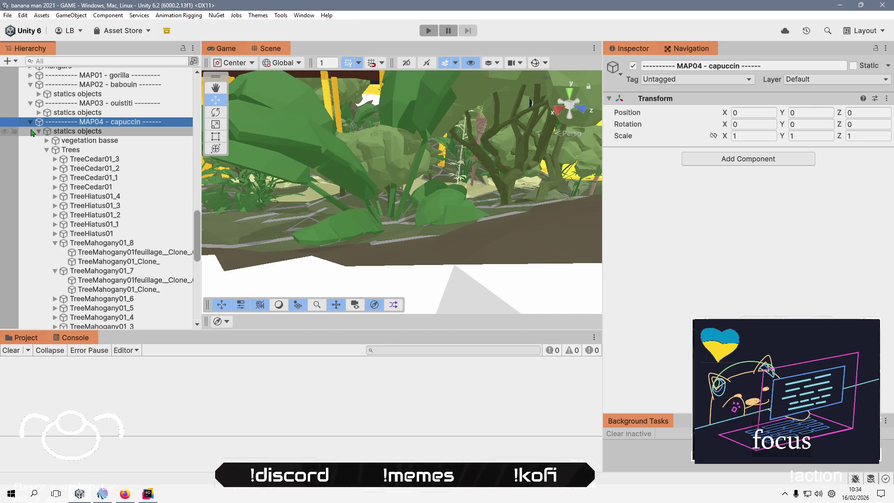
pyautogui.click(29, 121)
pyautogui.click(30, 259)
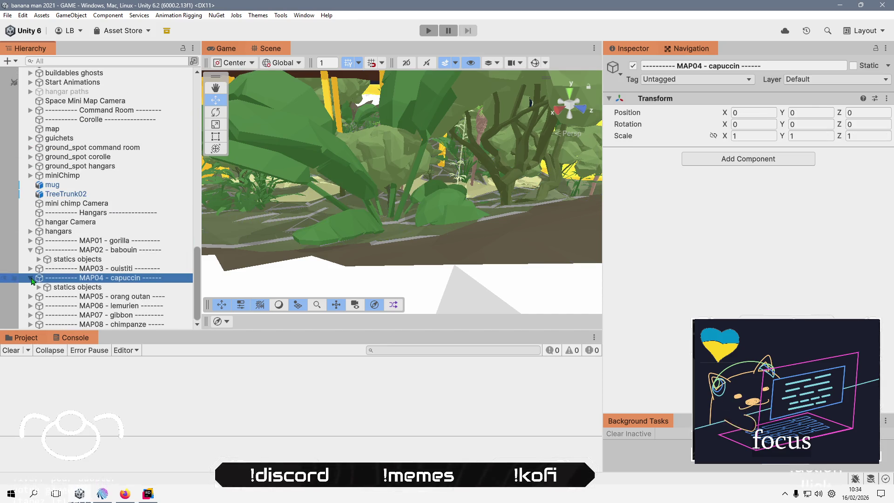
pyautogui.click(30, 278)
pyautogui.click(30, 259)
pyautogui.click(165, 420)
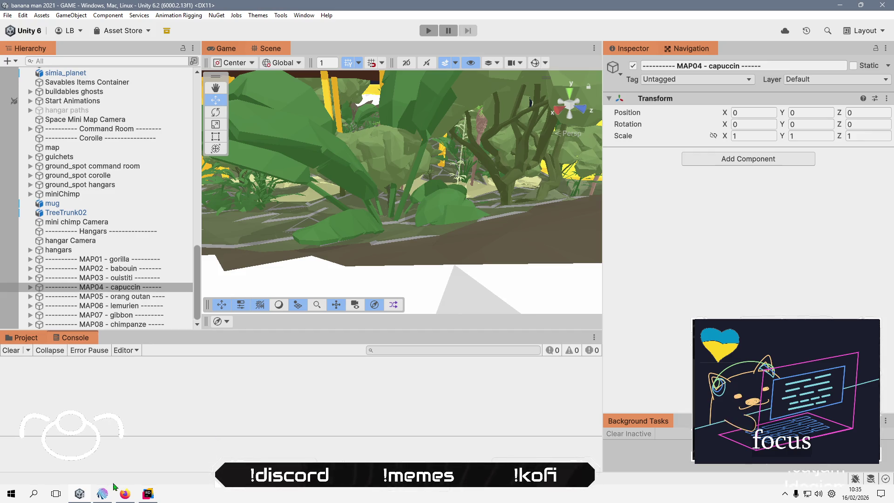
# Close the Kagi search tab about Unity world-space camera clicks and minimize Firefox.
pyautogui.click(125, 495)
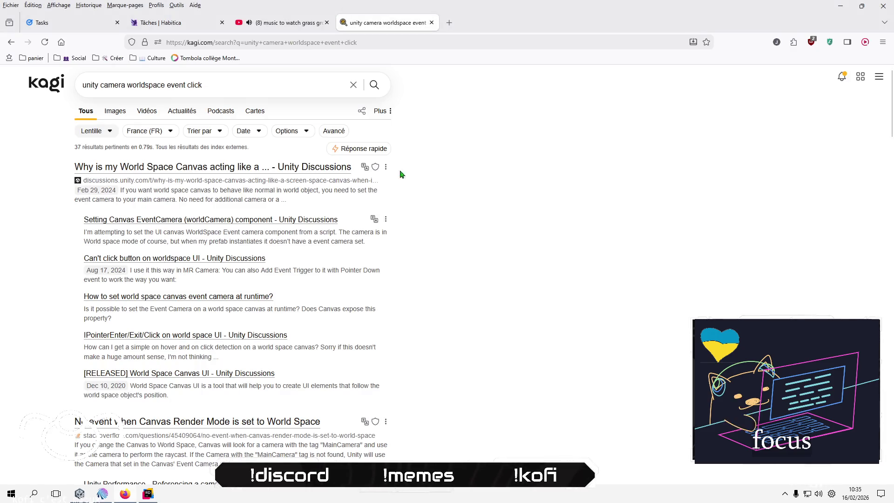
pyautogui.click(431, 22)
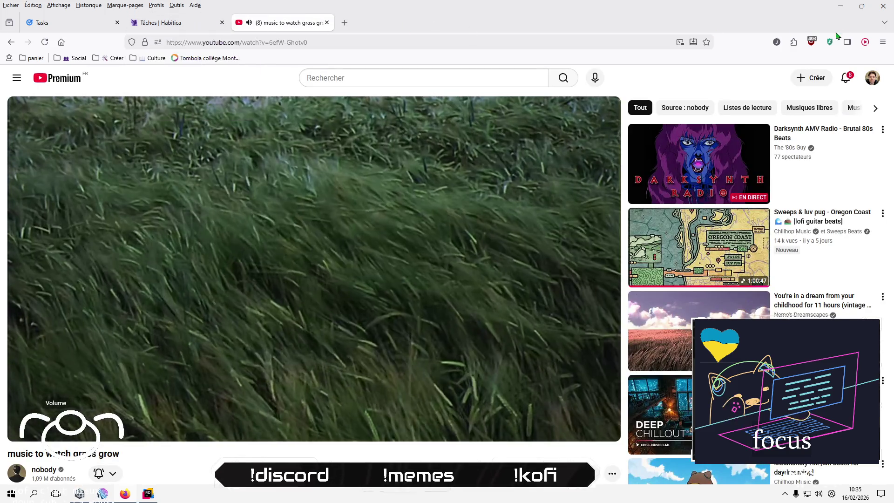
pyautogui.click(841, 6)
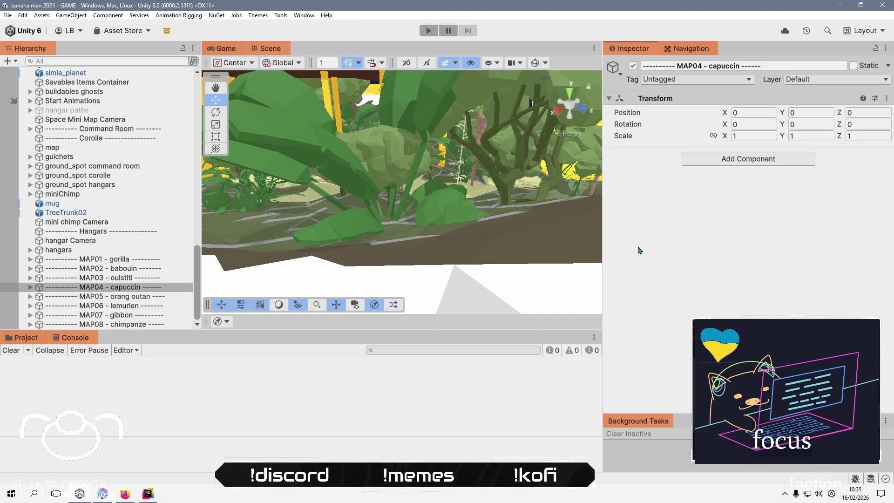
# Frame the command room building ground glass, showing its Vertex color Graph Variant material.
pyautogui.scroll(-10, 325, 208)
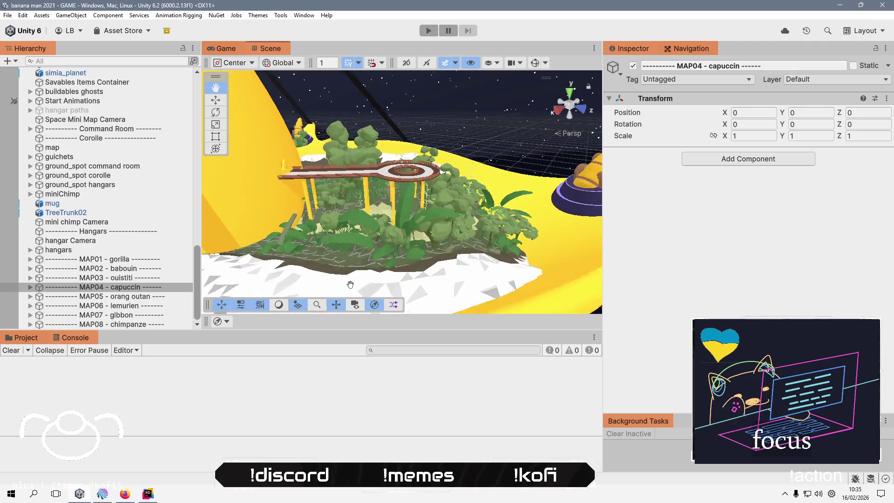
pyautogui.moveTo(405, 225)
pyautogui.mouseDown()
pyautogui.moveTo(269, 284)
pyautogui.moveTo(283, 269)
pyautogui.mouseUp()
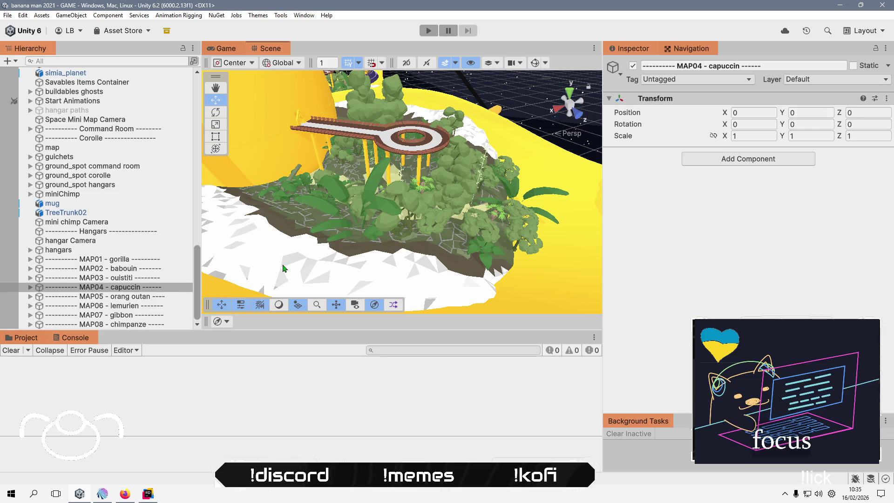
pyautogui.scroll(10, 49, 176)
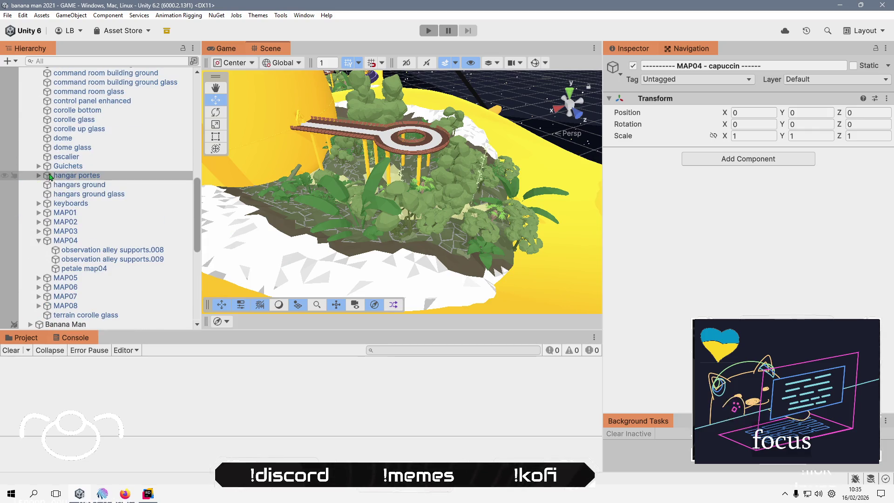
pyautogui.scroll(5, 49, 176)
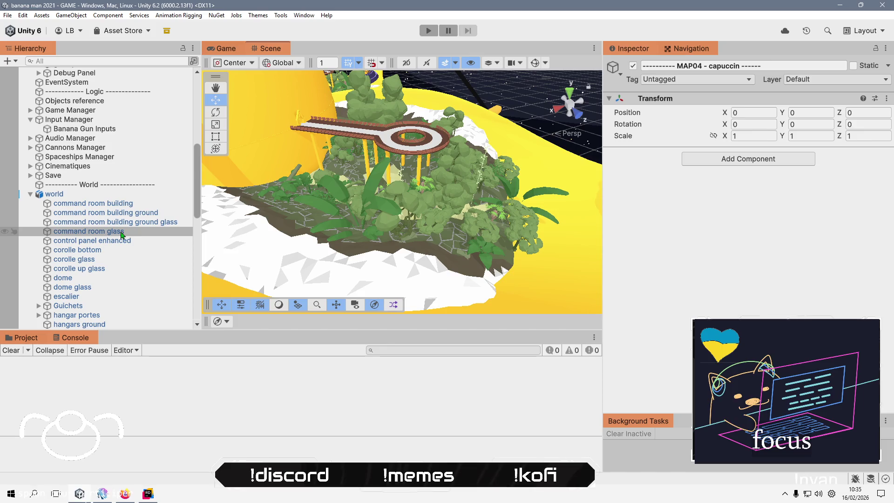
pyautogui.doubleClick(122, 231)
pyautogui.click(124, 226)
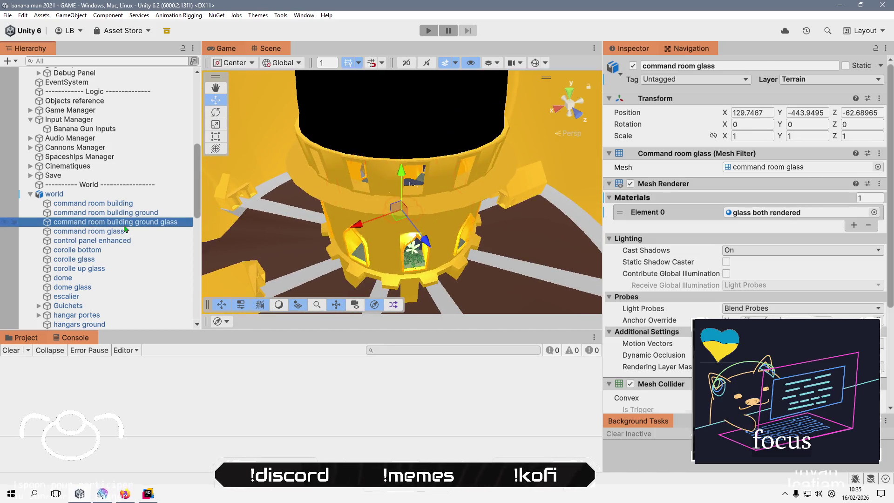
pyautogui.doubleClick(124, 227)
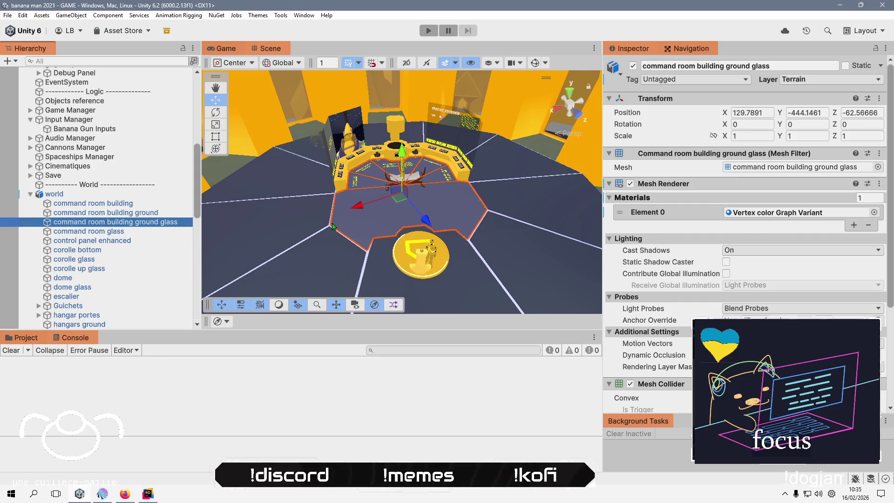
pyautogui.click(343, 393)
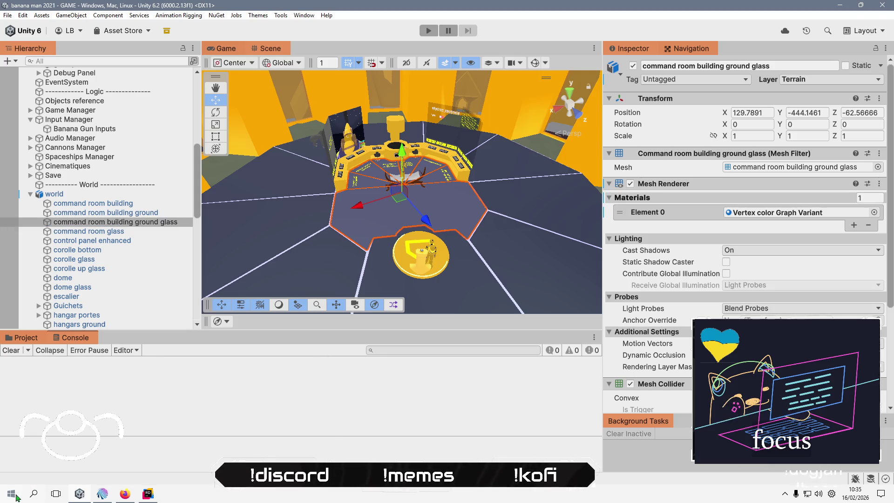
# Browse the Graphisme app folder in the Start menu, then close it without launching anything.
pyautogui.click(11, 493)
pyautogui.click(178, 222)
pyautogui.click(92, 291)
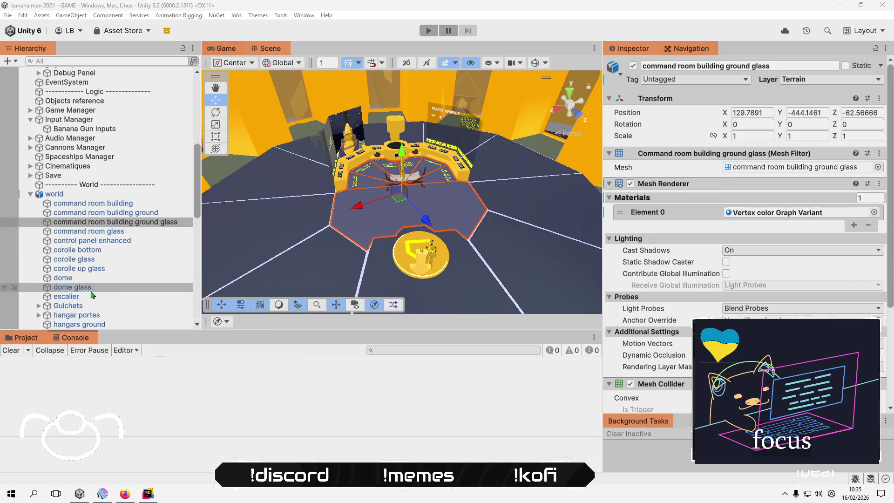
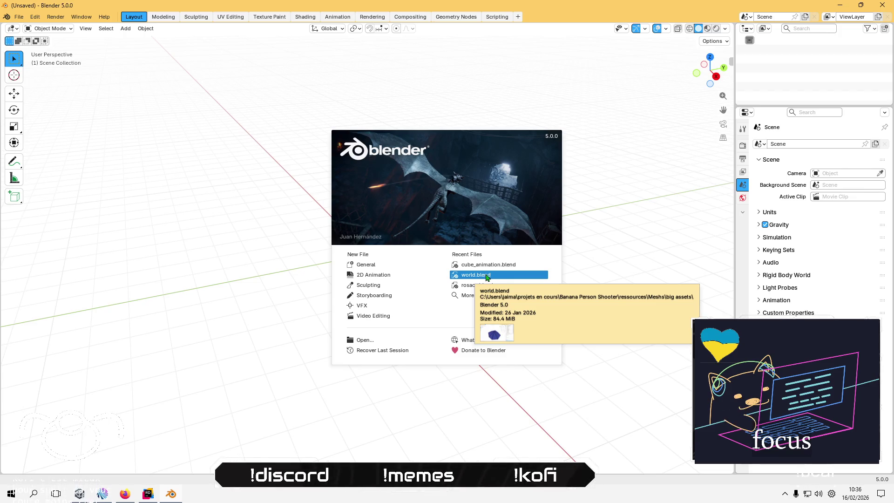
# Open world.blend from Recent Files and select 'command room building ground glass' in the Outliner.
pyautogui.click(486, 278)
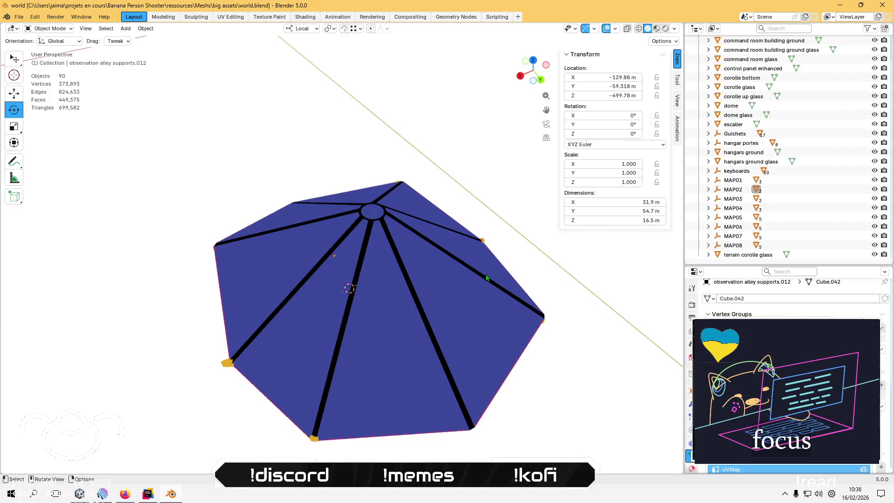
pyautogui.scroll(10, 403, 295)
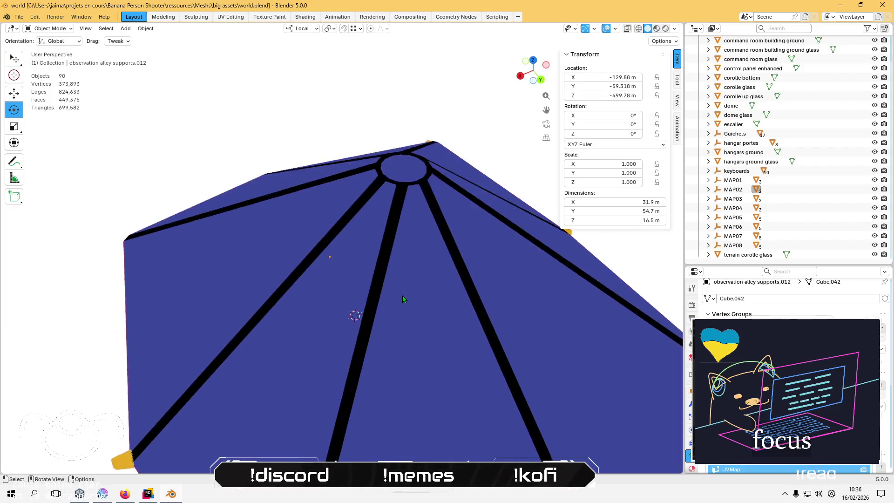
pyautogui.scroll(5, 404, 300)
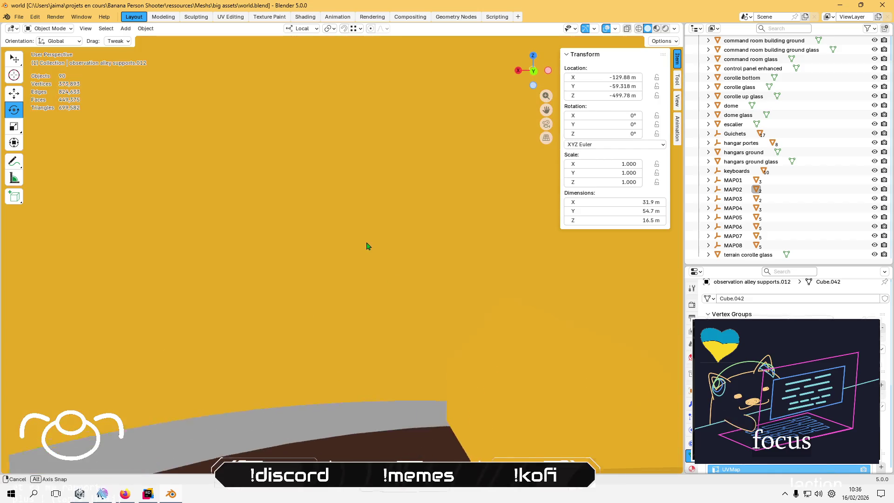
pyautogui.scroll(-3, 425, 283)
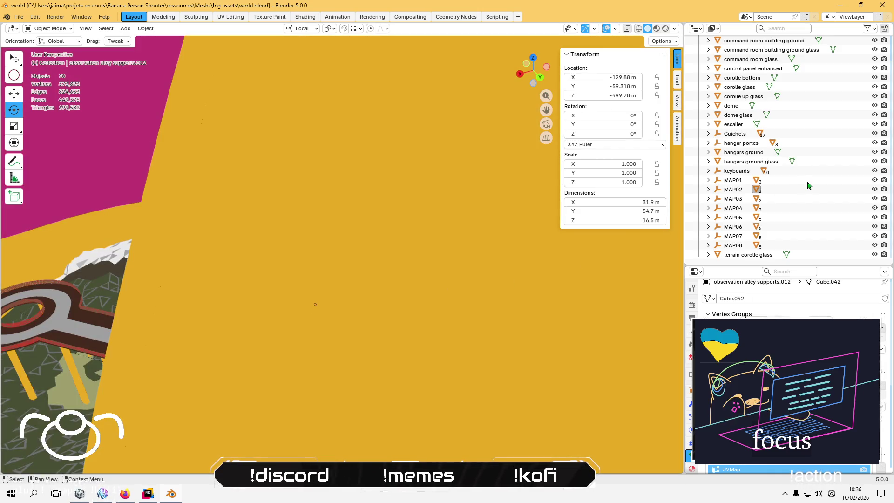
pyautogui.click(748, 59)
pyautogui.click(754, 50)
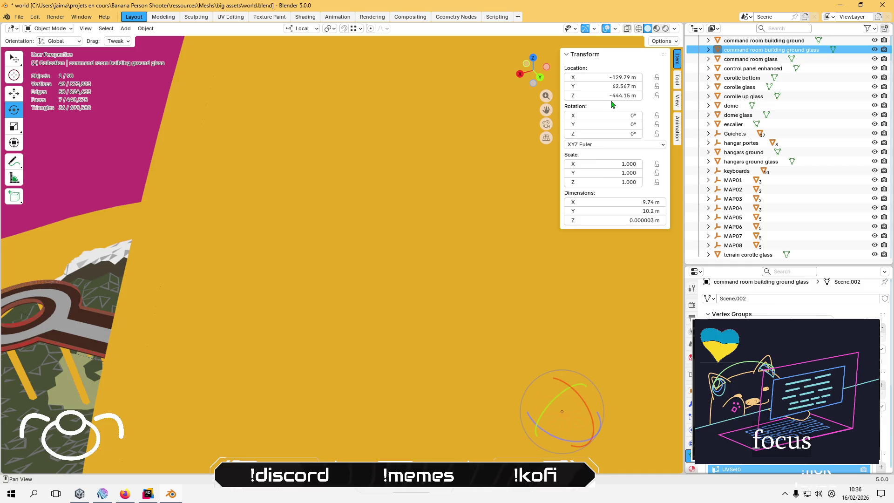
# Frame and orbit the view to inspect the command room's glass floor piece from above.
pyautogui.press('KP_Decimal')
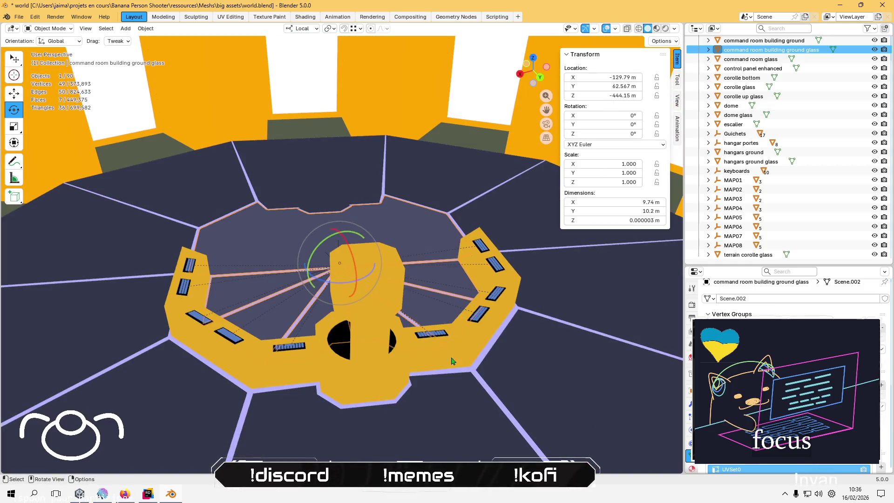
pyautogui.scroll(5, 426, 384)
pyautogui.moveTo(429, 385)
pyautogui.mouseDown()
pyautogui.moveTo(392, 376)
pyautogui.moveTo(457, 278)
pyautogui.moveTo(490, 289)
pyautogui.moveTo(410, 307)
pyautogui.moveTo(403, 289)
pyautogui.moveTo(425, 315)
pyautogui.moveTo(419, 305)
pyautogui.moveTo(425, 344)
pyautogui.moveTo(461, 274)
pyautogui.moveTo(410, 273)
pyautogui.moveTo(393, 186)
pyautogui.moveTo(390, 202)
pyautogui.mouseUp()
pyautogui.scroll(6, 408, 305)
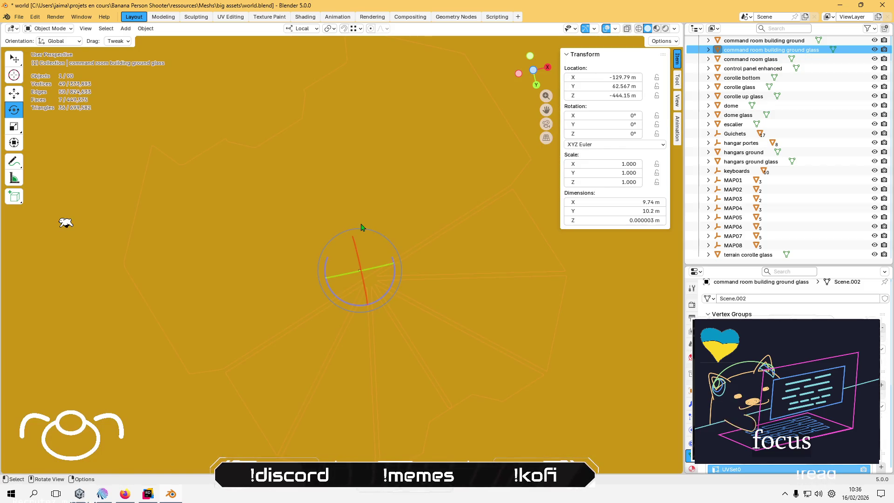
pyautogui.rightClick(259, 116)
pyautogui.moveTo(351, 142)
pyautogui.mouseDown()
pyautogui.moveTo(282, 219)
pyautogui.moveTo(293, 188)
pyautogui.moveTo(278, 193)
pyautogui.mouseUp()
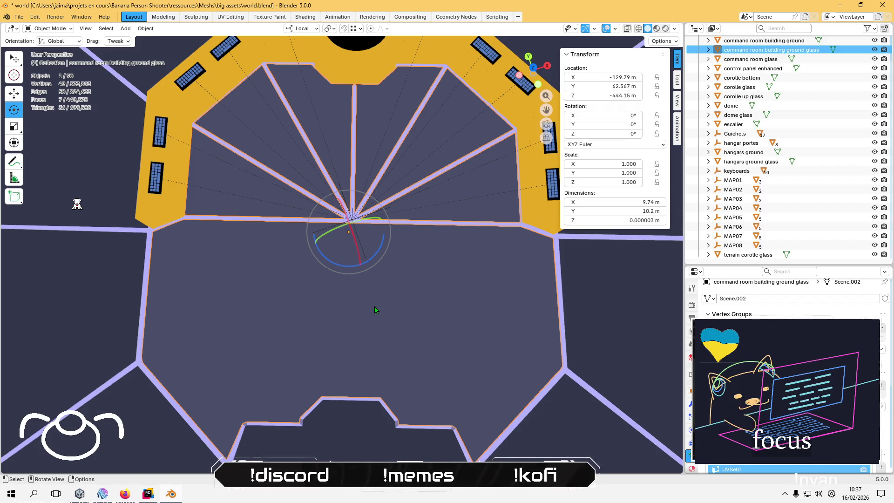
pyautogui.click(739, 59)
# Paste a copy of the ground glass object and rename it 'command room building ground glass boolean'.
pyautogui.click(745, 50)
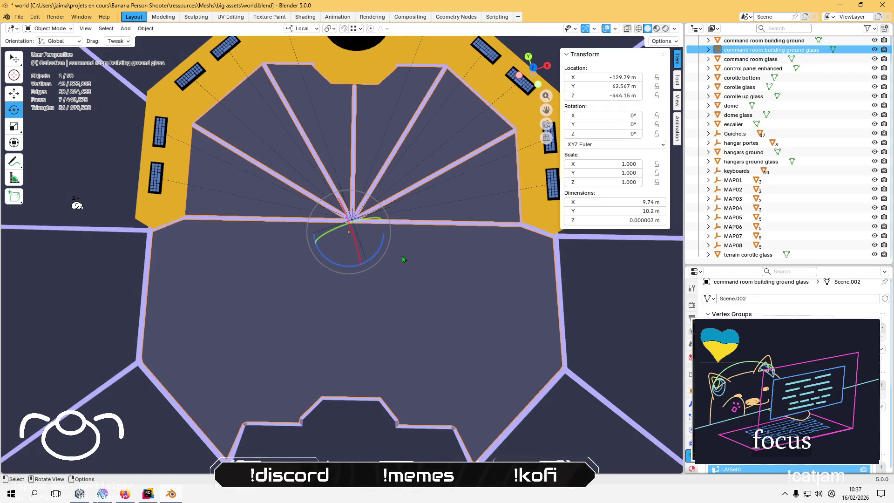
pyautogui.hotkey('ctrl', 'v')
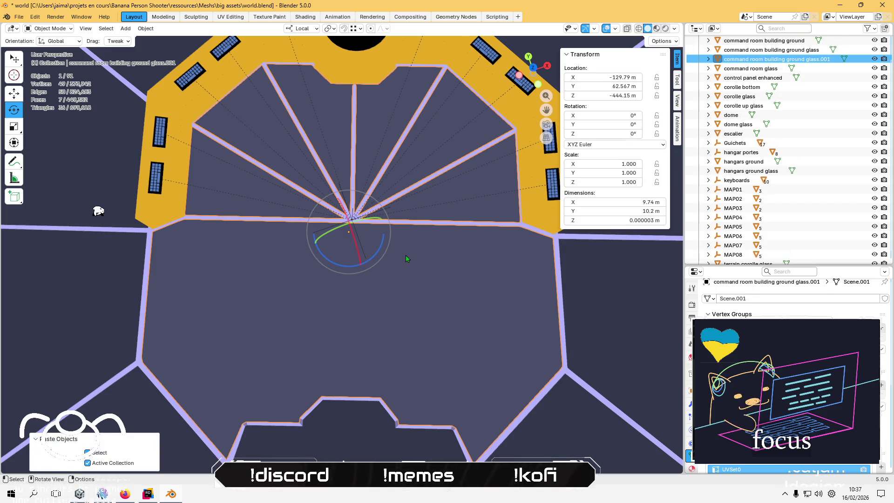
pyautogui.press('F2')
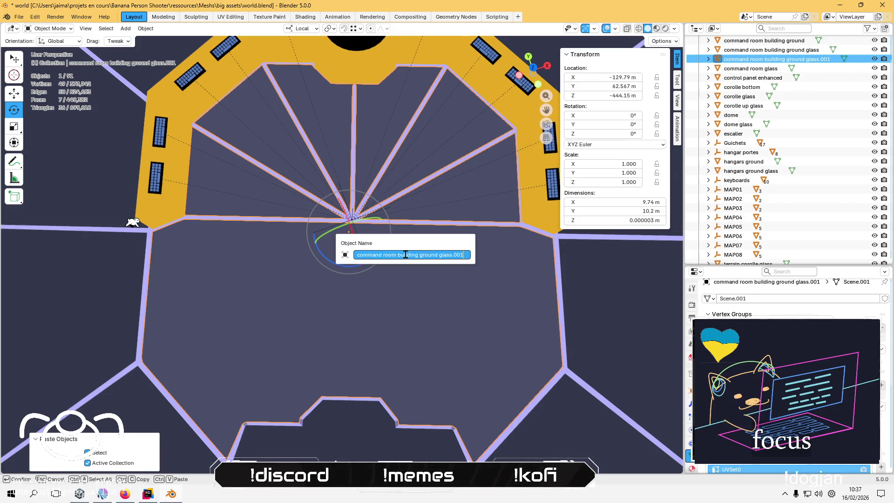
pyautogui.press('BackSpace')
pyautogui.press('BackSpace')
pyautogui.press('BackSpace')
pyautogui.write('boolean')
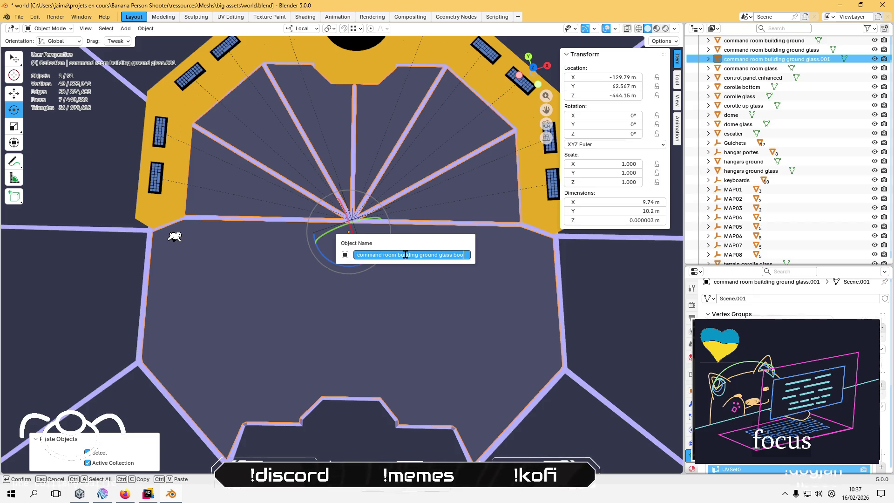
pyautogui.press('Return')
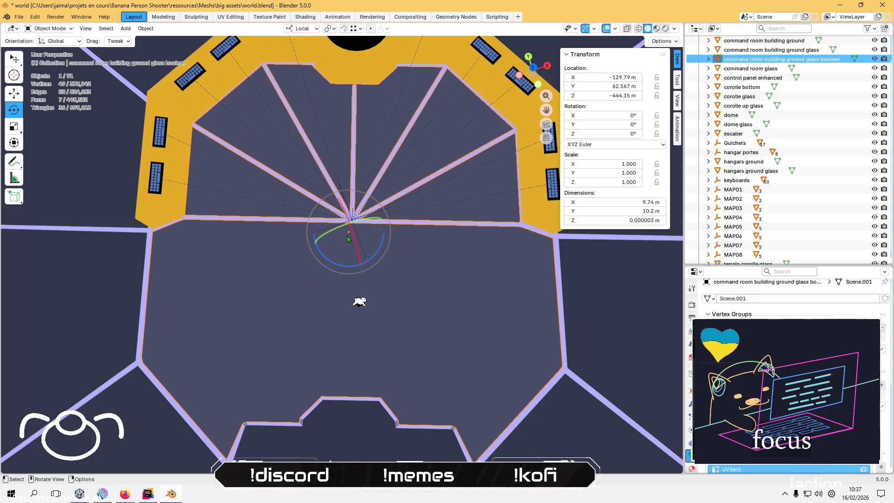
pyautogui.press('Tab')
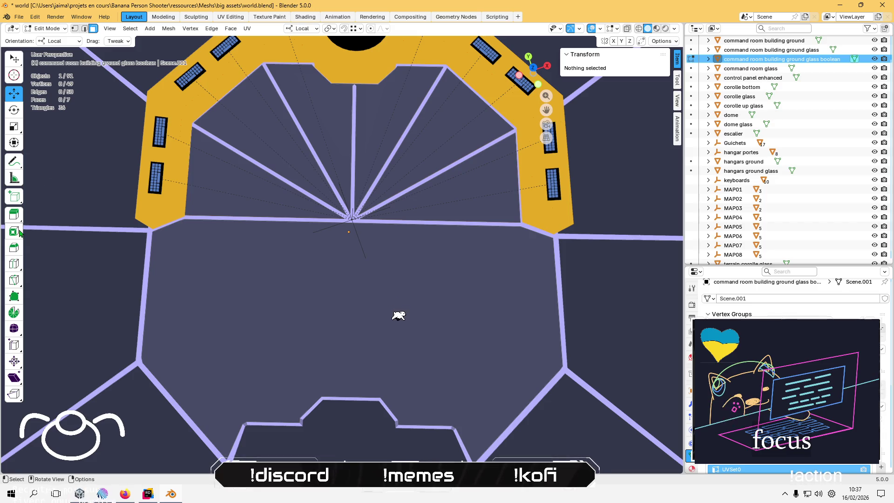
# Bring the boolean copy back into Edit Mode, viewed from a low angle.
pyautogui.click(14, 214)
pyautogui.moveTo(439, 238)
pyautogui.mouseDown()
pyautogui.moveTo(366, 208)
pyautogui.moveTo(371, 167)
pyautogui.moveTo(350, 272)
pyautogui.moveTo(335, 276)
pyautogui.mouseUp()
pyautogui.scroll(10, 336, 275)
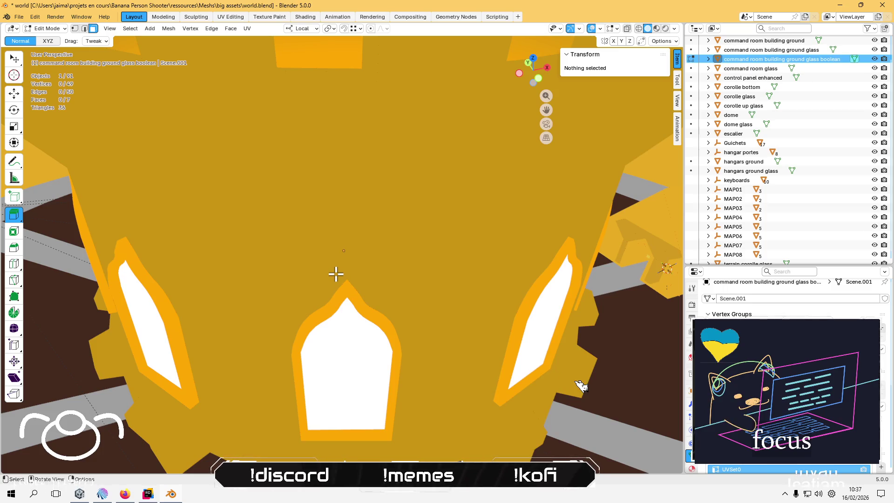
pyautogui.press('Tab')
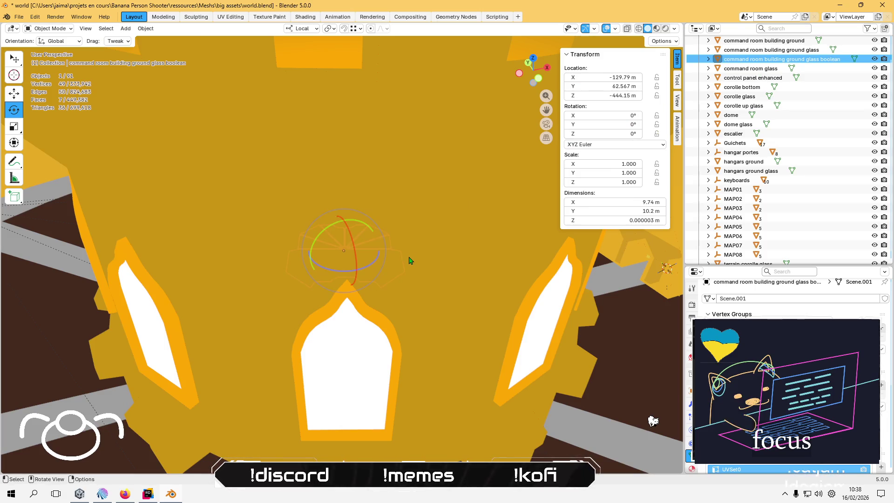
pyautogui.click(48, 29)
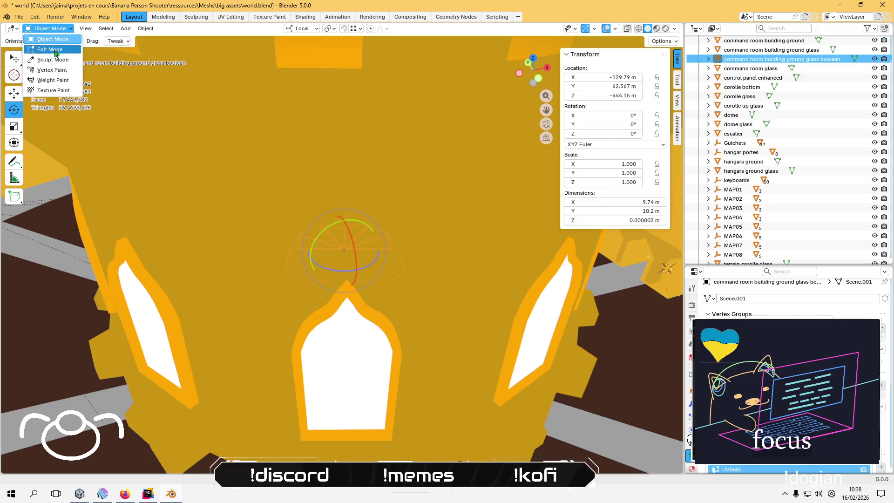
pyautogui.click(54, 49)
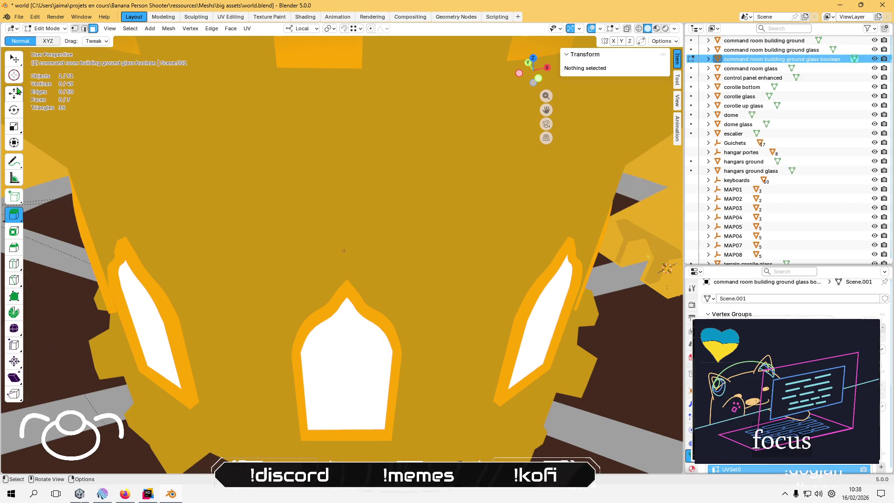
pyautogui.hotkey('shift', 'space')
pyautogui.press('g')
pyautogui.scroll(-5, 267, 259)
# Select the large floor face and all the fan triangles of the boolean copy.
pyautogui.click(313, 270)
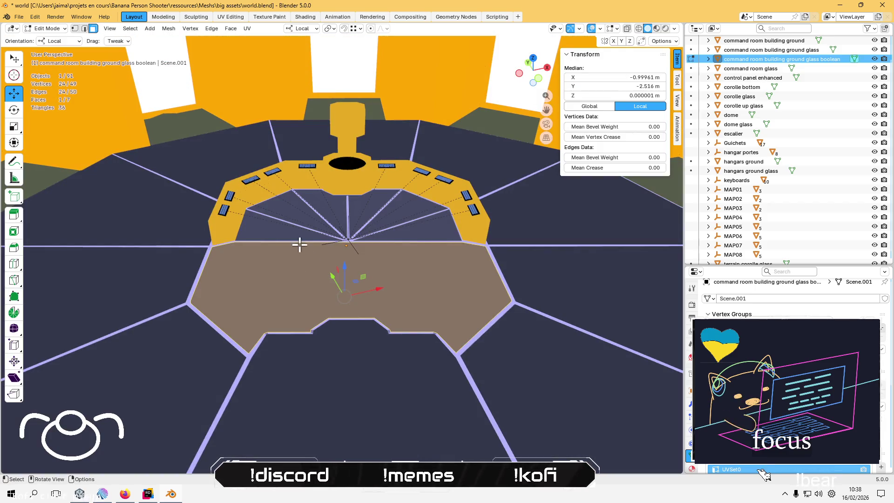
pyautogui.click(292, 219)
pyautogui.click(369, 266)
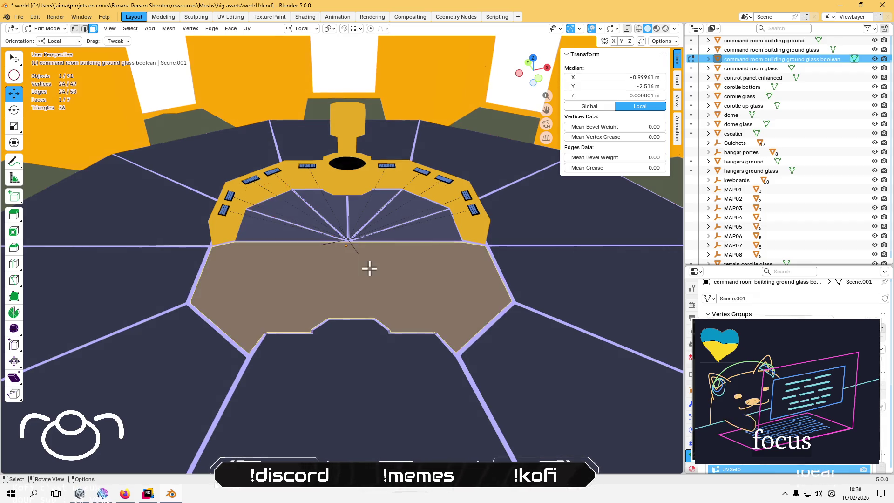
pyautogui.keyDown('shift'); pyautogui.click(409, 226); pyautogui.keyUp('shift')
pyautogui.keyDown('shift'); pyautogui.click(401, 213); pyautogui.keyUp('shift')
pyautogui.keyDown('shift'); pyautogui.click(364, 206); pyautogui.keyUp('shift')
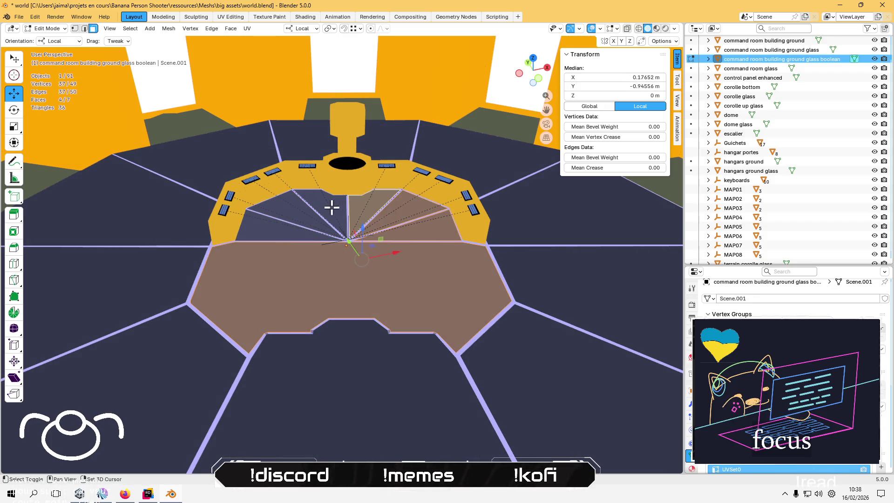
pyautogui.keyDown('shift'); pyautogui.click(331, 208); pyautogui.keyUp('shift')
pyautogui.keyDown('shift'); pyautogui.click(289, 211); pyautogui.keyUp('shift')
pyautogui.keyDown('shift'); pyautogui.click(273, 229); pyautogui.keyUp('shift')
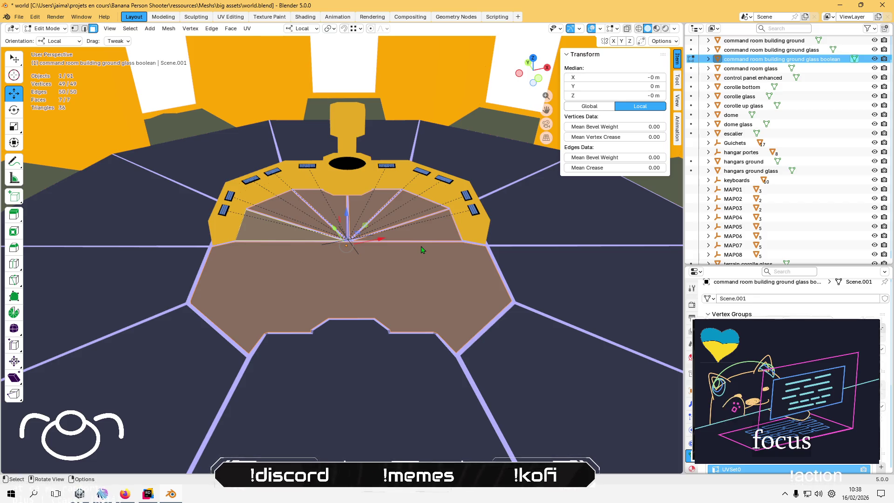
# Set the transform orientation to Global and return the boolean copy to Object Mode.
pyautogui.click(709, 59)
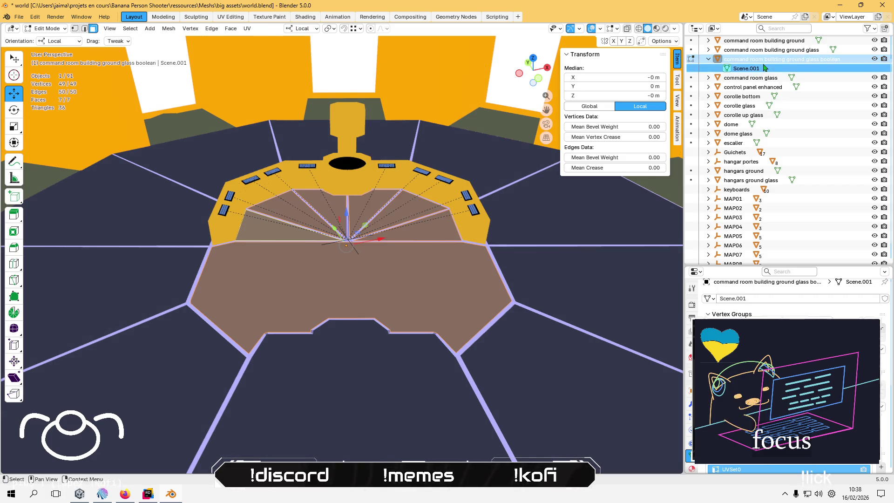
pyautogui.click(773, 50)
pyautogui.click(771, 60)
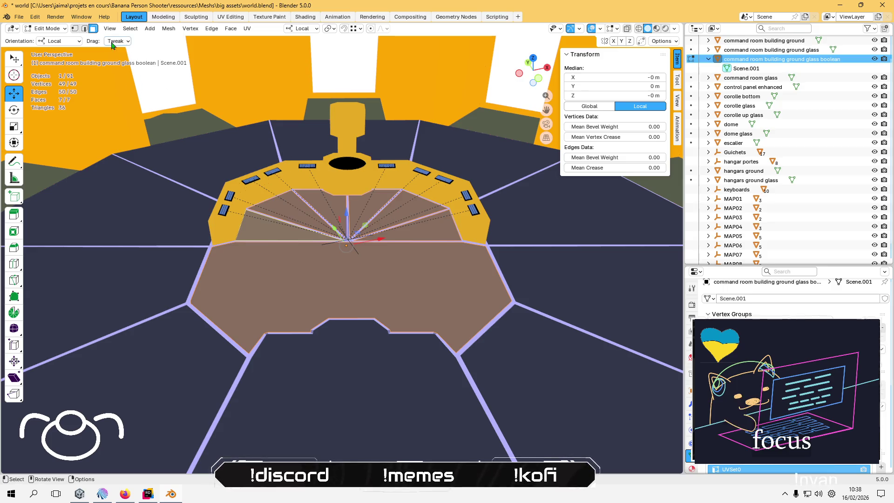
pyautogui.click(60, 41)
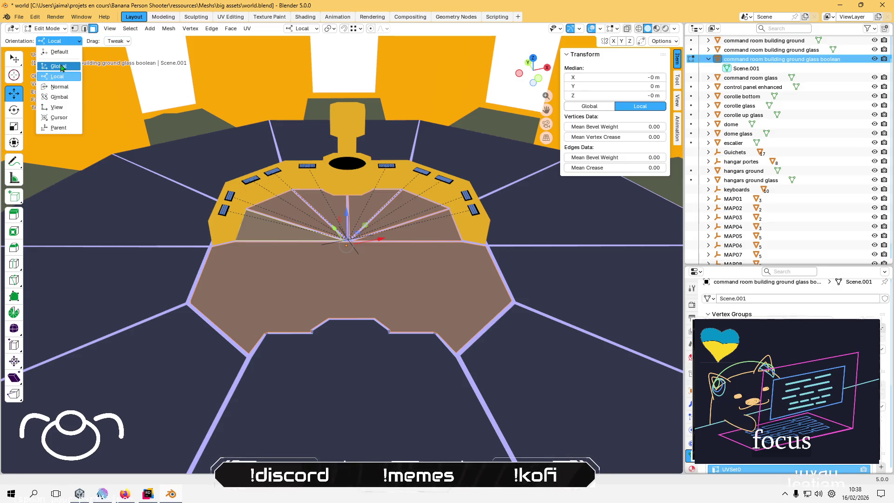
pyautogui.click(59, 55)
pyautogui.click(47, 28)
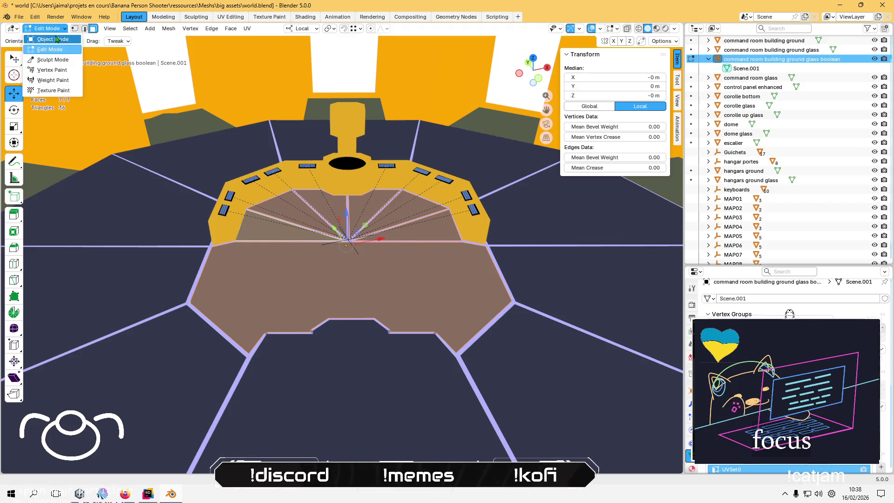
pyautogui.click(51, 40)
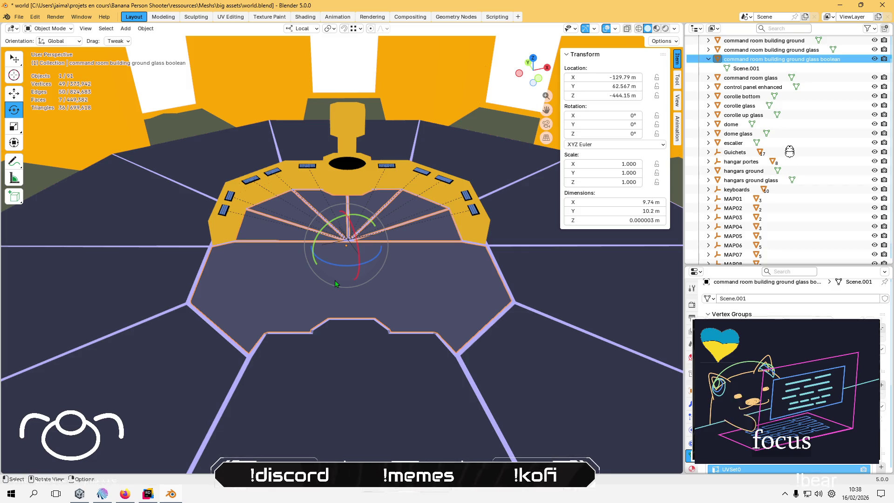
# Isolate the boolean glass copy in Local View.
pyautogui.press('z')
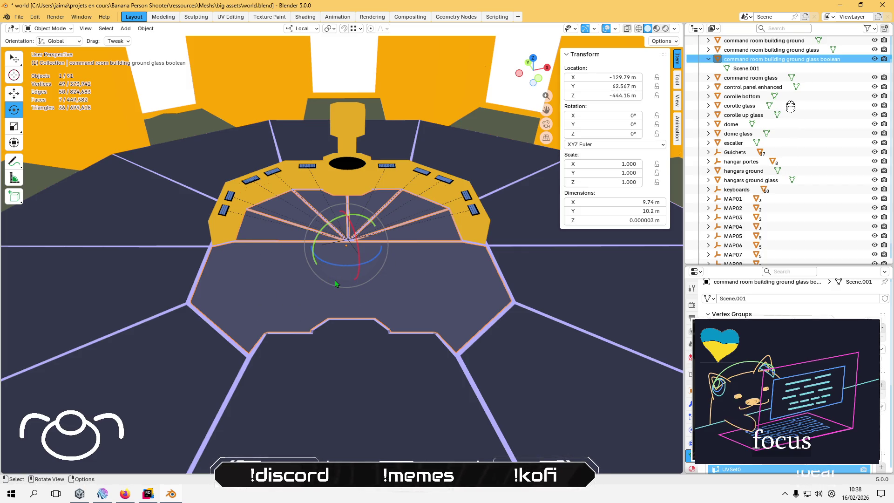
pyautogui.press('shift')
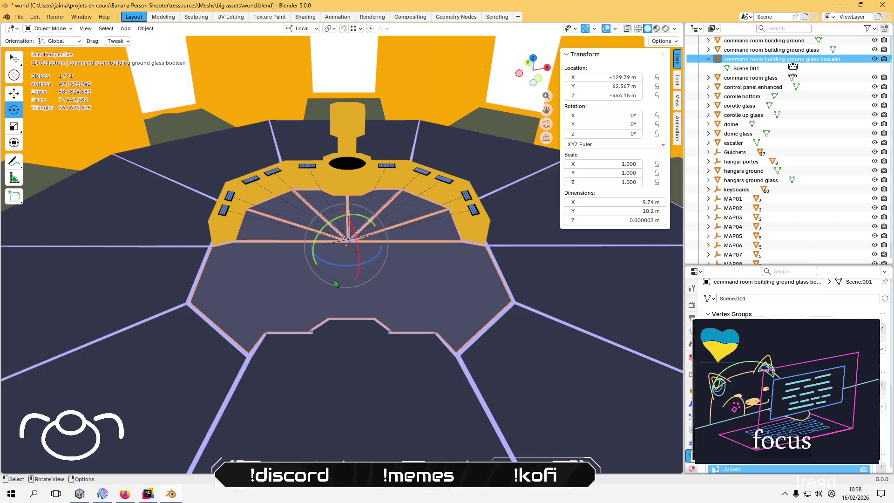
pyautogui.press('KP_Divide')
pyautogui.press('KP_Divide')
pyautogui.press('KP_Divide')
pyautogui.press('KP_Divide')
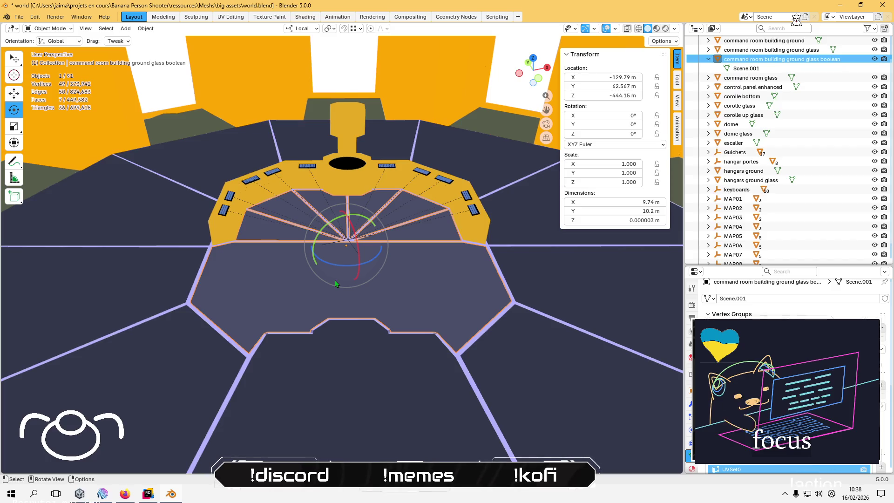
pyautogui.press('KP_Divide')
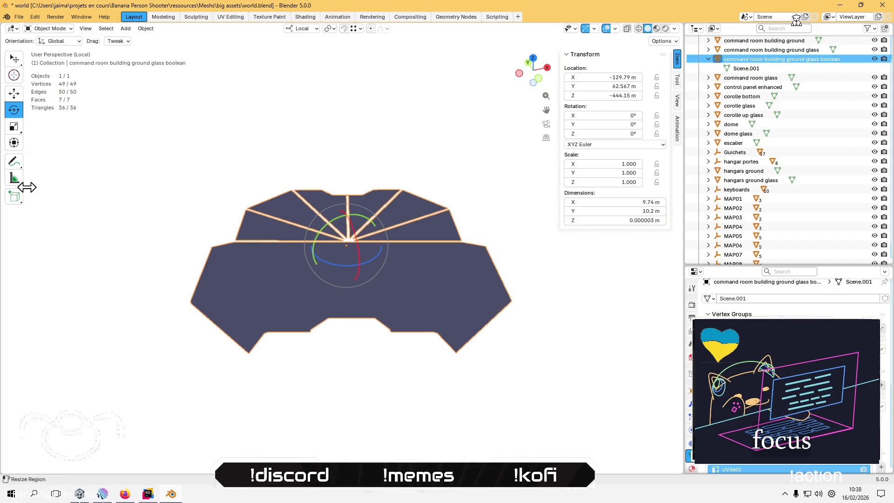
# Extrude the copy's floor faces about 7.3 m downward with Flip Normals enabled.
pyautogui.press('Tab')
pyautogui.click(14, 214)
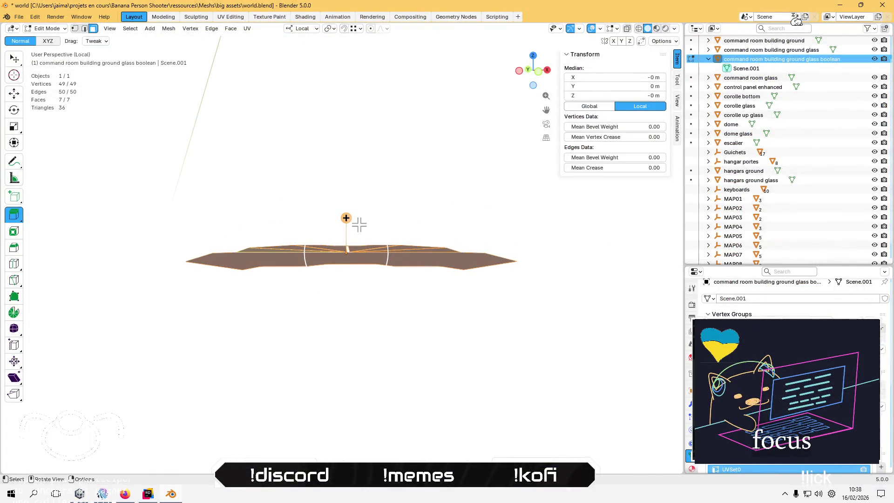
pyautogui.moveTo(349, 219); pyautogui.dragTo(359, 433)
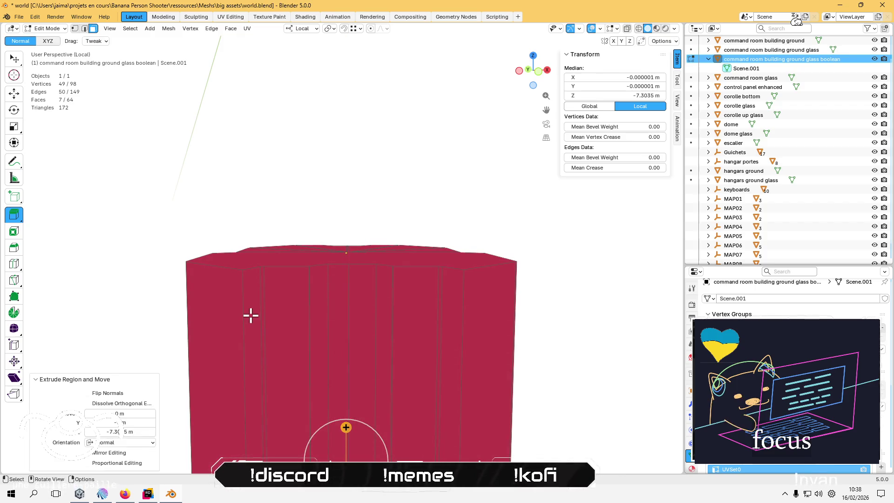
pyautogui.click(89, 394)
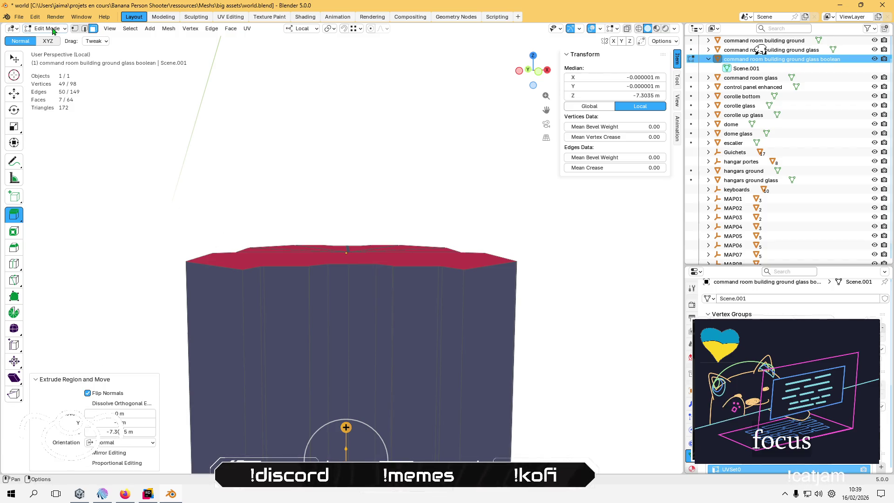
pyautogui.press('KP_Divide')
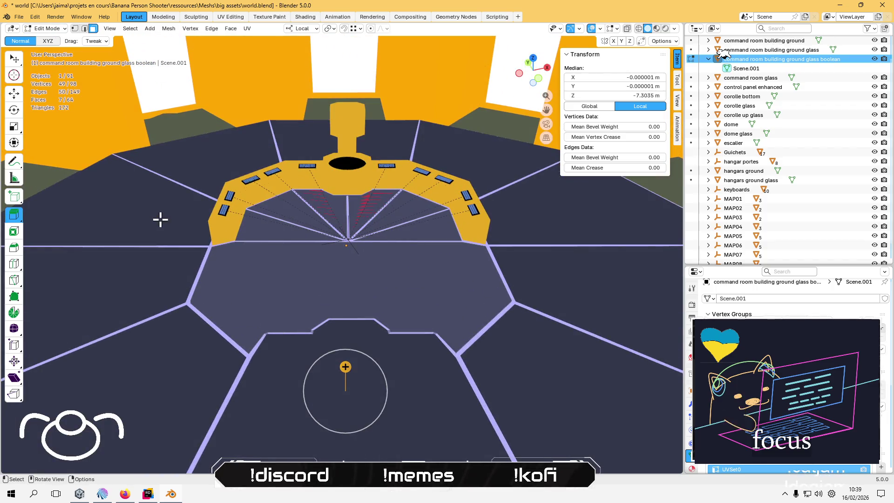
pyautogui.press('KP_Decimal')
pyautogui.scroll(-5, 233, 324)
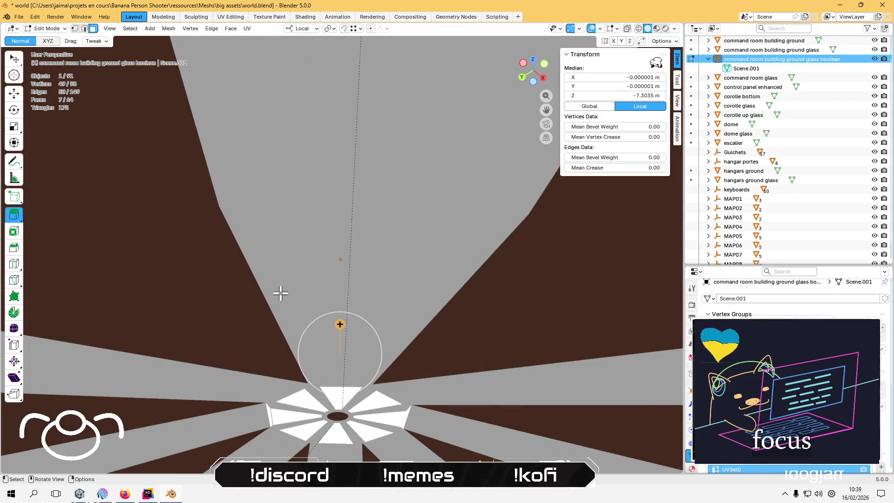
pyautogui.moveTo(280, 293)
pyautogui.mouseDown()
pyautogui.moveTo(262, 206)
pyautogui.moveTo(272, 256)
pyautogui.moveTo(268, 249)
pyautogui.mouseUp()
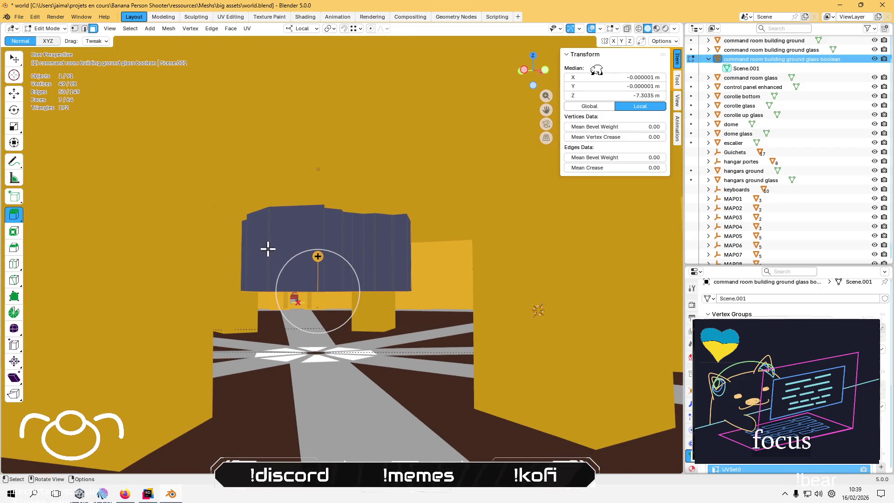
# Add a Boolean modifier to the command room building using the glass boolean block, then apply it.
pyautogui.press('Tab')
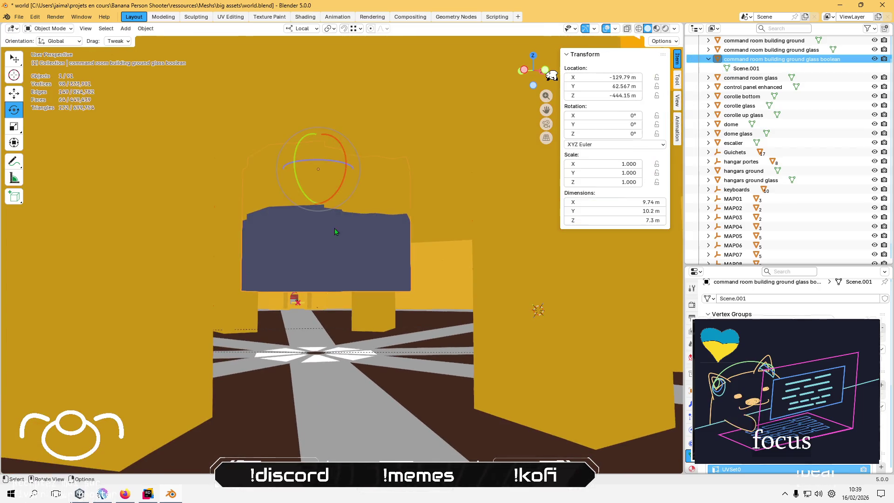
pyautogui.click(433, 152)
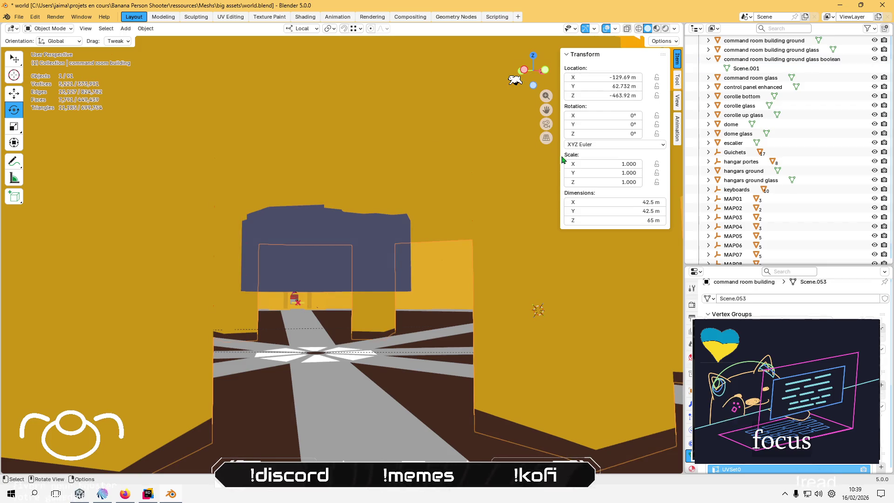
pyautogui.scroll(2, 761, 162)
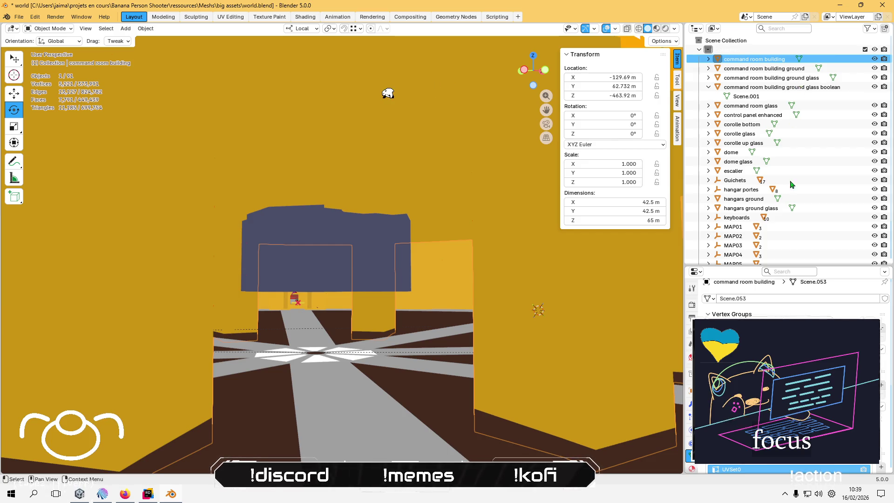
pyautogui.click(690, 403)
pyautogui.click(769, 304)
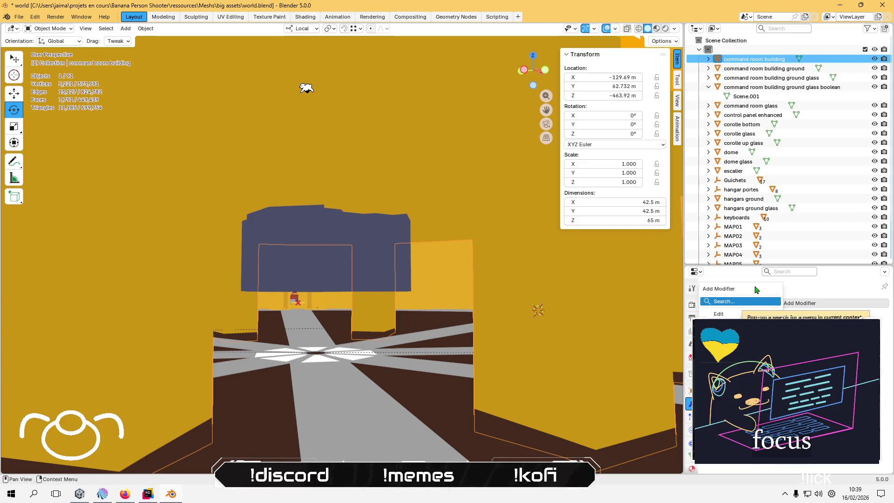
pyautogui.write('boo')
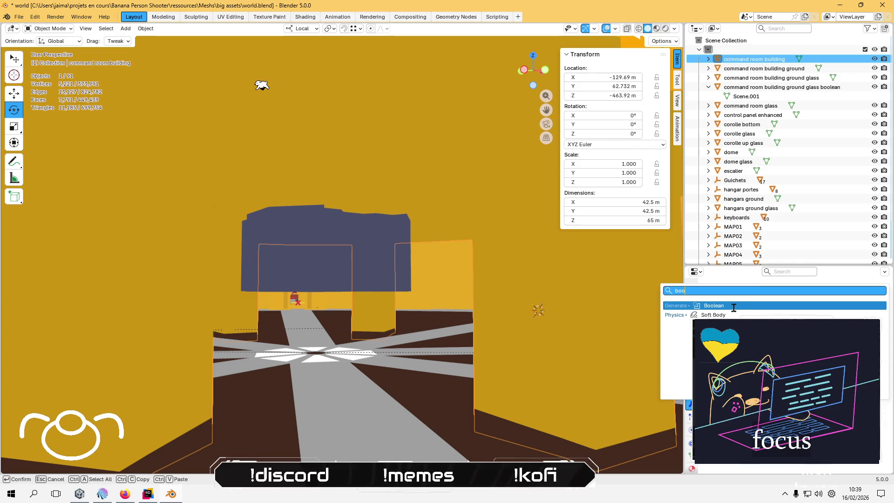
pyautogui.click(733, 307)
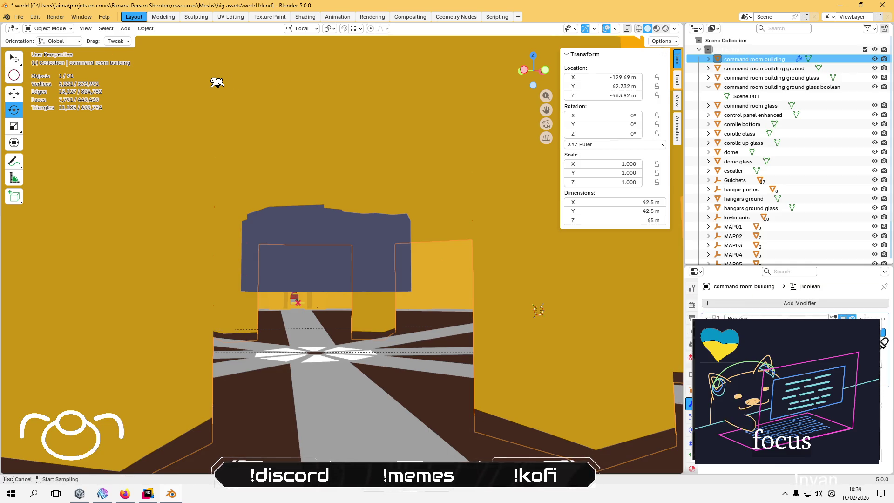
pyautogui.click(372, 235)
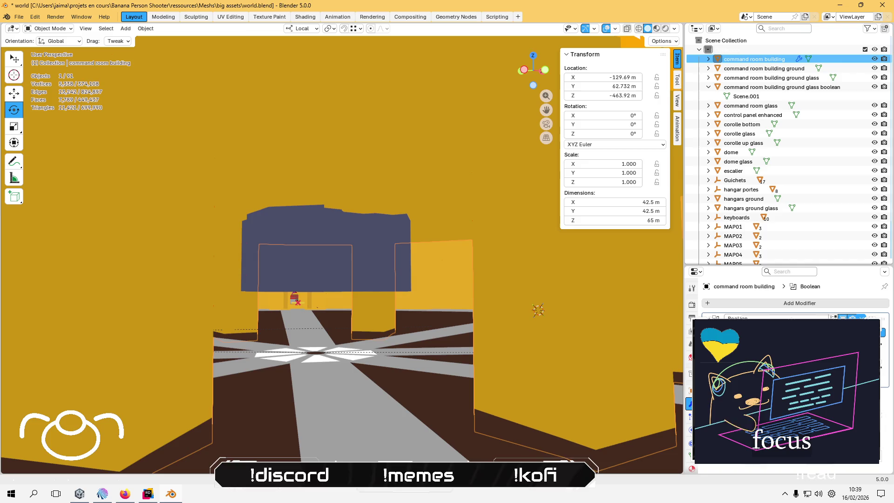
pyautogui.hotkey('ctrl', 'a')
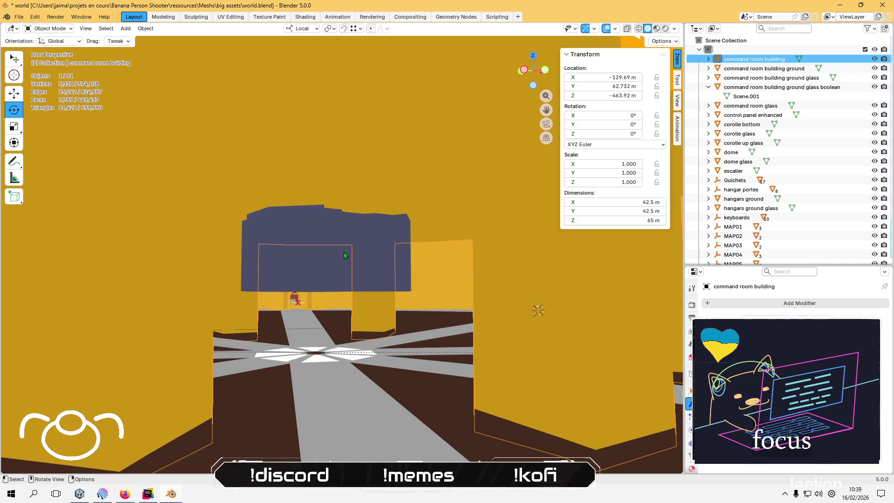
pyautogui.click(347, 232)
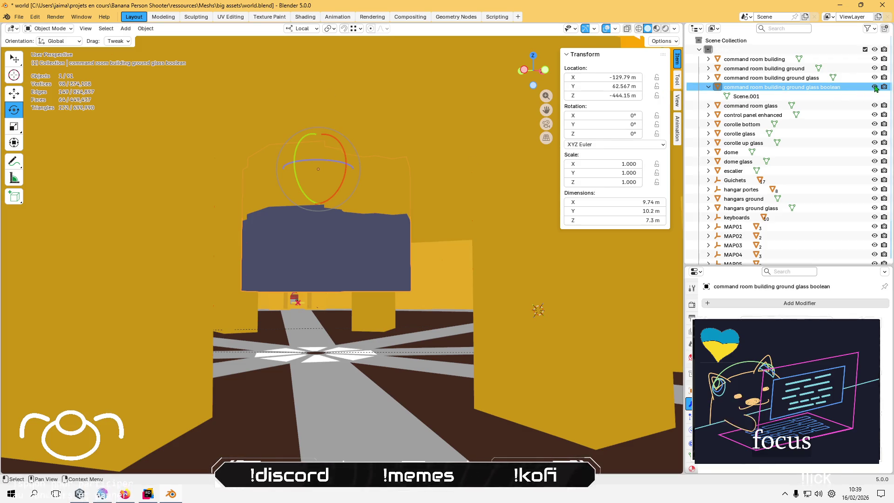
# Hide the cutter and inspect the building's cut floor in wireframe and Edit Mode.
pyautogui.click(875, 88)
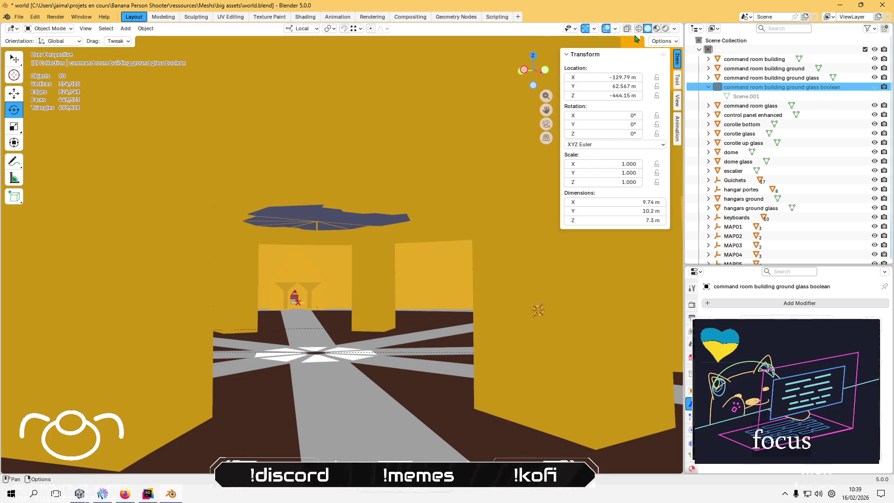
pyautogui.hotkey('shift', 'z')
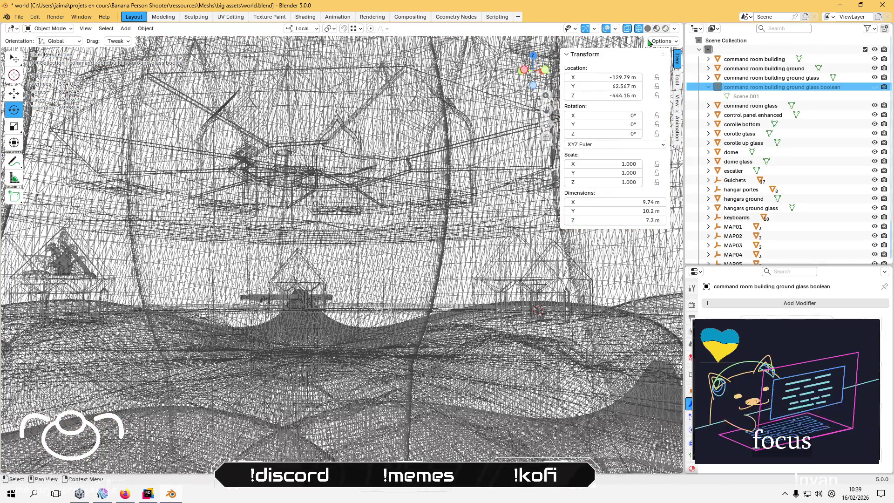
pyautogui.click(647, 29)
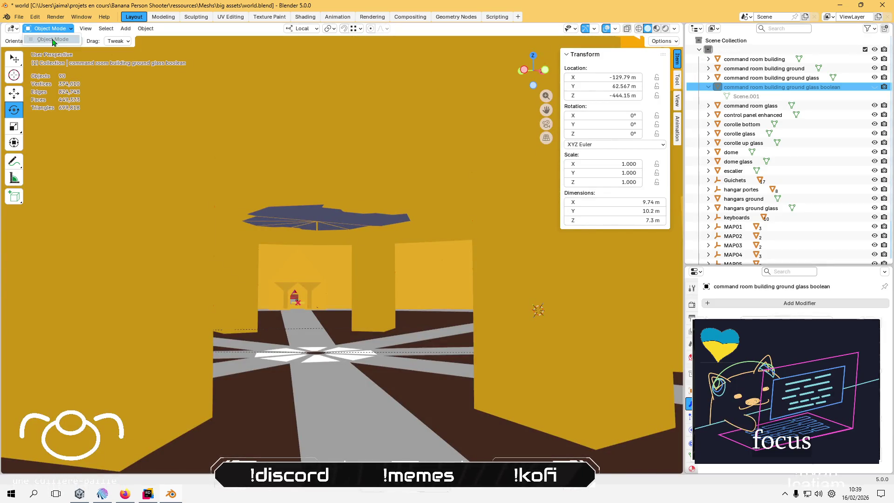
pyautogui.click(272, 155)
pyautogui.click(49, 29)
pyautogui.click(49, 47)
pyautogui.moveTo(214, 147)
pyautogui.mouseDown()
pyautogui.moveTo(220, 217)
pyautogui.moveTo(207, 135)
pyautogui.moveTo(241, 194)
pyautogui.moveTo(249, 161)
pyautogui.moveTo(258, 170)
pyautogui.moveTo(302, 300)
pyautogui.moveTo(308, 189)
pyautogui.moveTo(345, 152)
pyautogui.moveTo(361, 189)
pyautogui.moveTo(326, 199)
pyautogui.moveTo(437, 194)
pyautogui.moveTo(476, 217)
pyautogui.moveTo(470, 166)
pyautogui.moveTo(471, 184)
pyautogui.mouseUp()
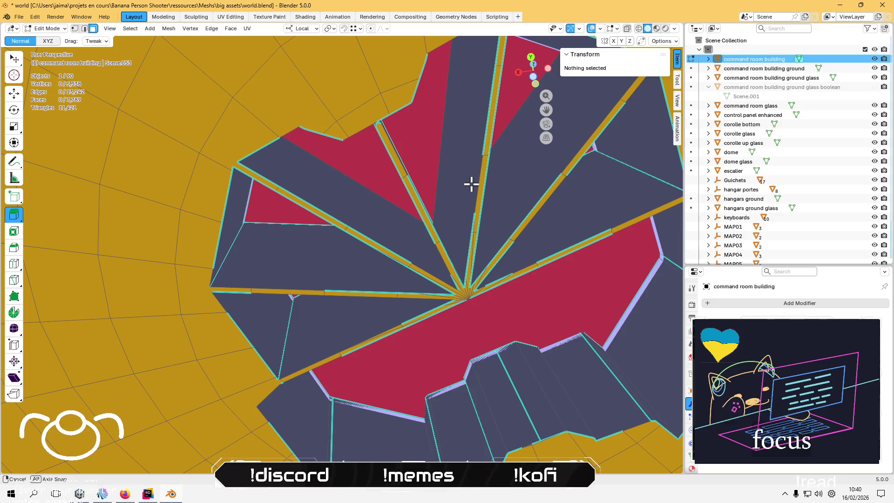
pyautogui.moveTo(471, 184)
pyautogui.mouseDown()
pyautogui.moveTo(495, 187)
pyautogui.moveTo(502, 162)
pyautogui.moveTo(501, 300)
pyautogui.moveTo(498, 247)
pyautogui.mouseUp()
# Delete the command room building ground glass boolean cutter object.
pyautogui.click(829, 88)
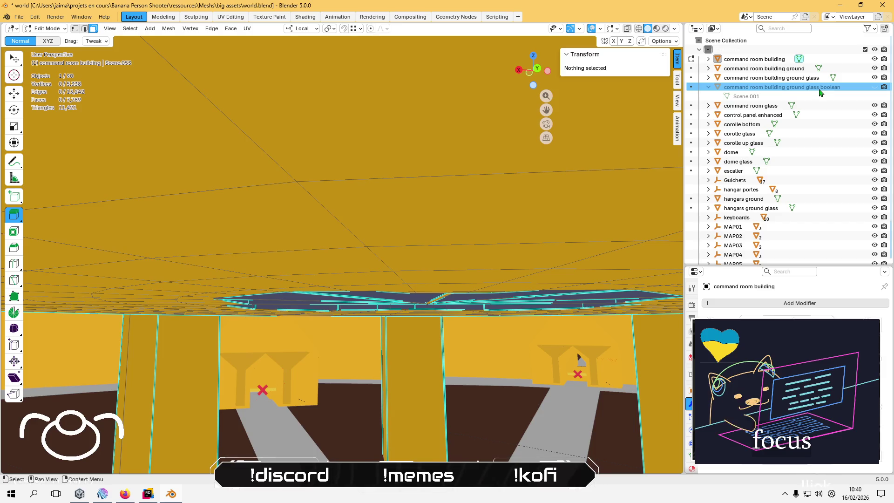
pyautogui.moveTo(630, 136)
pyautogui.mouseDown()
pyautogui.moveTo(407, 191)
pyautogui.moveTo(395, 214)
pyautogui.moveTo(437, 220)
pyautogui.mouseUp()
pyautogui.press('x')
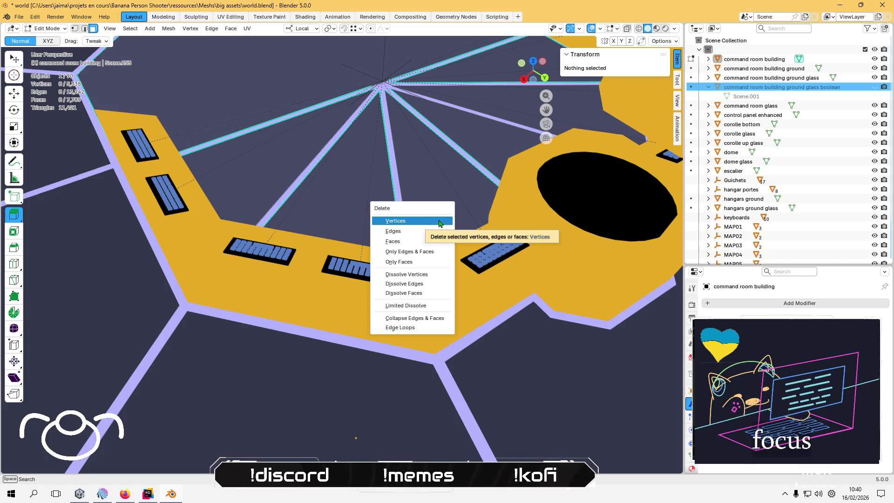
pyautogui.click(439, 221)
pyautogui.press('Tab')
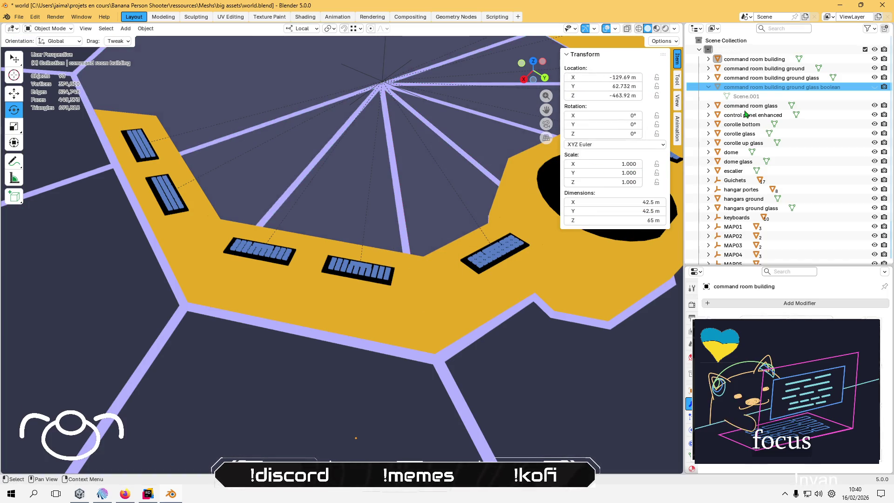
pyautogui.press('Delete')
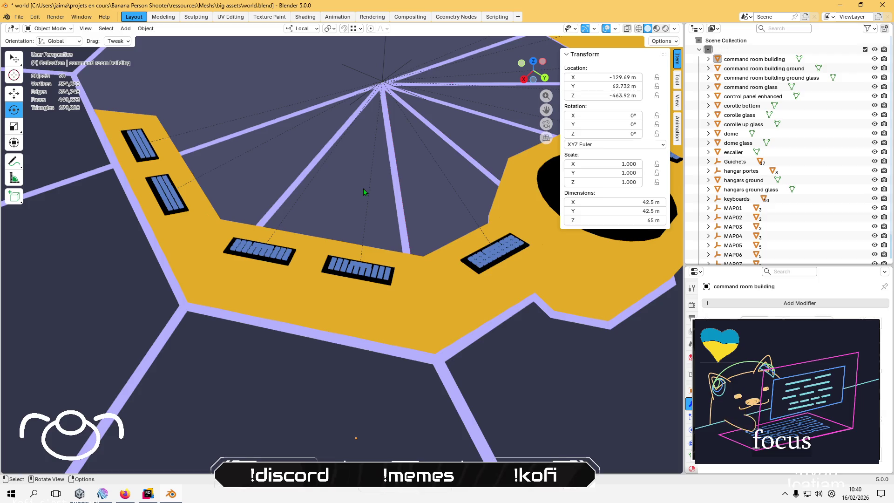
# Select the command room building ground glass piece with the Move tool.
pyautogui.moveTo(360, 193)
pyautogui.mouseDown()
pyautogui.moveTo(385, 233)
pyautogui.moveTo(367, 236)
pyautogui.moveTo(395, 218)
pyautogui.moveTo(403, 253)
pyautogui.moveTo(471, 218)
pyautogui.moveTo(489, 198)
pyautogui.moveTo(488, 337)
pyautogui.moveTo(429, 264)
pyautogui.mouseUp()
pyautogui.press('Tab')
pyautogui.press('Tab')
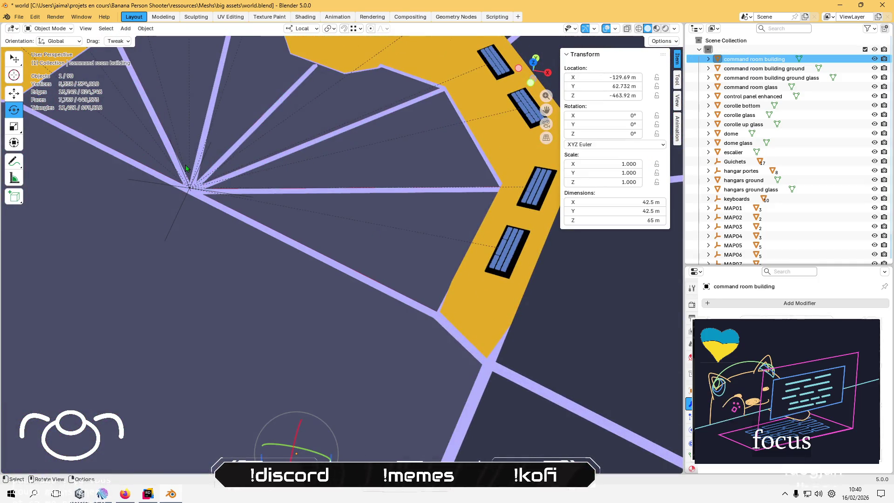
pyautogui.click(14, 93)
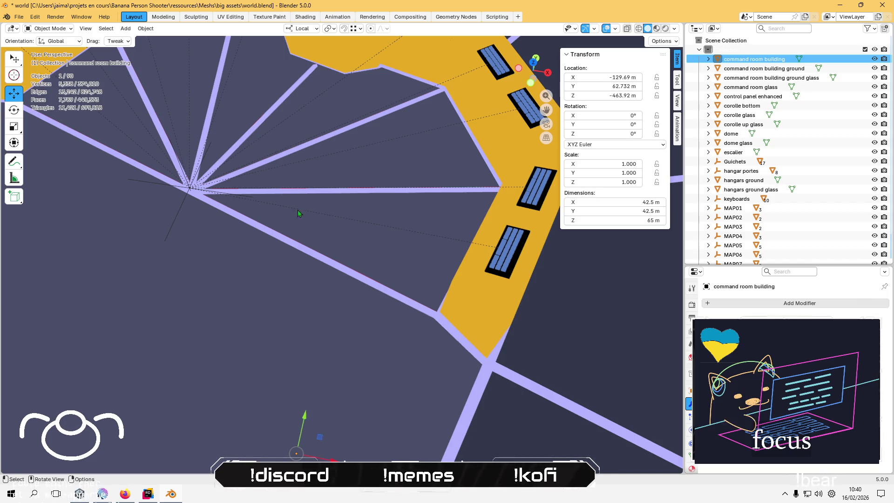
pyautogui.click(258, 296)
pyautogui.moveTo(258, 296)
pyautogui.mouseDown()
pyautogui.moveTo(265, 209)
pyautogui.moveTo(249, 156)
pyautogui.moveTo(306, 120)
pyautogui.moveTo(311, 149)
pyautogui.mouseUp()
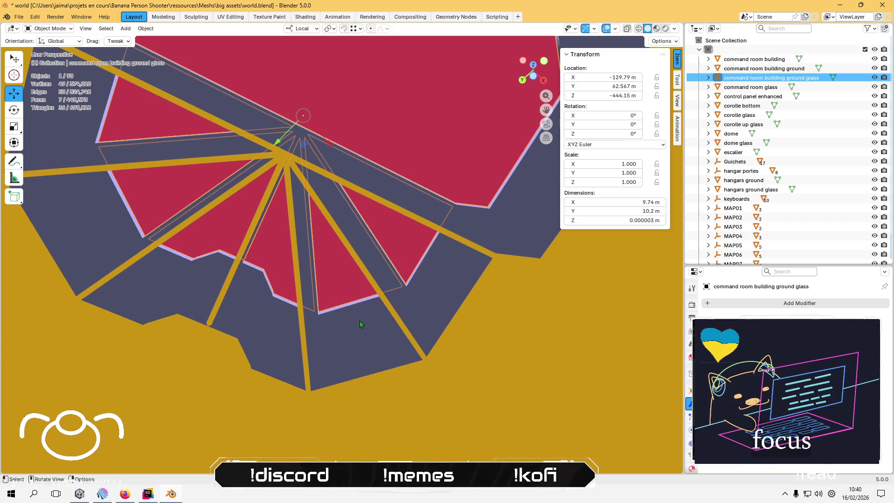
pyautogui.moveTo(359, 321)
pyautogui.mouseDown()
pyautogui.moveTo(300, 258)
pyautogui.moveTo(299, 378)
pyautogui.mouseUp()
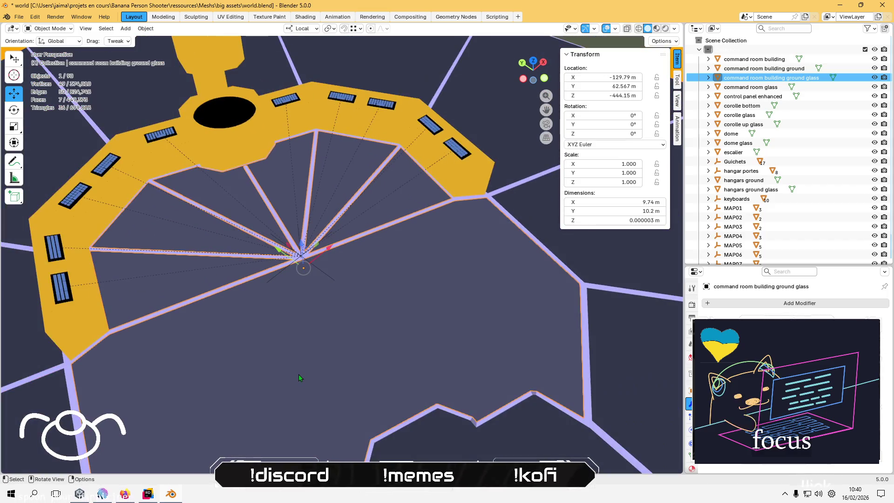
# Paste a duplicate of the glass piece, lower it to Z -447.27 m, and begin renaming it.
pyautogui.hotkey('ctrl', 'v')
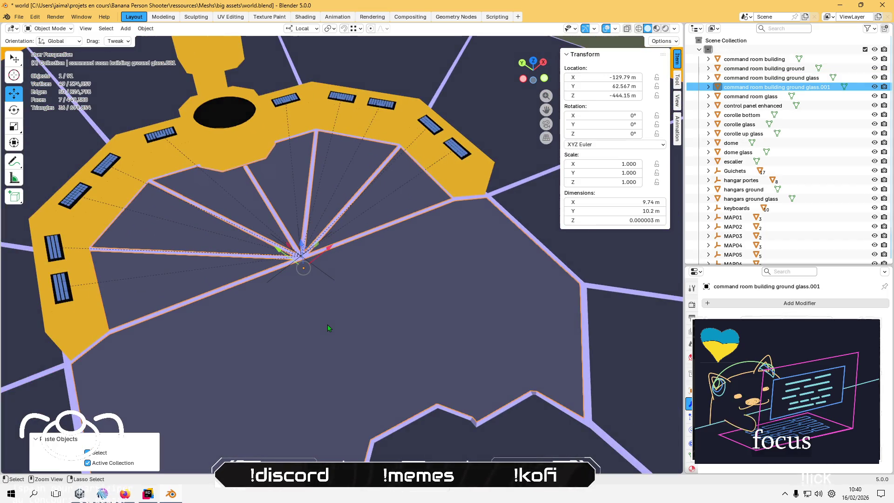
pyautogui.press('g')
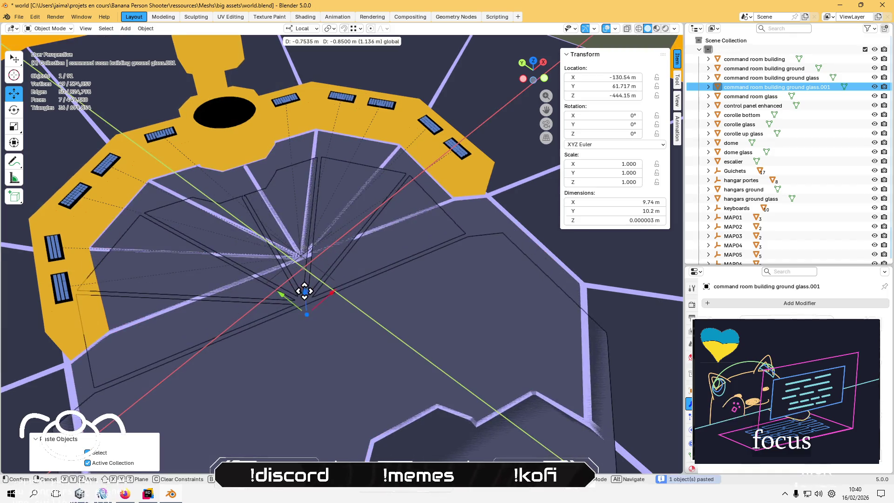
pyautogui.click(303, 285)
pyautogui.moveTo(303, 285); pyautogui.dragTo(314, 300)
pyautogui.moveTo(296, 149)
pyautogui.mouseDown()
pyautogui.moveTo(303, 207)
pyautogui.moveTo(295, 176)
pyautogui.moveTo(295, 246)
pyautogui.mouseUp()
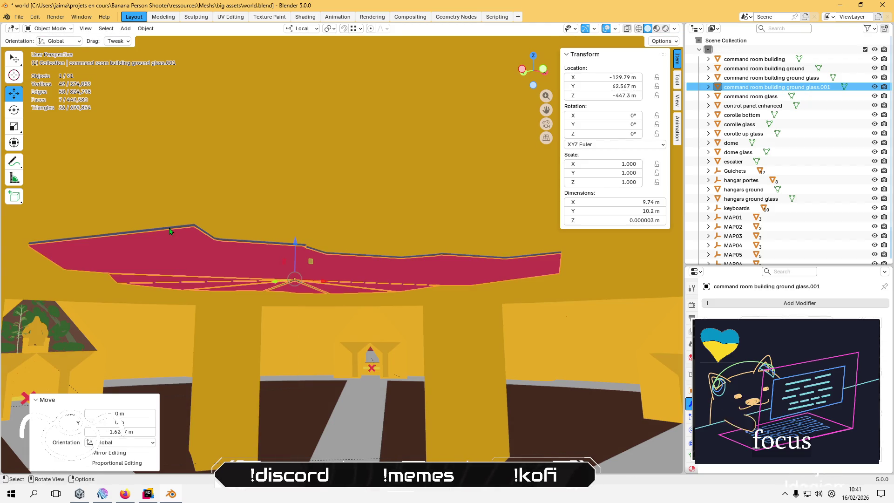
pyautogui.moveTo(170, 231); pyautogui.dragTo(235, 235)
pyautogui.scroll(3, 341, 267)
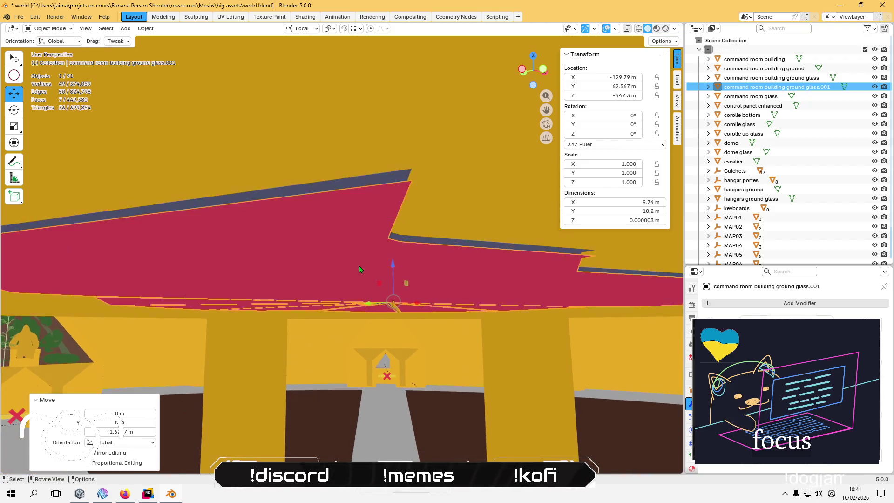
pyautogui.moveTo(391, 268); pyautogui.dragTo(393, 258)
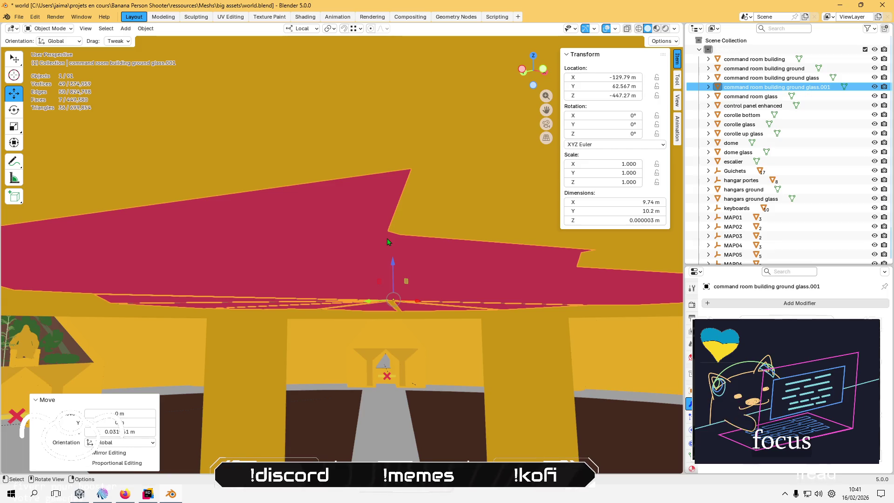
pyautogui.press('F2')
pyautogui.press('BackSpace')
pyautogui.press('BackSpace')
pyautogui.write('command room building ground glass down')
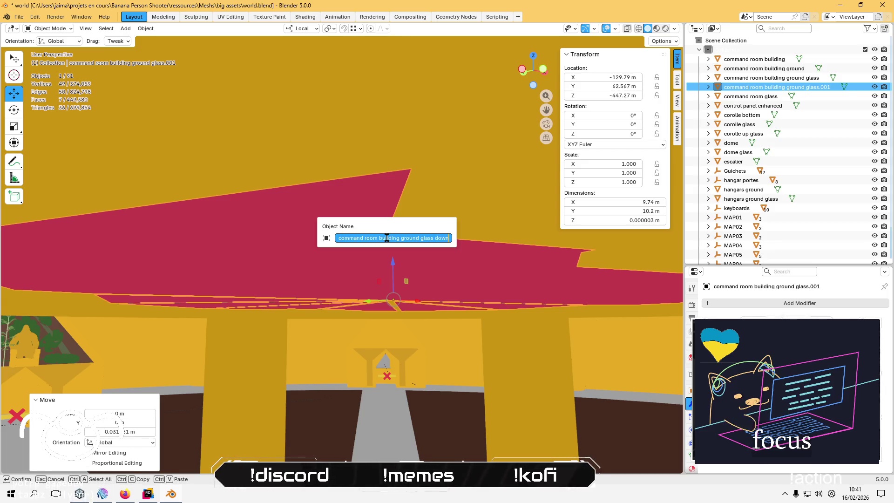
# Name the copy 'command room building ground glass down' and flip and recalculate its normals.
pyautogui.press('Return')
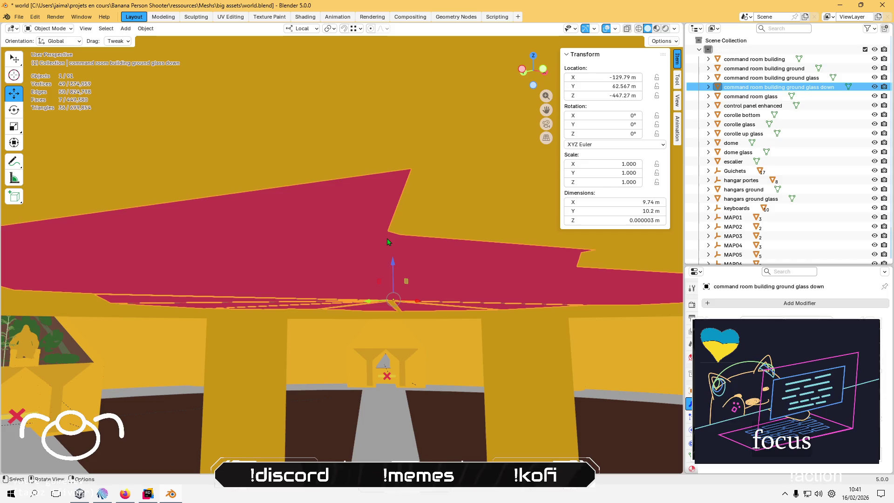
pyautogui.click(146, 29)
pyautogui.moveTo(195, 194)
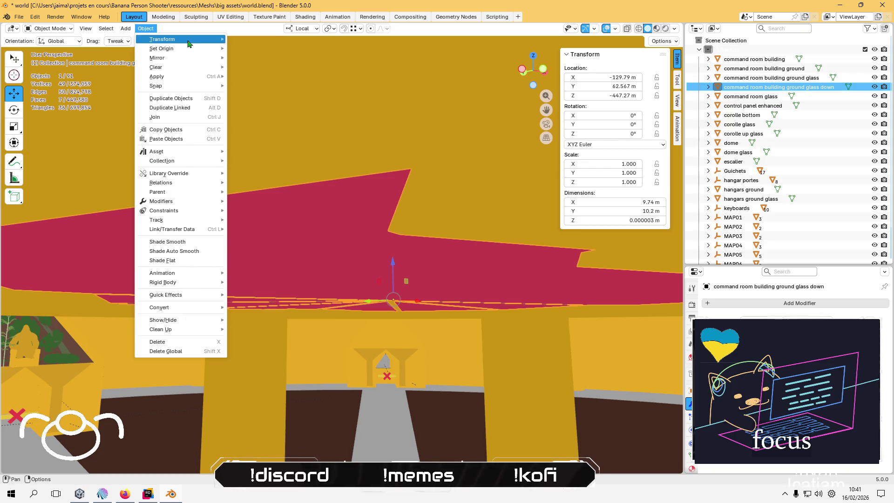
pyautogui.moveTo(189, 44)
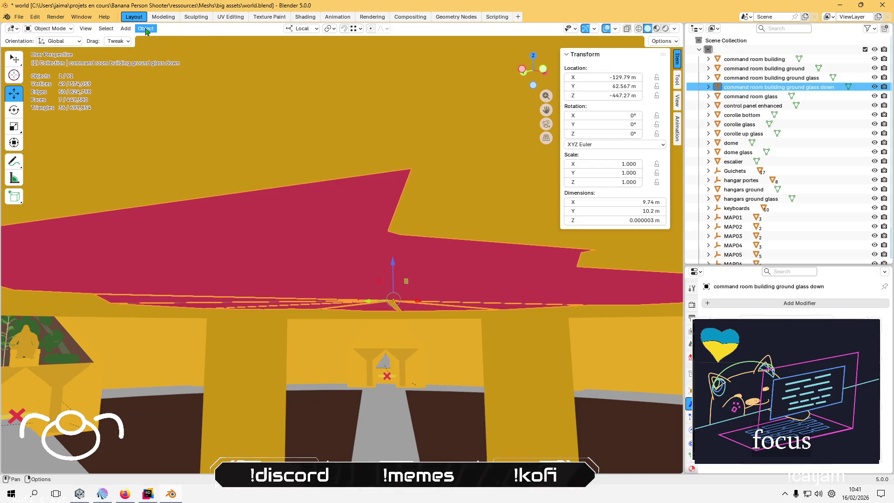
pyautogui.press('Tab')
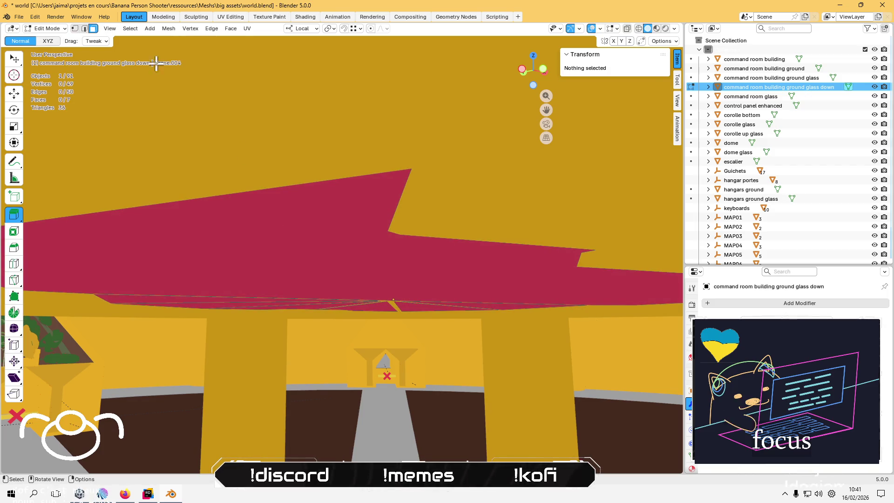
pyautogui.click(168, 29)
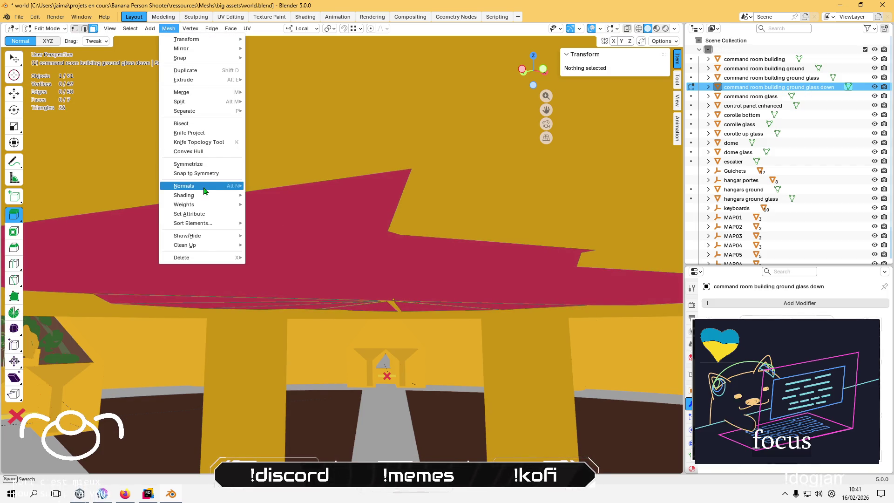
pyautogui.click(283, 188)
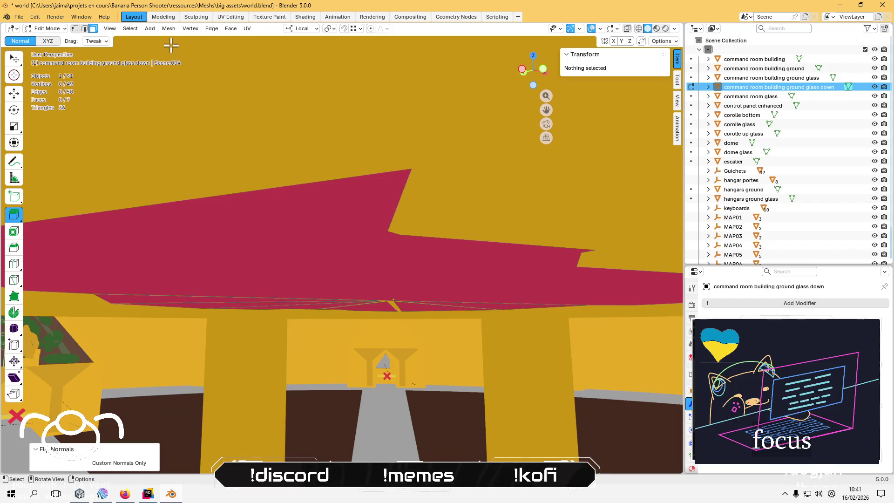
pyautogui.click(164, 31)
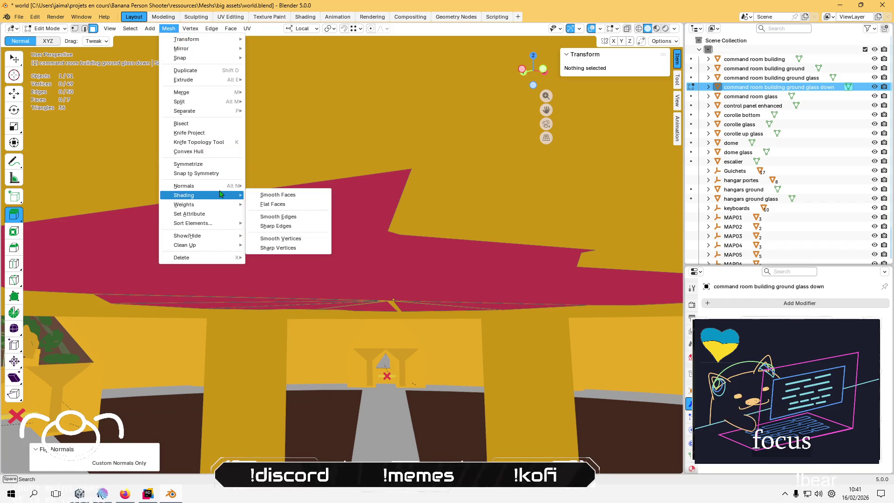
pyautogui.moveTo(222, 187)
pyautogui.click(293, 199)
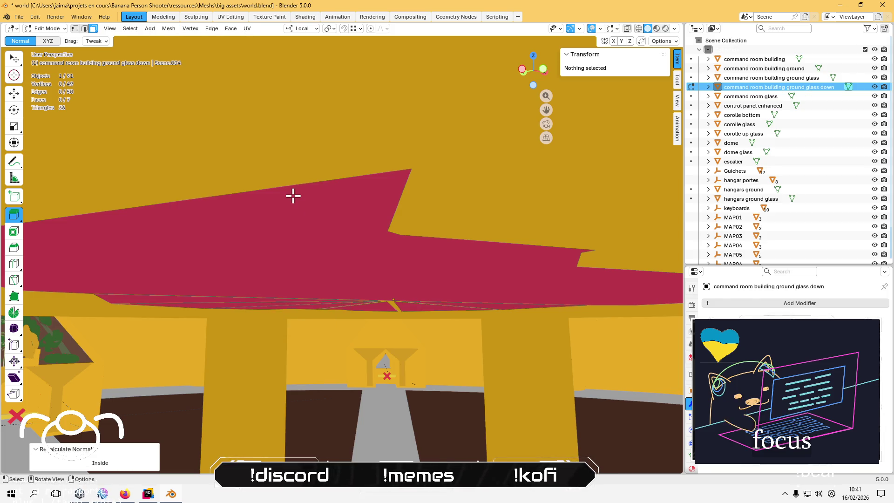
# Select all seven faces of the lowered glass and flip their normals.
pyautogui.click(252, 226)
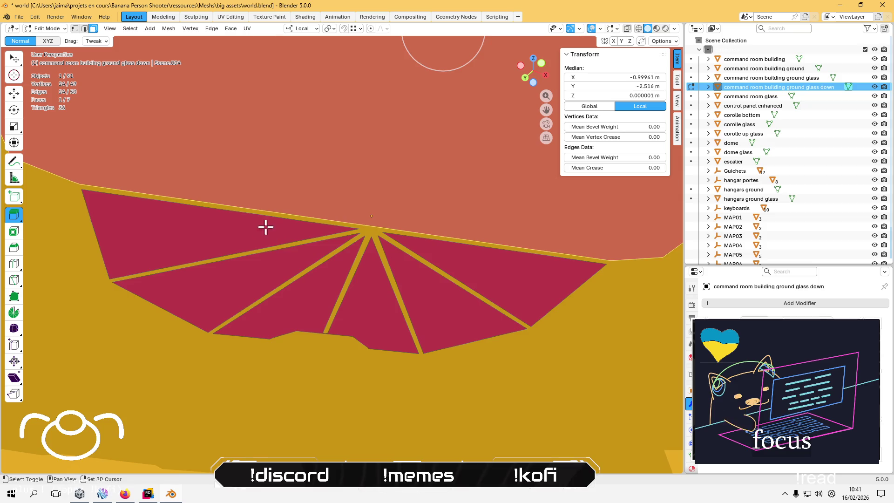
pyautogui.keyDown('shift'); pyautogui.click(246, 261); pyautogui.keyUp('shift')
pyautogui.keyDown('shift'); pyautogui.click(249, 263); pyautogui.keyUp('shift')
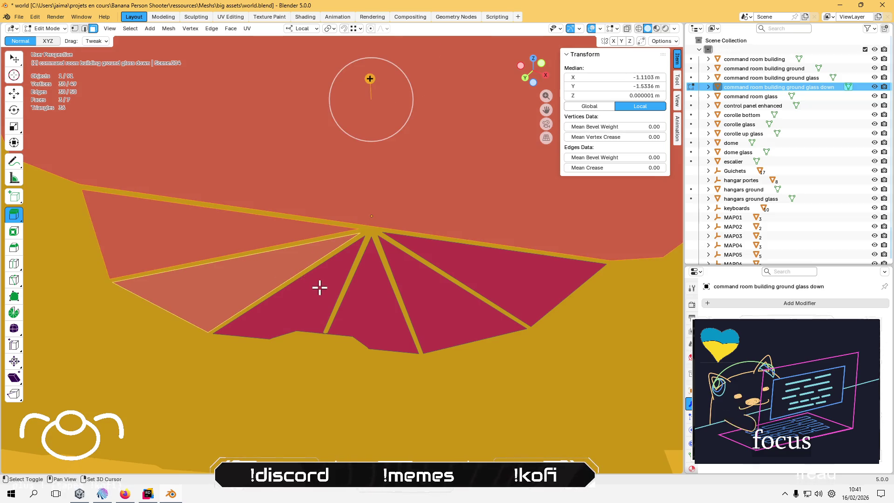
pyautogui.keyDown('shift'); pyautogui.click(315, 285); pyautogui.keyUp('shift')
pyautogui.keyDown('shift'); pyautogui.click(369, 295); pyautogui.keyUp('shift')
pyautogui.keyDown('shift'); pyautogui.click(429, 291); pyautogui.keyUp('shift')
pyautogui.keyDown('shift'); pyautogui.click(467, 273); pyautogui.keyUp('shift')
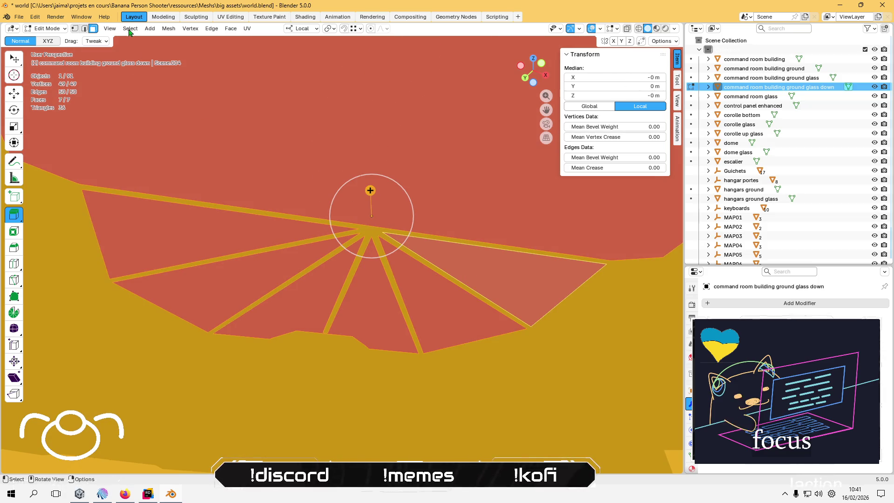
pyautogui.click(168, 28)
pyautogui.moveTo(210, 186)
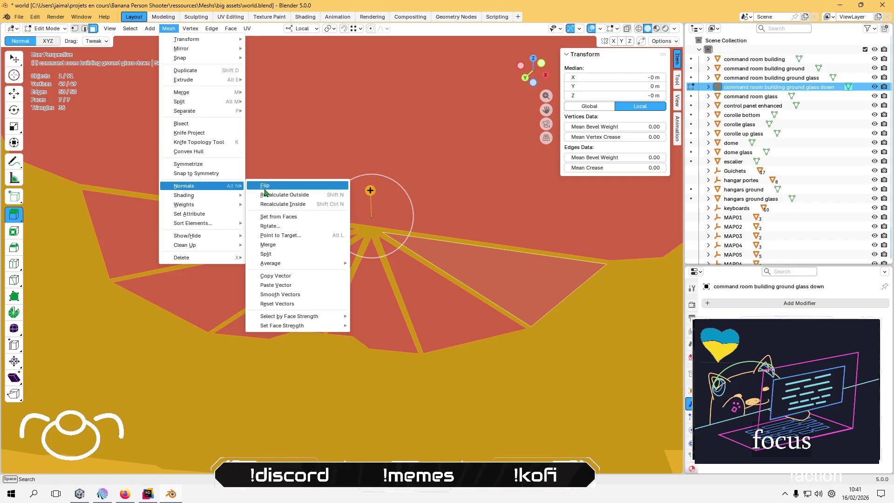
pyautogui.click(264, 186)
pyautogui.moveTo(275, 225)
pyautogui.mouseDown()
pyautogui.moveTo(312, 182)
pyautogui.moveTo(312, 138)
pyautogui.moveTo(309, 189)
pyautogui.moveTo(324, 235)
pyautogui.moveTo(361, 238)
pyautogui.moveTo(353, 186)
pyautogui.moveTo(347, 169)
pyautogui.moveTo(343, 260)
pyautogui.mouseUp()
pyautogui.press('Tab')
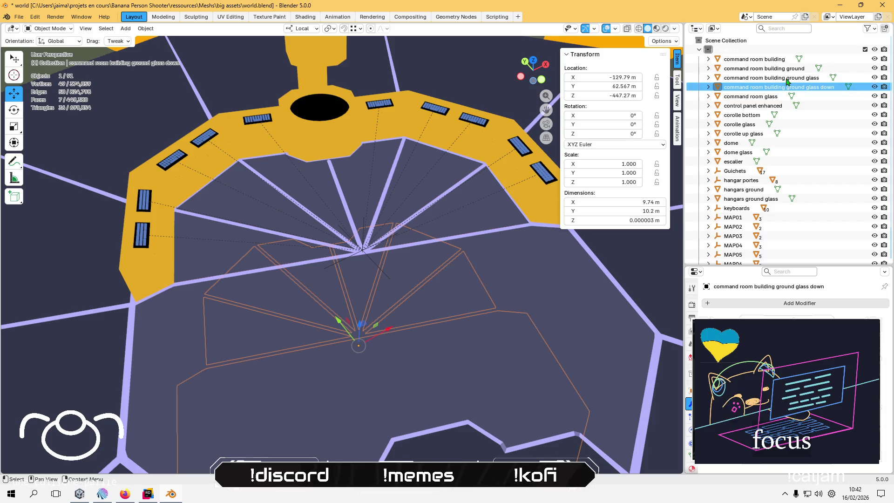
# Rename the original glass to 'command room building ground glass up' and save world.blend.
pyautogui.click(787, 82)
pyautogui.doubleClick(785, 79)
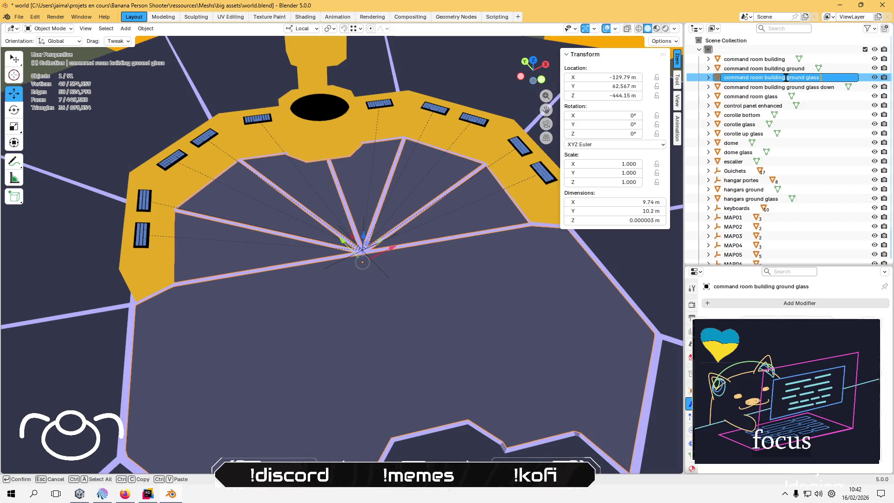
pyautogui.write('up')
pyautogui.press('Return')
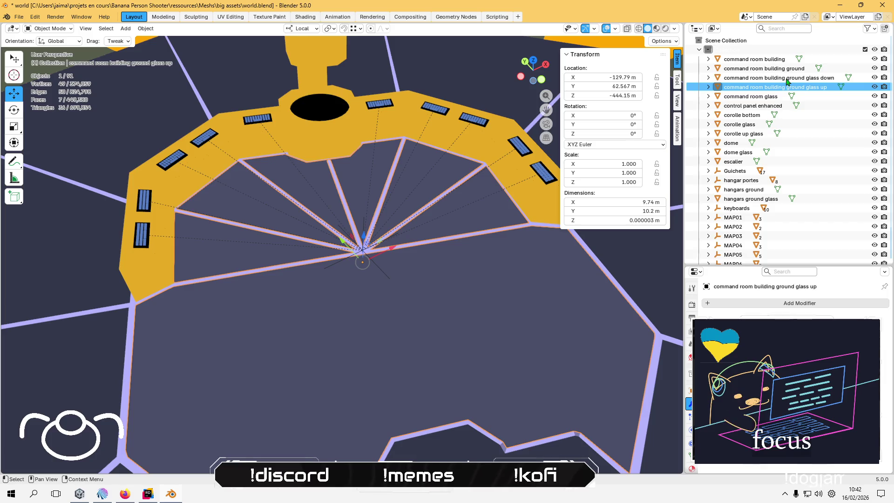
pyautogui.hotkey('ctrl', 's')
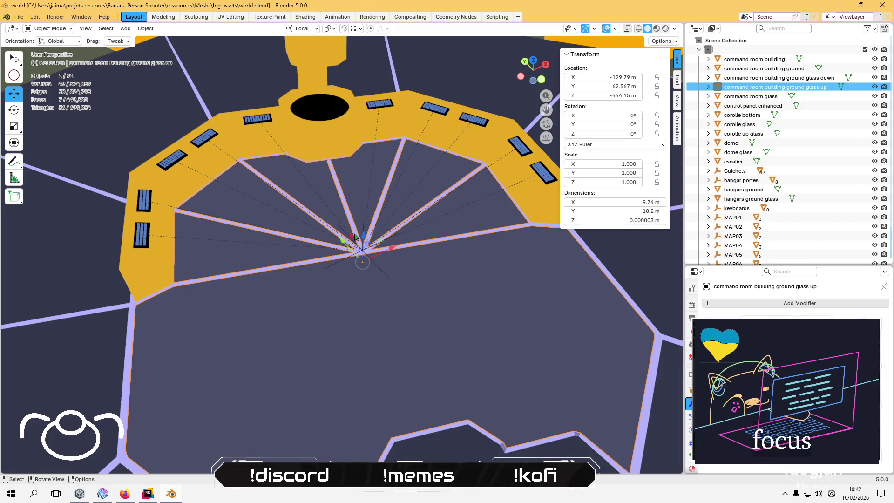
pyautogui.scroll(-5, 355, 245)
pyautogui.scroll(8, 355, 245)
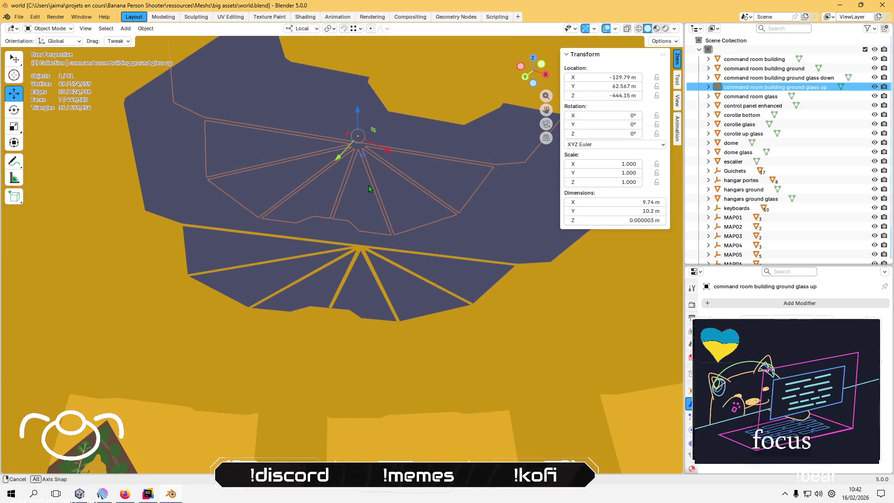
pyautogui.moveTo(368, 188); pyautogui.dragTo(365, 280)
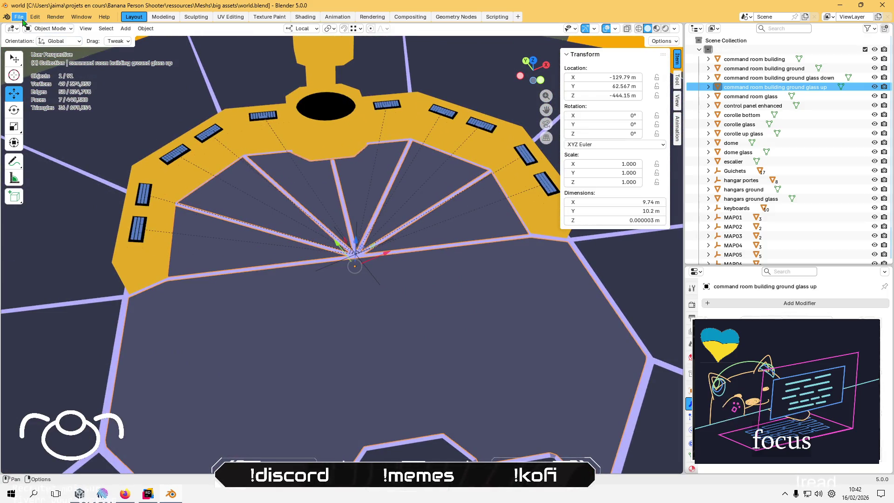
# Select all objects and start an FBX export with the 'linear no leaf bones apply transform' preset.
pyautogui.press('a')
pyautogui.press('Home')
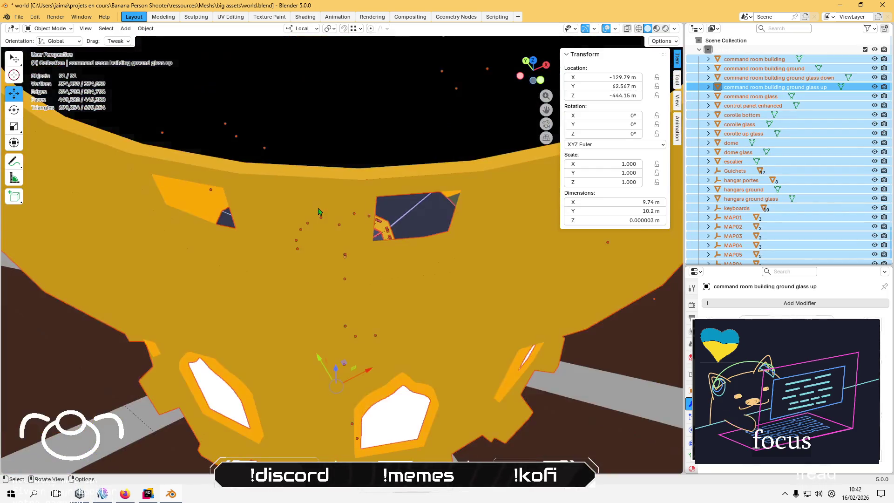
pyautogui.click(20, 20)
pyautogui.moveTo(70, 158)
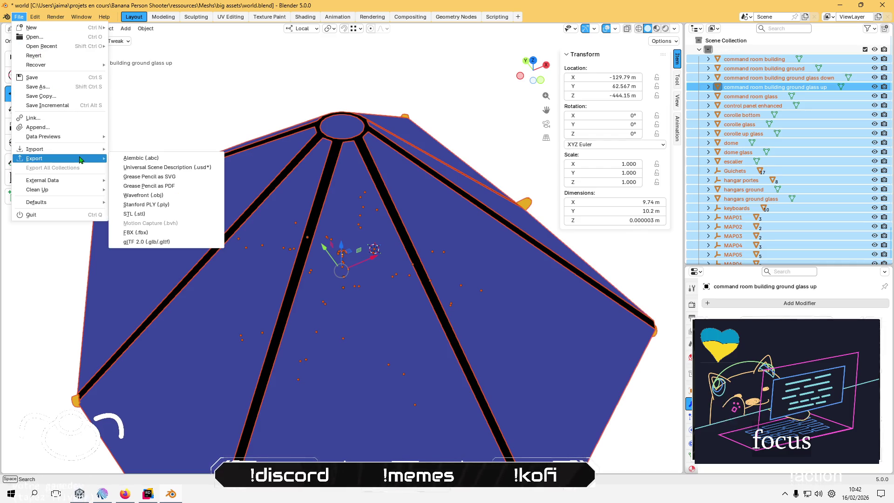
pyautogui.click(137, 233)
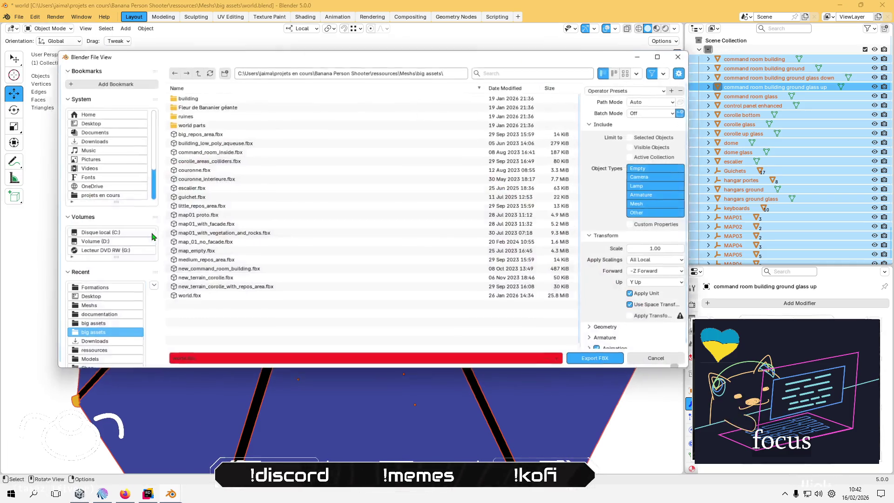
pyautogui.click(634, 88)
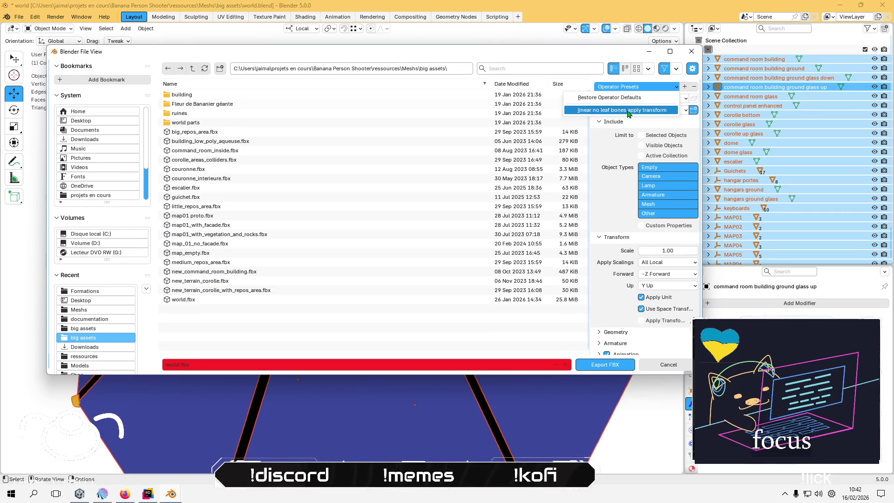
pyautogui.click(629, 110)
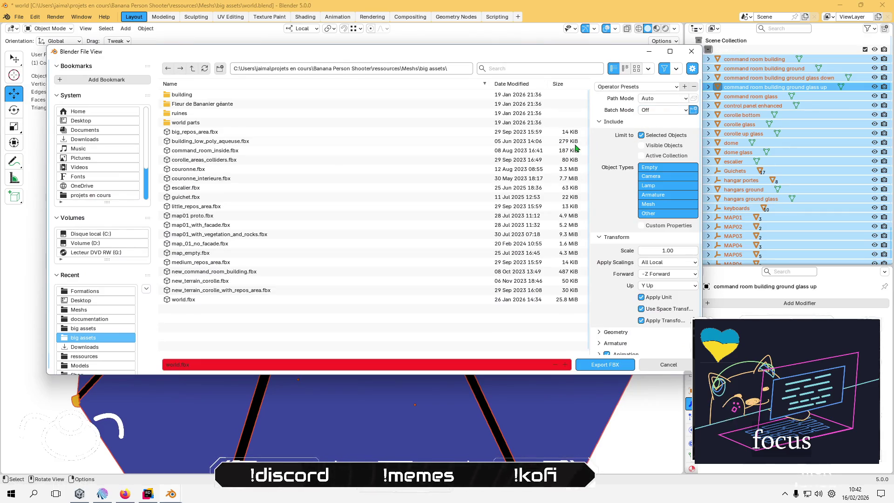
pyautogui.scroll(-1, 606, 300)
pyautogui.click(612, 328)
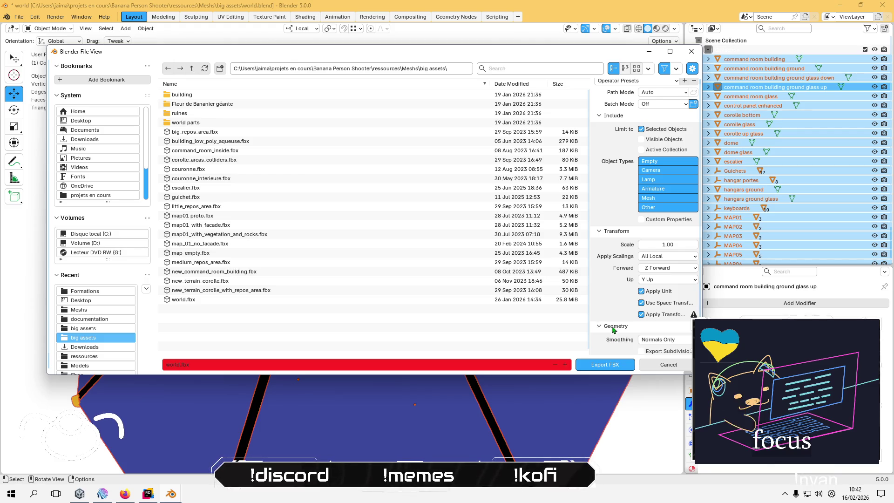
pyautogui.scroll(-5, 595, 271)
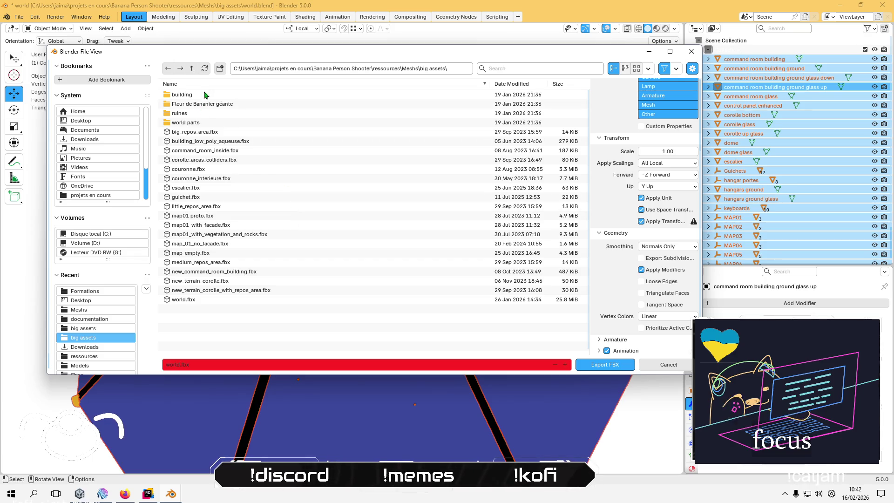
# Export to banana man 2021/Assets/Meshes/big assets, overwriting world.fbx.
pyautogui.click(192, 68)
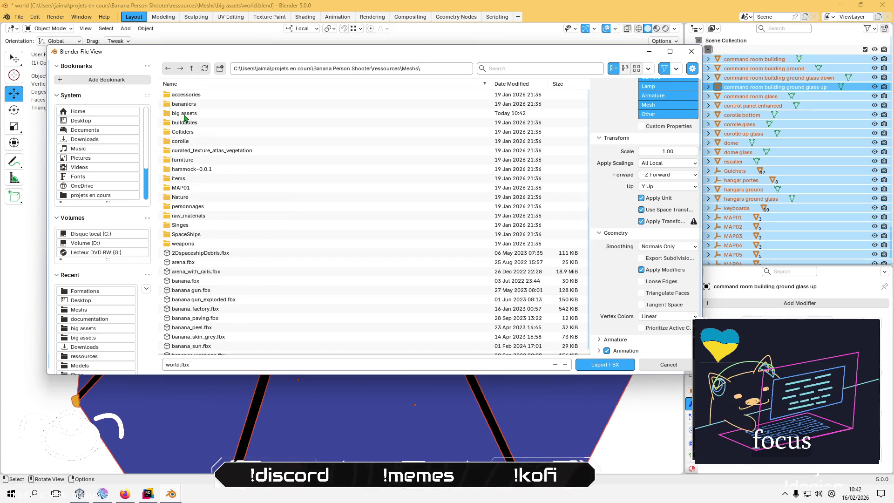
pyautogui.click(192, 68)
pyautogui.click(192, 69)
pyautogui.doubleClick(192, 96)
pyautogui.doubleClick(193, 113)
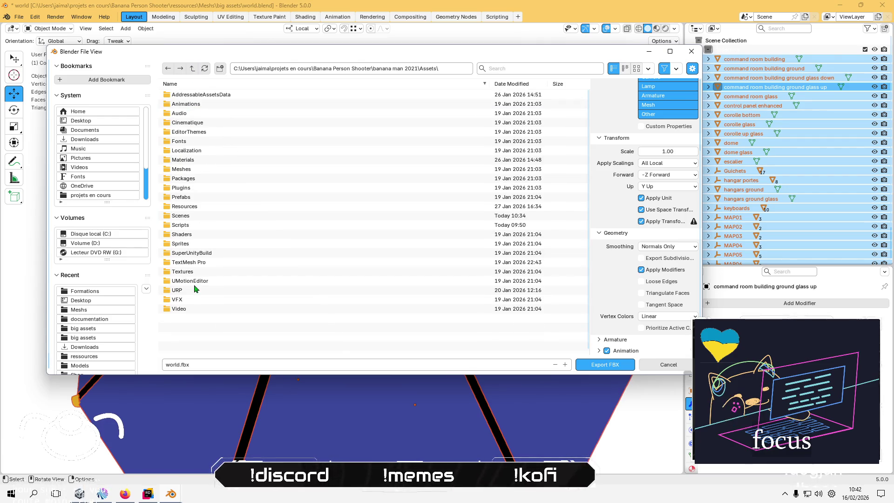
pyautogui.doubleClick(185, 170)
pyautogui.doubleClick(200, 124)
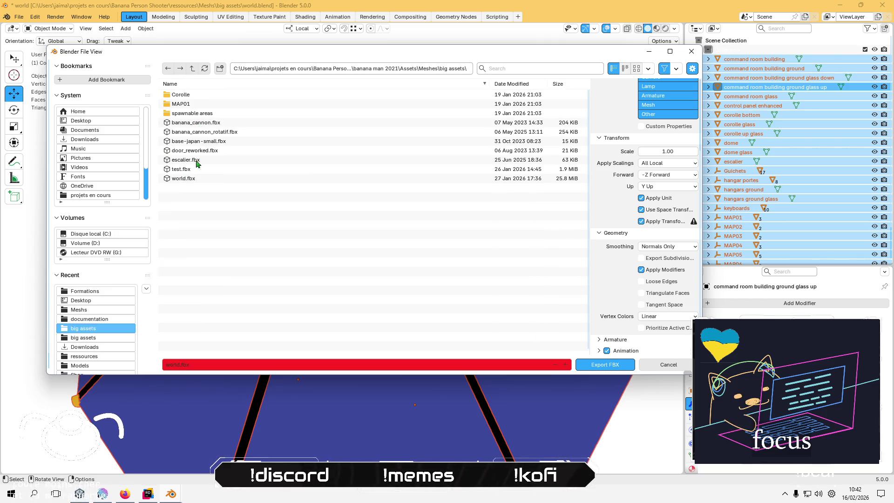
pyautogui.click(188, 179)
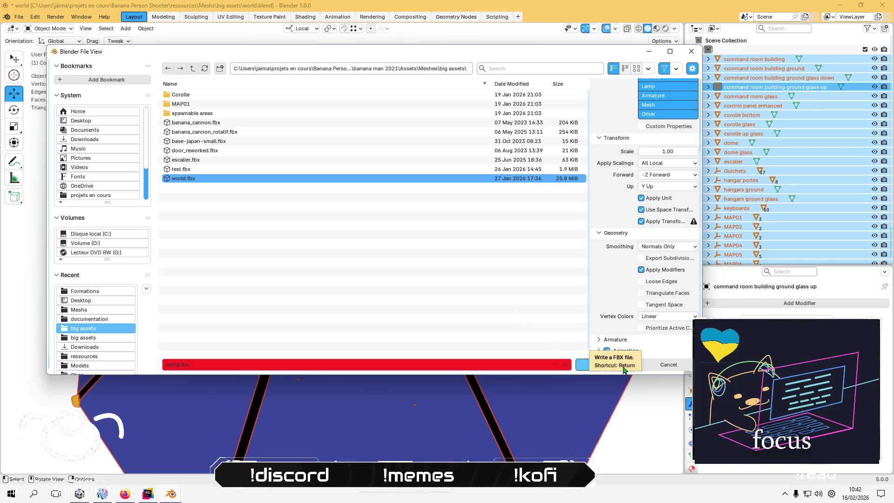
pyautogui.click(668, 369)
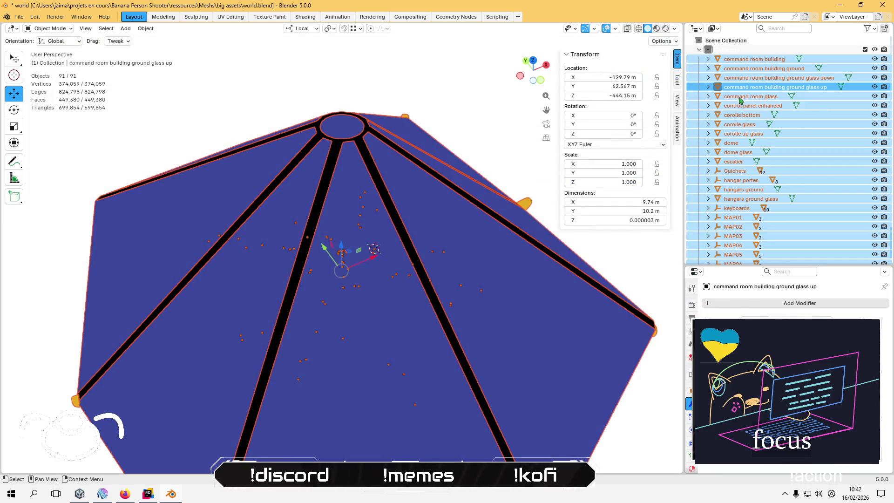
# Select every object in the scene and begin a new FBX export.
pyautogui.click(750, 60)
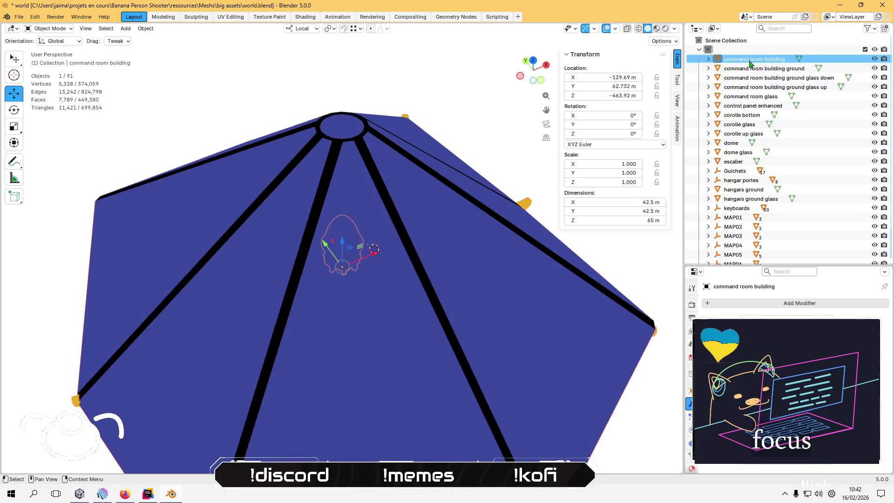
pyautogui.click(750, 70)
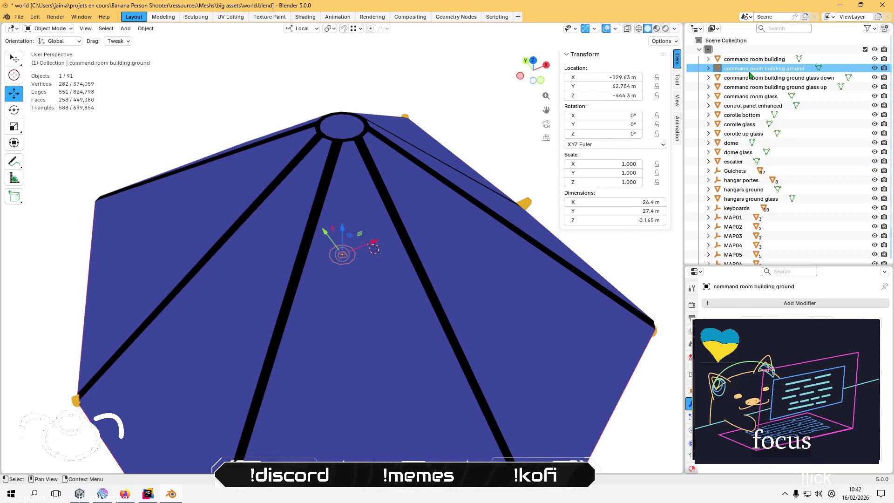
pyautogui.click(748, 88)
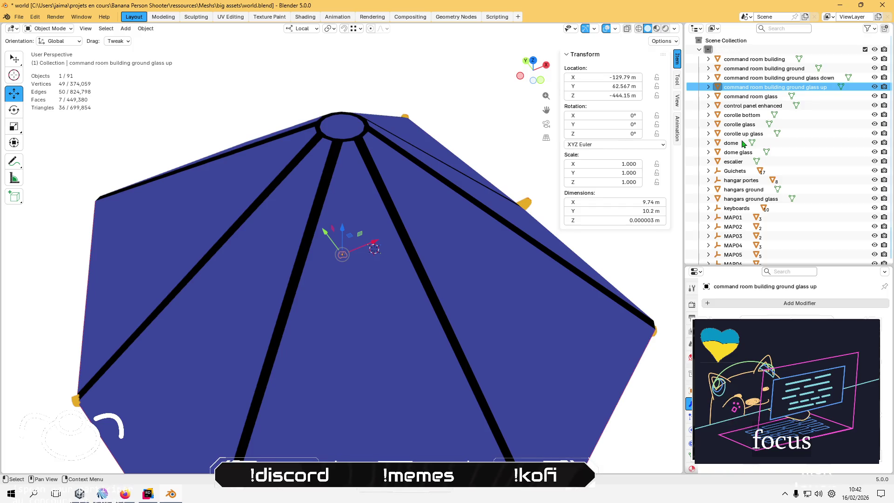
pyautogui.press('a')
pyautogui.click(19, 17)
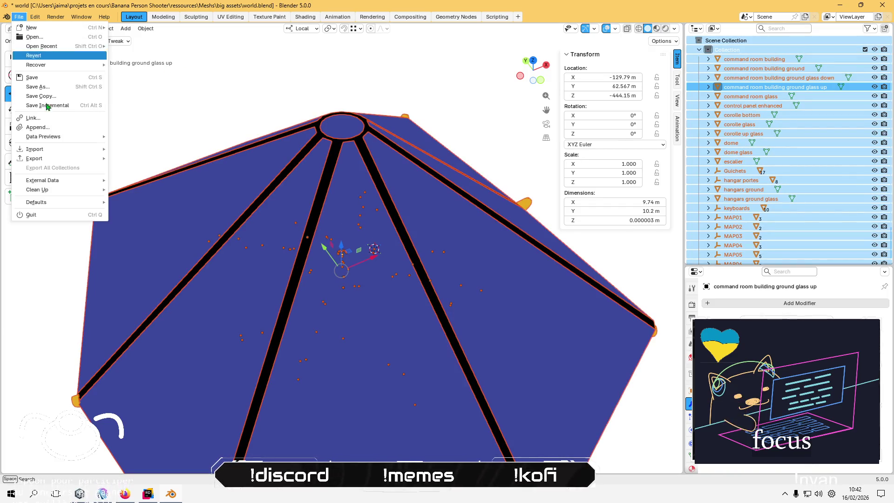
pyautogui.moveTo(56, 158)
pyautogui.click(166, 236)
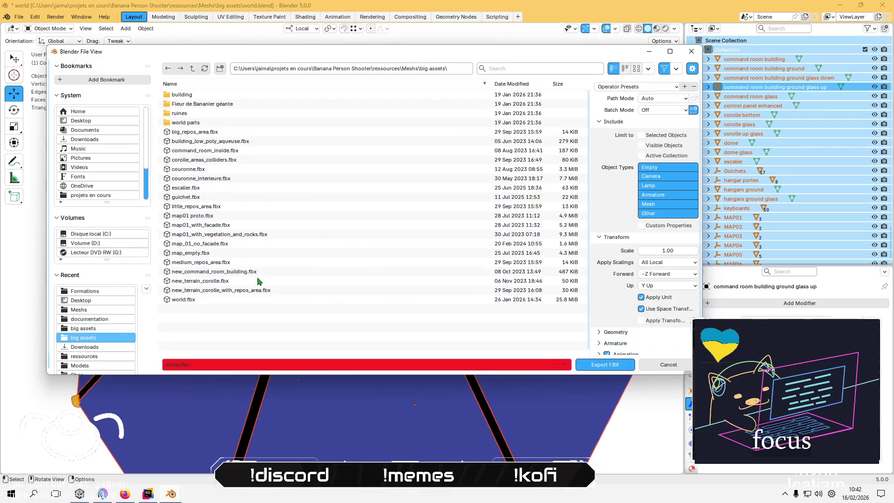
# Browse to banana man 2021/Assets/Meshes/big assets and choose world.fbx as the target.
pyautogui.click(193, 69)
pyautogui.click(192, 68)
pyautogui.click(193, 69)
pyautogui.doubleClick(199, 97)
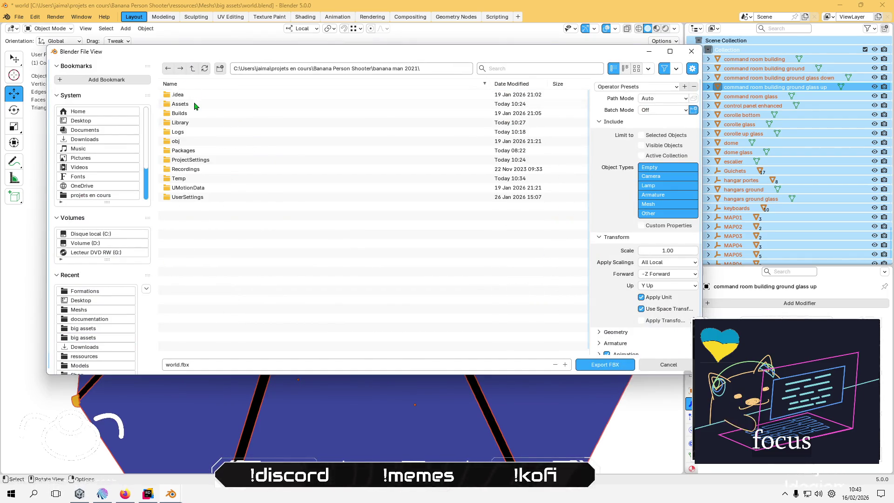
pyautogui.doubleClick(196, 95)
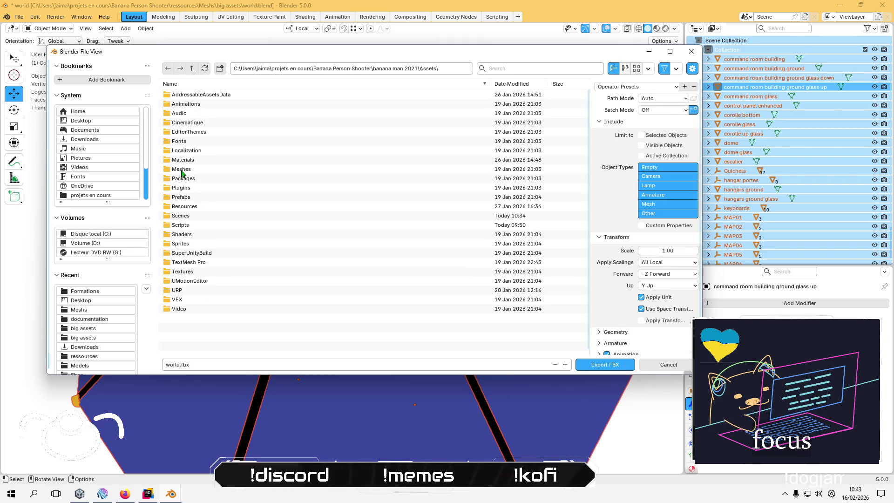
pyautogui.doubleClick(182, 170)
pyautogui.doubleClick(187, 123)
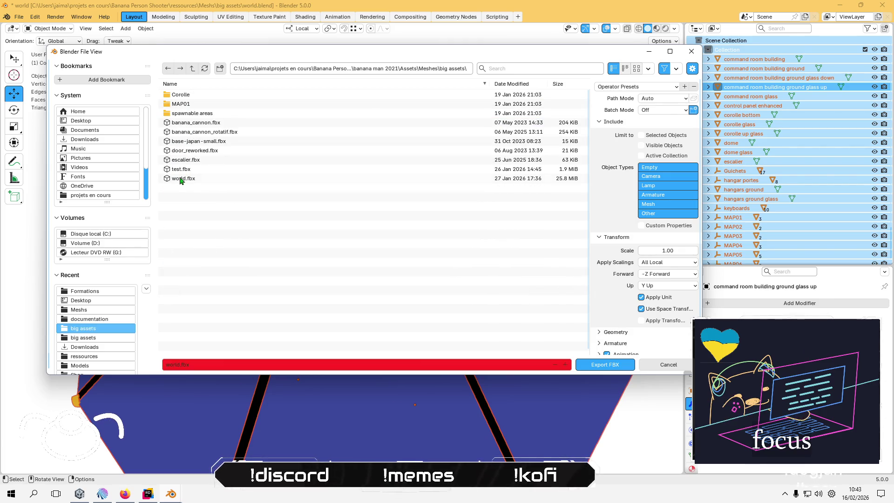
pyautogui.click(183, 178)
# Export world.fbx with Selected Objects and Apply Transform enabled.
pyautogui.click(641, 135)
pyautogui.click(642, 321)
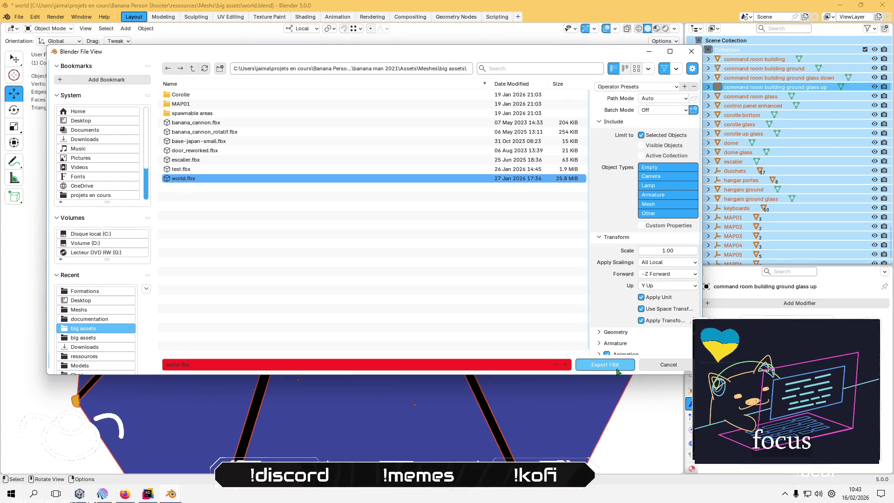
pyautogui.click(616, 365)
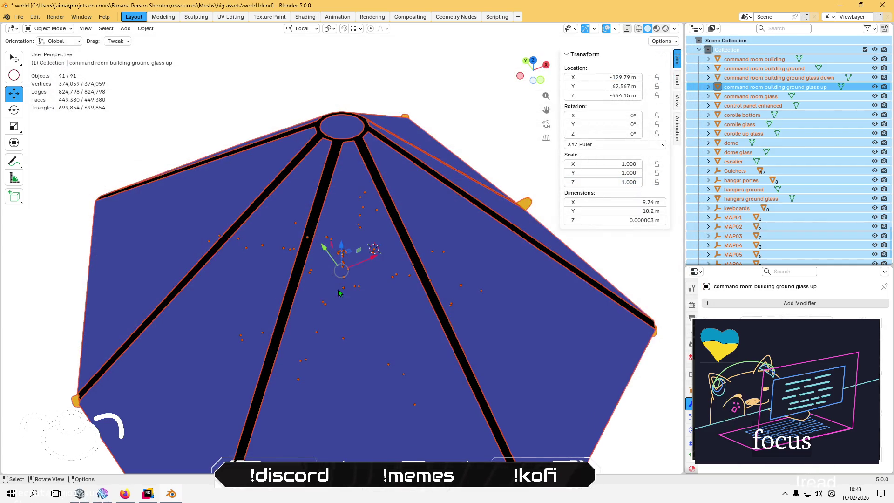
pyautogui.hotkey('alt', 'Tab')
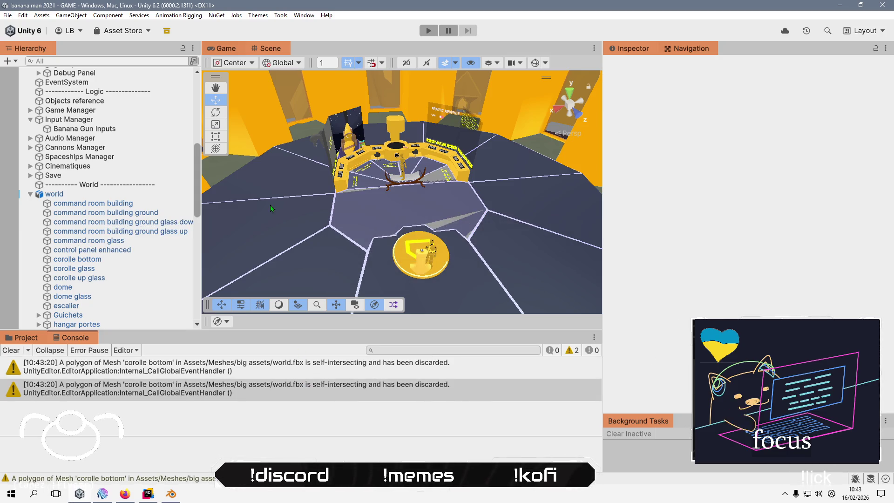
# Give the ground glass up floor piece the glass material.
pyautogui.moveTo(306, 221); pyautogui.dragTo(305, 257)
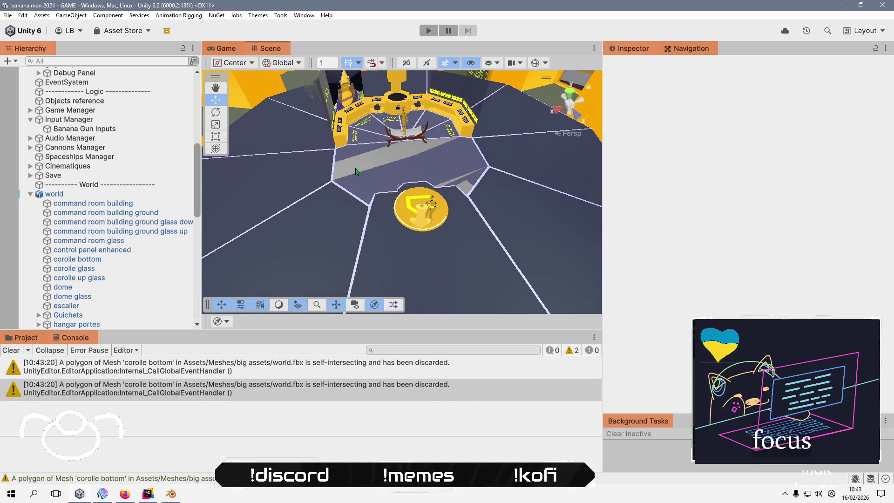
pyautogui.click(355, 172)
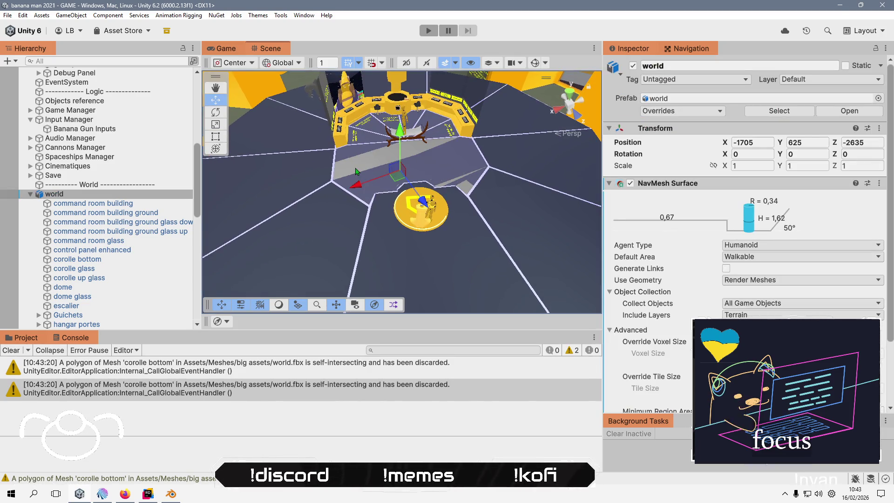
pyautogui.click(135, 223)
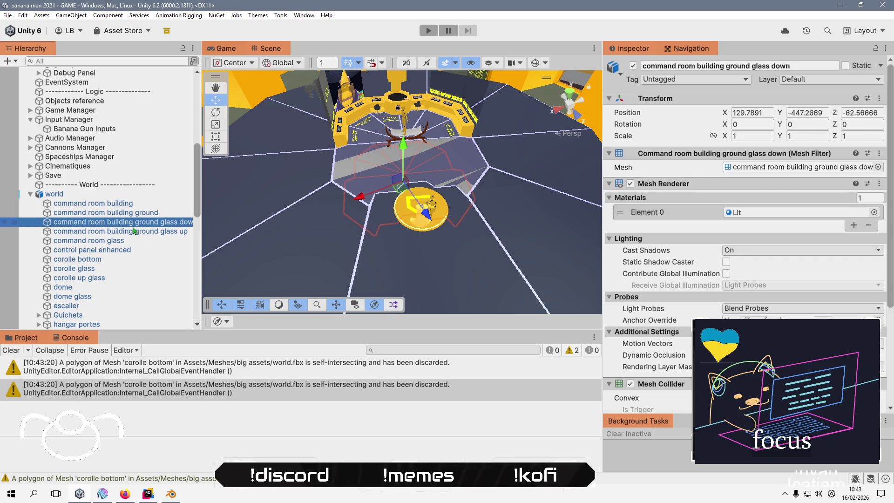
pyautogui.click(135, 232)
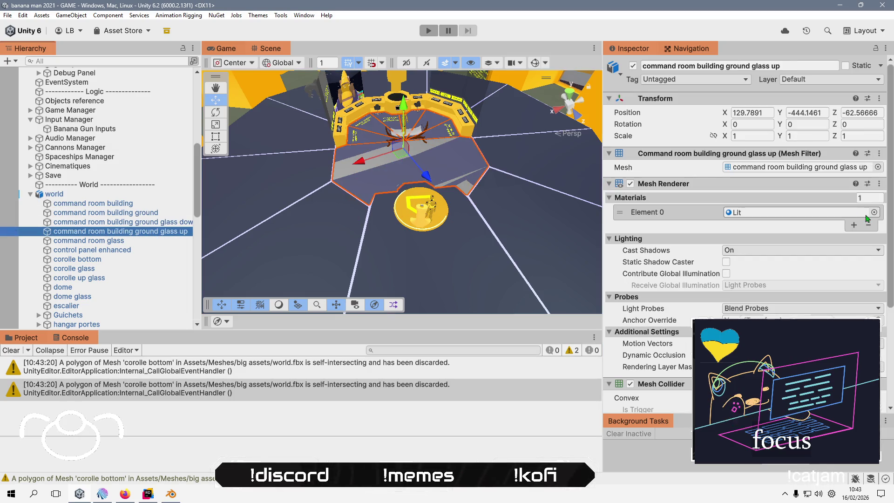
pyautogui.click(874, 212)
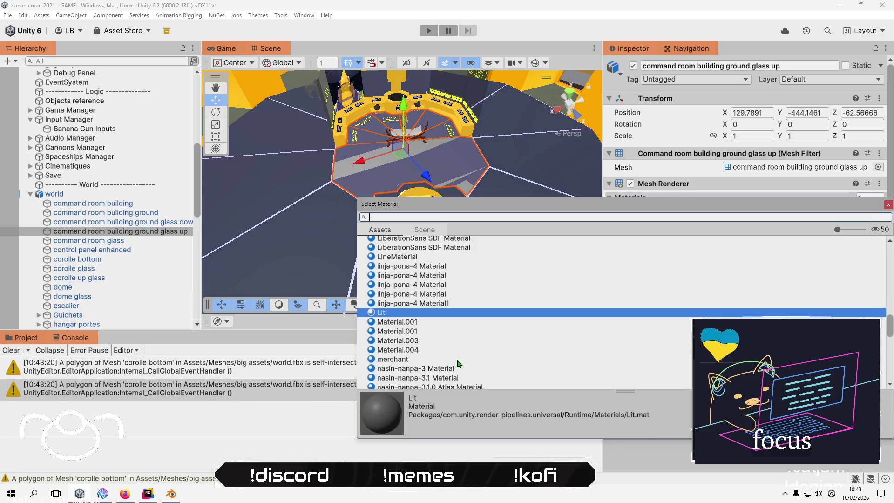
pyautogui.write('gl')
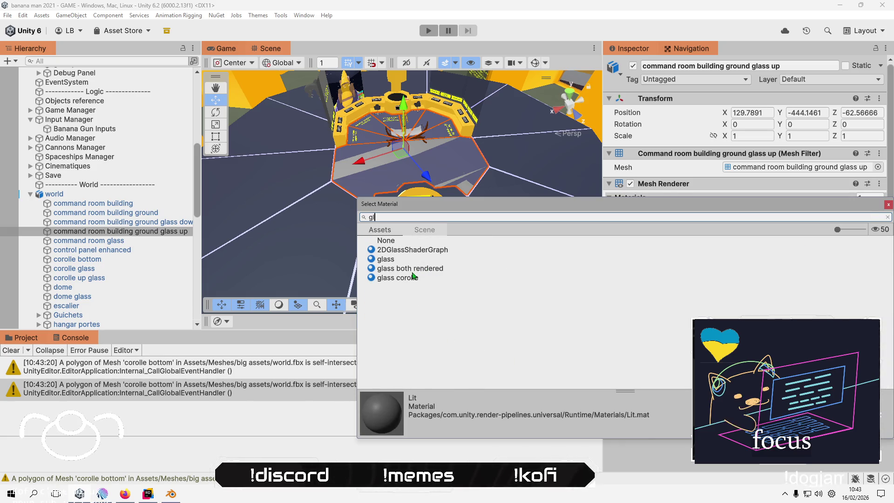
pyautogui.doubleClick(405, 259)
# Assign the plain glass material to the ground glass down piece after comparing glass variants.
pyautogui.click(165, 222)
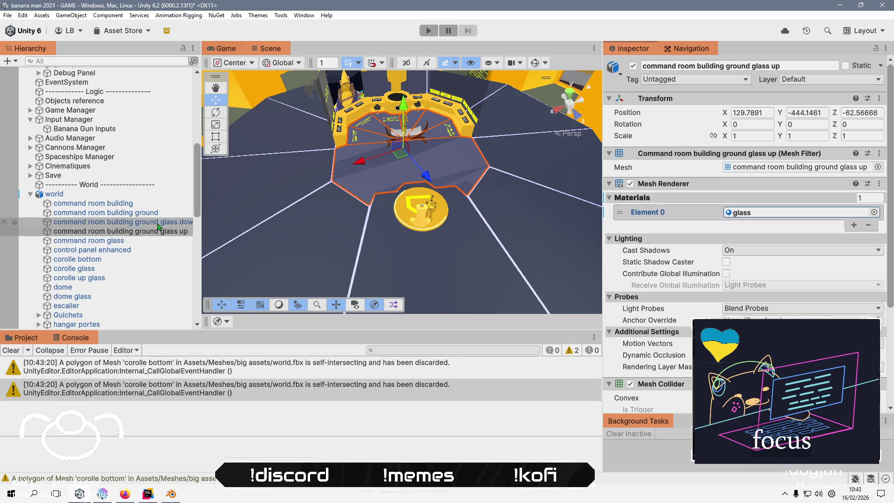
pyautogui.click(874, 212)
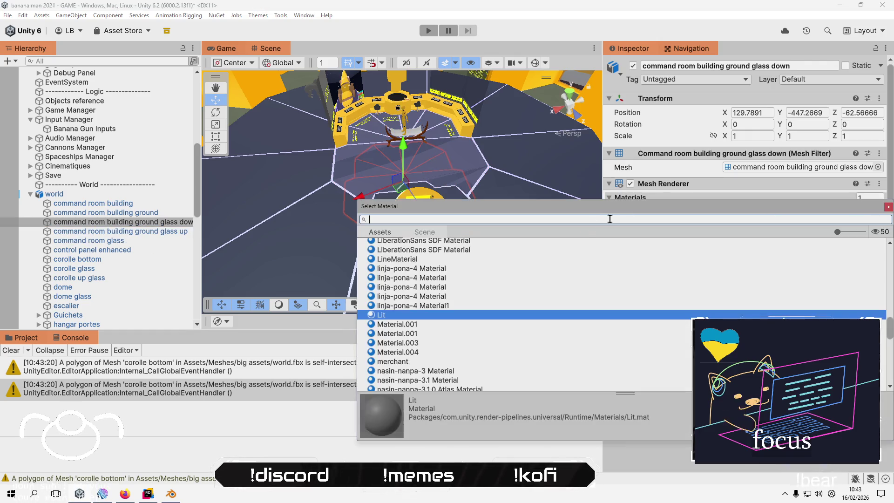
pyautogui.write('gla')
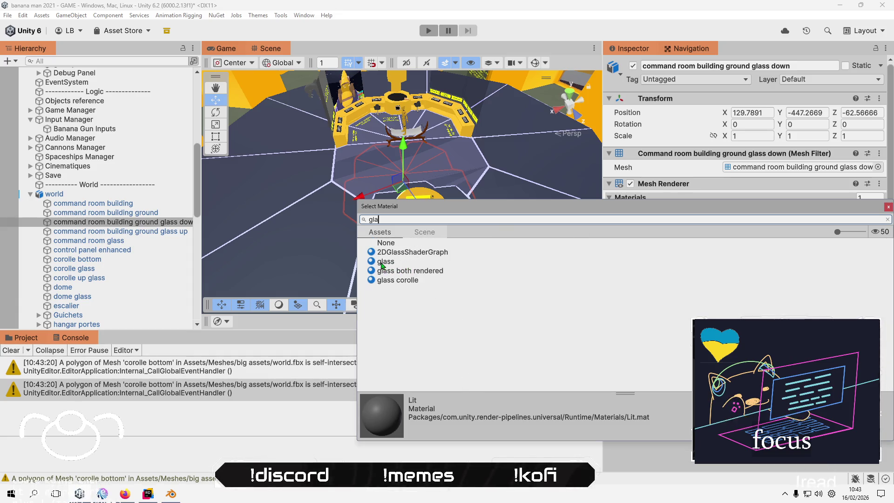
pyautogui.click(382, 265)
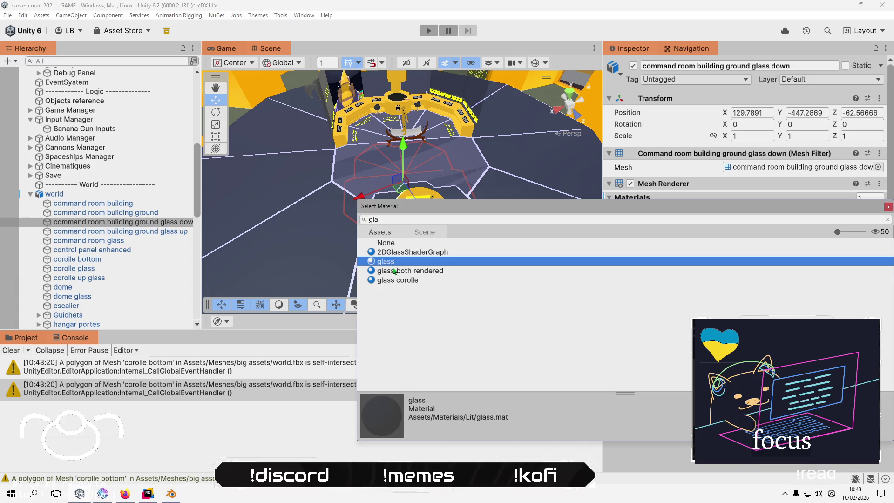
pyautogui.click(393, 271)
pyautogui.click(394, 280)
pyautogui.click(399, 274)
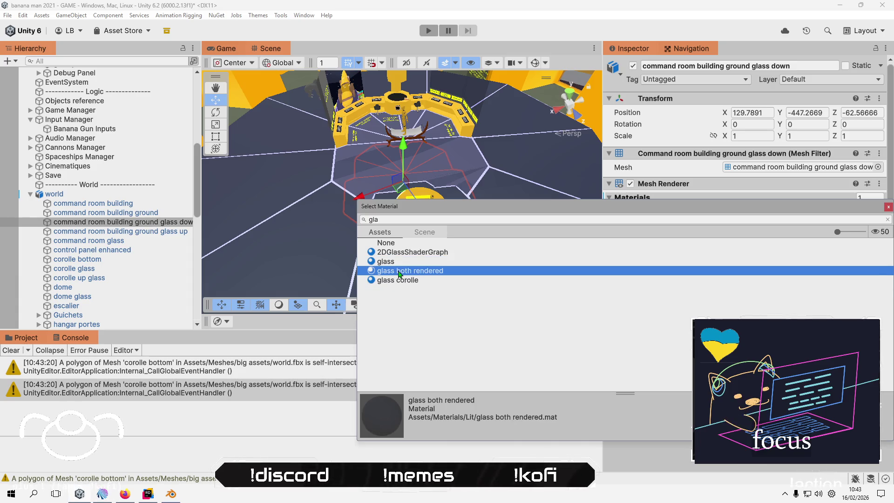
pyautogui.click(398, 280)
pyautogui.click(404, 271)
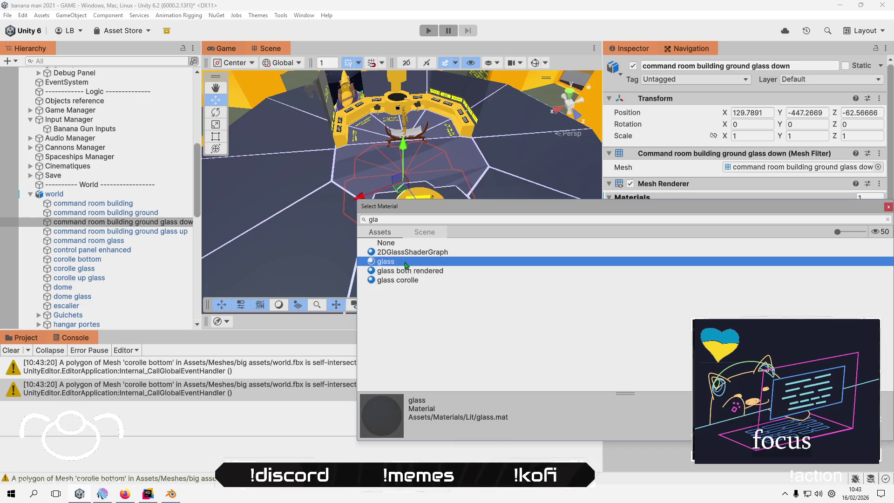
pyautogui.doubleClick(404, 261)
pyautogui.click(390, 170)
pyautogui.moveTo(390, 171)
pyautogui.mouseDown()
pyautogui.moveTo(490, 226)
pyautogui.moveTo(443, 225)
pyautogui.moveTo(407, 132)
pyautogui.moveTo(10, 233)
pyautogui.moveTo(34, 271)
pyautogui.moveTo(419, 186)
pyautogui.moveTo(473, 228)
pyautogui.mouseUp()
pyautogui.hotkey('alt', 'Tab')
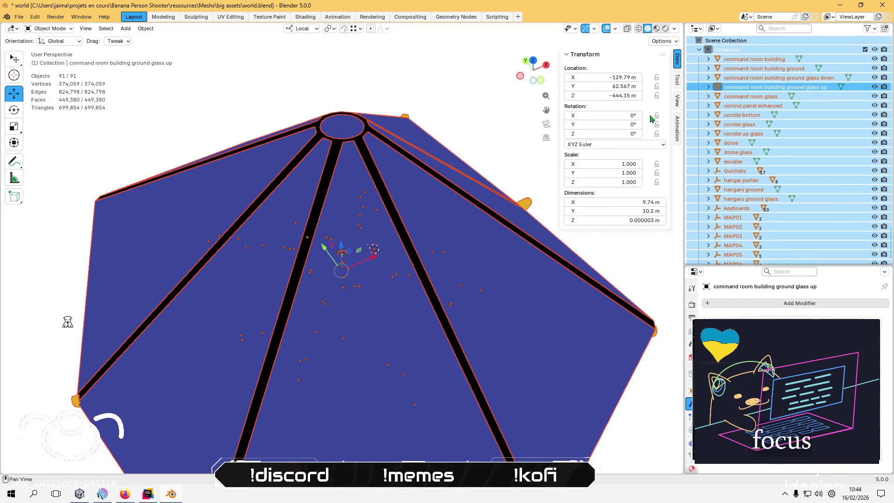
# Deselect all, enter Edit Mode on the command room building, and select its large left wall face.
pyautogui.scroll(-2, 746, 178)
pyautogui.scroll(2, 746, 177)
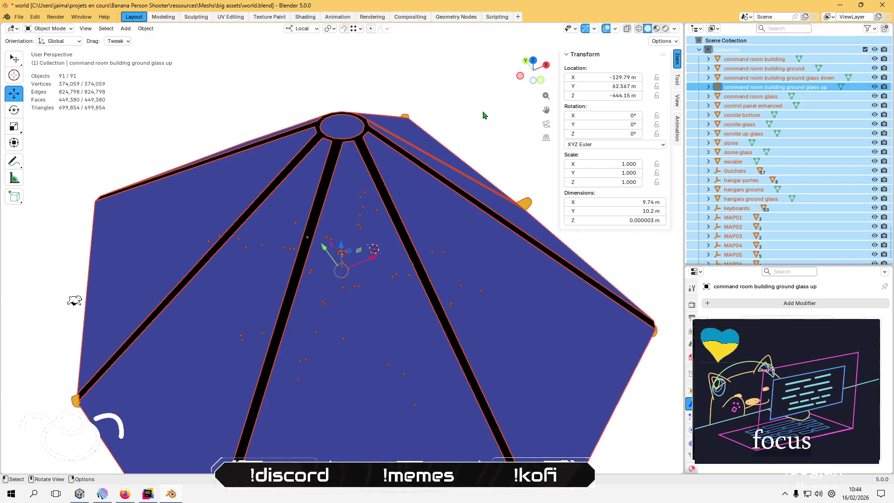
pyautogui.hotkey('alt', 'a')
pyautogui.scroll(6, 413, 243)
pyautogui.scroll(-5, 413, 245)
pyautogui.scroll(4, 413, 250)
pyautogui.scroll(-2, 415, 206)
pyautogui.scroll(-3, 423, 187)
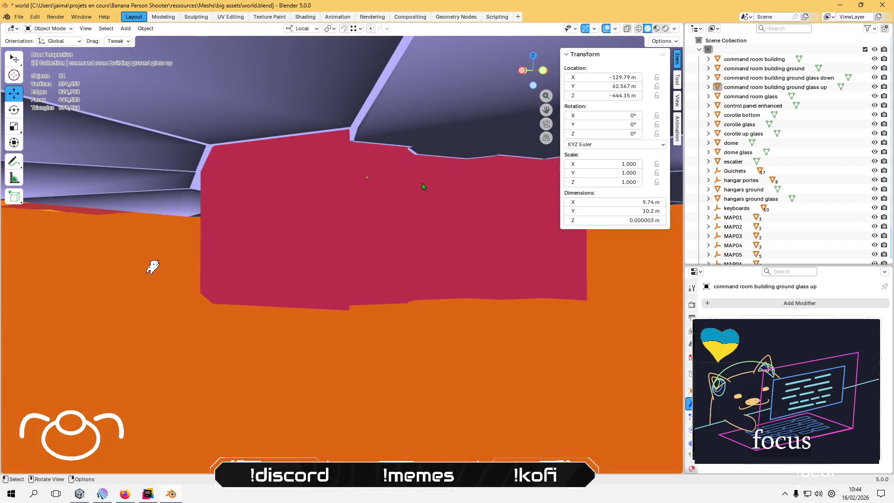
pyautogui.click(348, 219)
pyautogui.press('Tab')
pyautogui.click(293, 217)
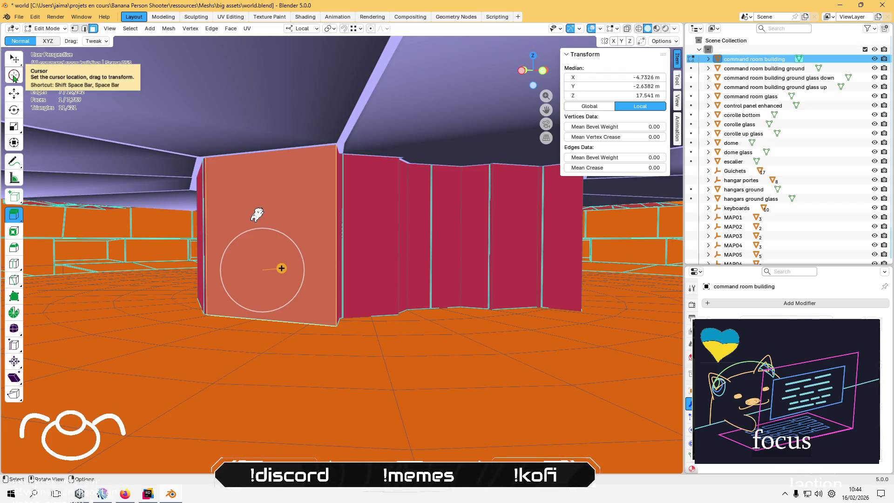
# Circle-select the adjacent wall faces and delete that wall section.
pyautogui.moveTo(14, 60)
pyautogui.mouseDown()
pyautogui.moveTo(64, 113)
pyautogui.moveTo(59, 98)
pyautogui.mouseUp()
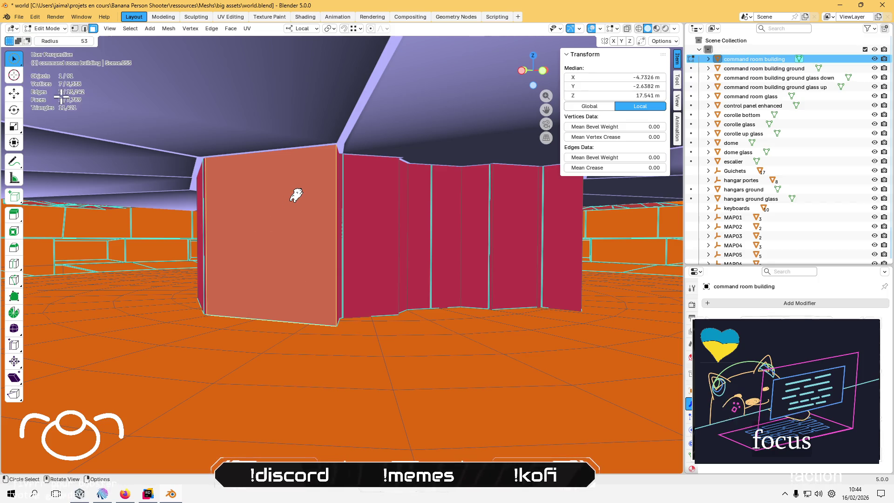
pyautogui.moveTo(272, 231)
pyautogui.mouseDown()
pyautogui.moveTo(526, 235)
pyautogui.moveTo(507, 254)
pyautogui.moveTo(377, 241)
pyautogui.moveTo(157, 241)
pyautogui.moveTo(357, 235)
pyautogui.moveTo(255, 233)
pyautogui.moveTo(309, 230)
pyautogui.moveTo(417, 231)
pyautogui.moveTo(294, 231)
pyautogui.moveTo(535, 233)
pyautogui.moveTo(286, 232)
pyautogui.mouseUp()
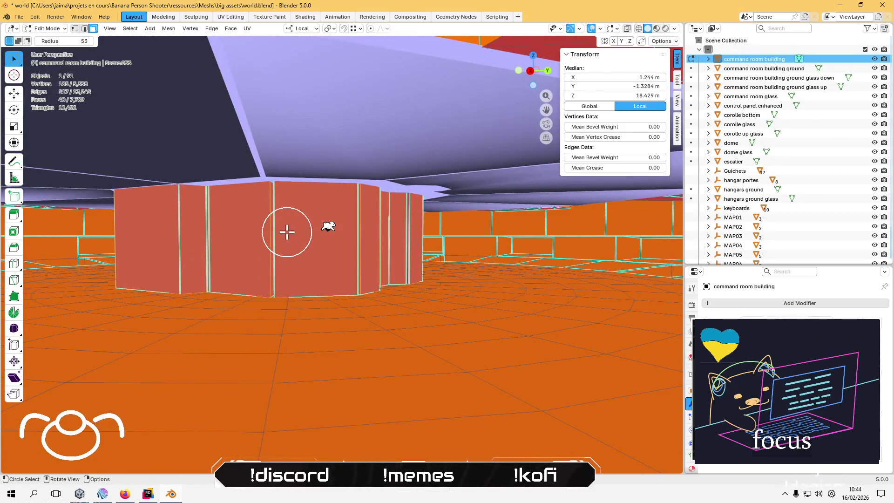
pyautogui.press('x')
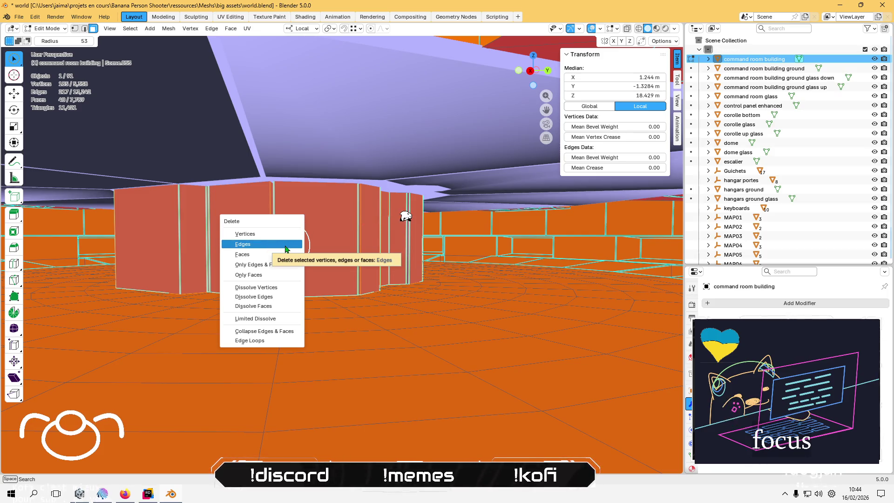
pyautogui.click(286, 247)
# Select the remaining wall faces and the narrow wall strip, then delete them.
pyautogui.moveTo(292, 201)
pyautogui.mouseDown()
pyautogui.moveTo(286, 270)
pyautogui.moveTo(303, 303)
pyautogui.moveTo(335, 162)
pyautogui.moveTo(343, 177)
pyautogui.moveTo(298, 216)
pyautogui.mouseUp()
pyautogui.click(343, 177)
pyautogui.press('KP_Decimal')
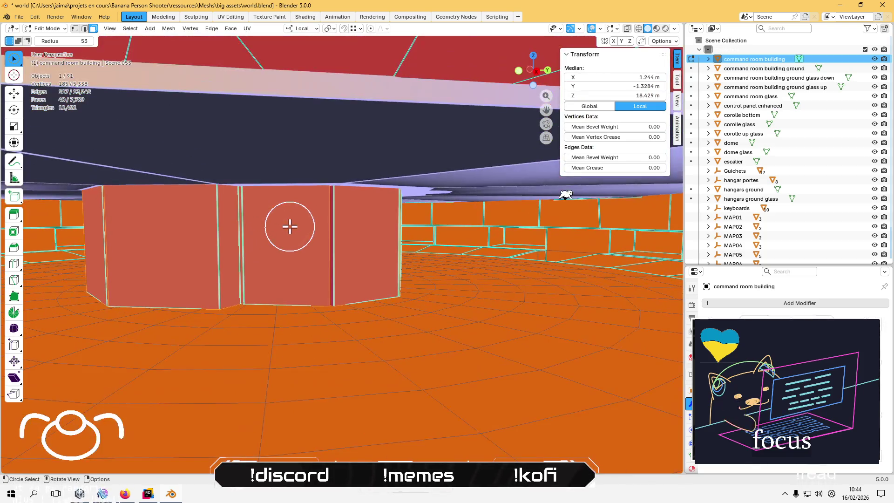
pyautogui.click(222, 251)
pyautogui.press('x')
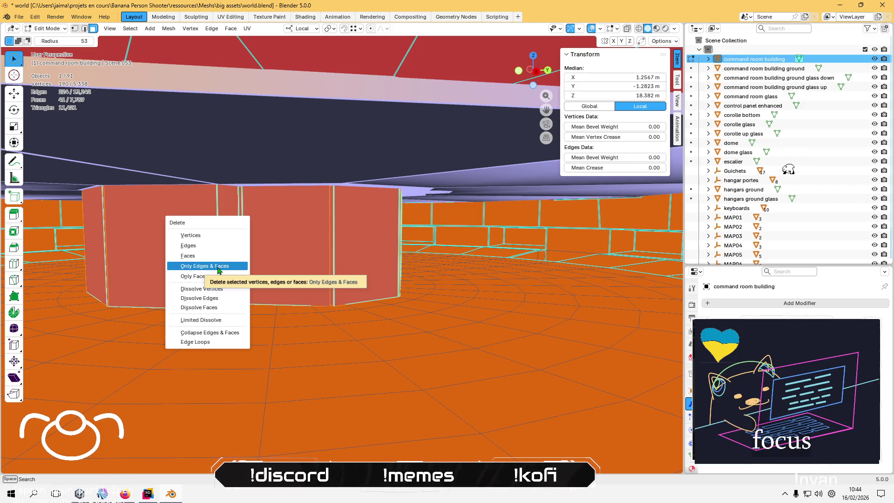
pyautogui.click(218, 268)
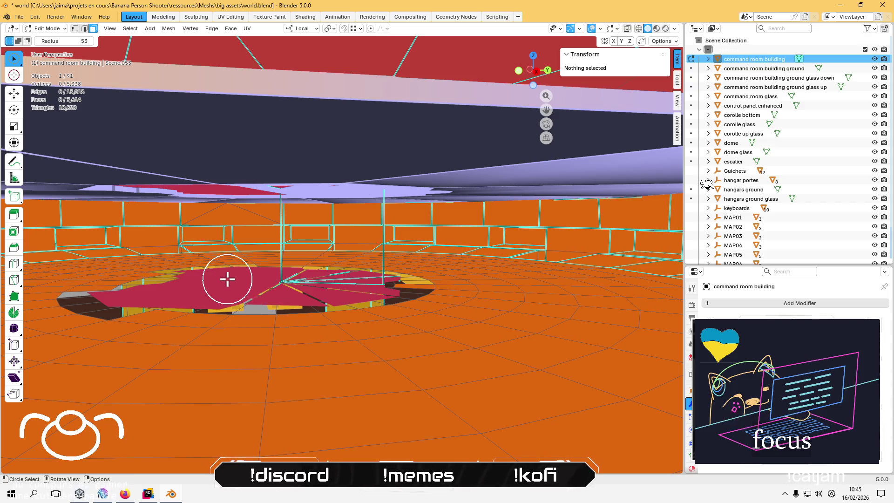
# Switch to Tweak selection, frame a floor edge, and orbit down to the red floor.
pyautogui.scroll(-5, 225, 265)
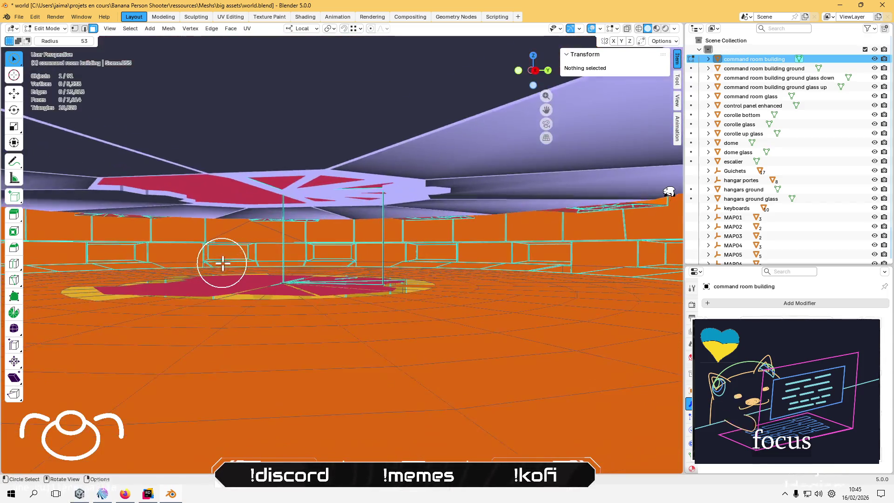
pyautogui.scroll(4, 222, 263)
pyautogui.scroll(-2, 217, 285)
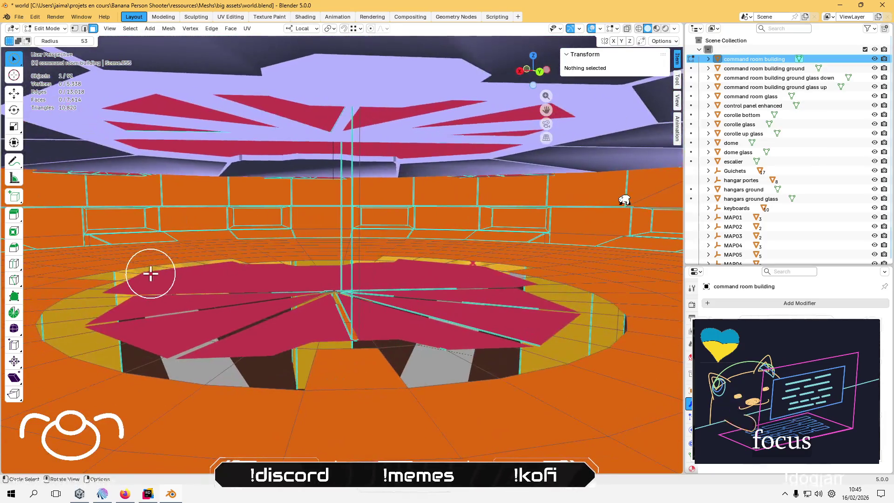
pyautogui.scroll(5, 284, 260)
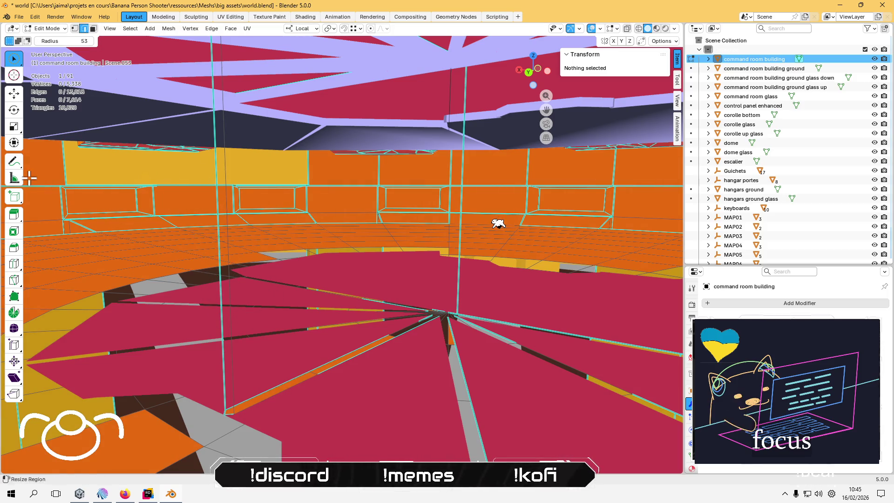
pyautogui.moveTo(14, 59)
pyautogui.mouseDown()
pyautogui.moveTo(47, 98)
pyautogui.moveTo(42, 60)
pyautogui.mouseUp()
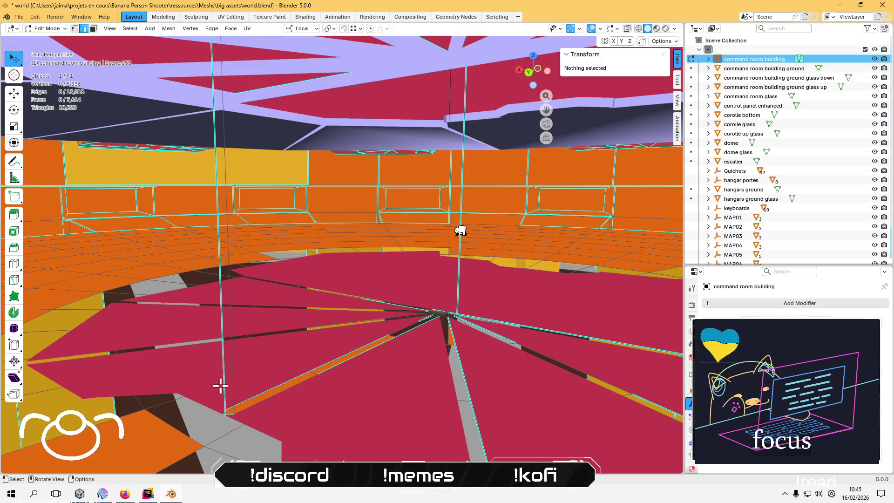
pyautogui.click(236, 369)
pyautogui.press('KP_Decimal')
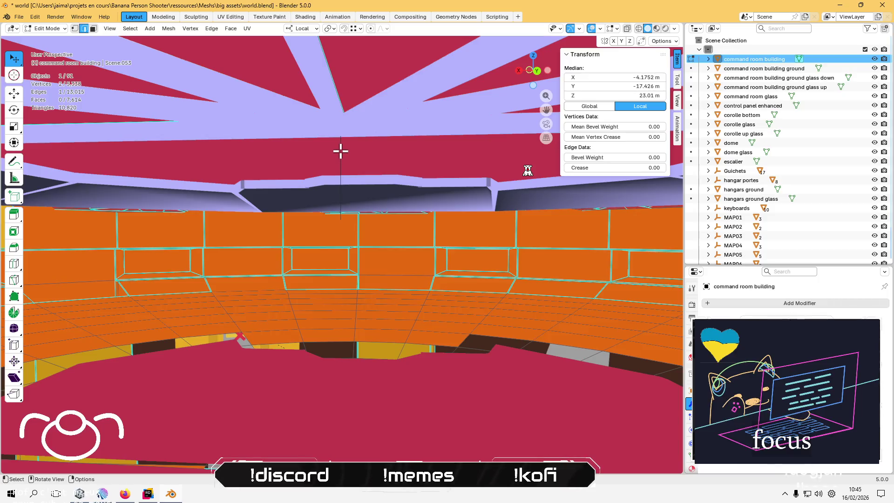
pyautogui.moveTo(343, 149)
pyautogui.mouseDown()
pyautogui.moveTo(323, 155)
pyautogui.moveTo(359, 137)
pyautogui.moveTo(260, 309)
pyautogui.moveTo(366, 146)
pyautogui.mouseUp()
pyautogui.moveTo(372, 103)
pyautogui.mouseDown()
pyautogui.moveTo(369, 259)
pyautogui.moveTo(320, 313)
pyautogui.moveTo(256, 305)
pyautogui.moveTo(313, 371)
pyautogui.moveTo(321, 327)
pyautogui.moveTo(447, 291)
pyautogui.moveTo(252, 335)
pyautogui.moveTo(251, 290)
pyautogui.moveTo(435, 247)
pyautogui.moveTo(451, 253)
pyautogui.moveTo(239, 267)
pyautogui.moveTo(239, 303)
pyautogui.moveTo(357, 336)
pyautogui.moveTo(414, 299)
pyautogui.moveTo(427, 255)
pyautogui.moveTo(323, 315)
pyautogui.moveTo(295, 184)
pyautogui.moveTo(361, 335)
pyautogui.moveTo(328, 256)
pyautogui.moveTo(306, 251)
pyautogui.moveTo(233, 282)
pyautogui.moveTo(210, 359)
pyautogui.moveTo(365, 303)
pyautogui.moveTo(240, 280)
pyautogui.moveTo(326, 296)
pyautogui.moveTo(305, 309)
pyautogui.mouseUp()
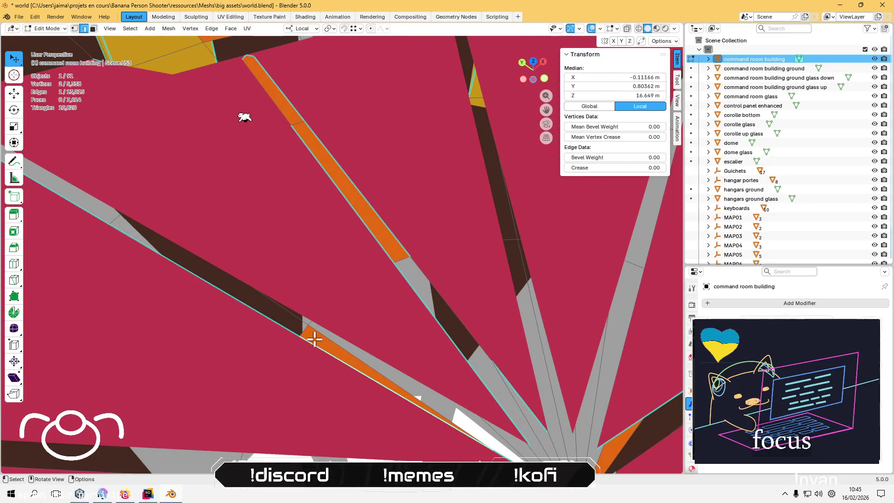
pyautogui.press('3')
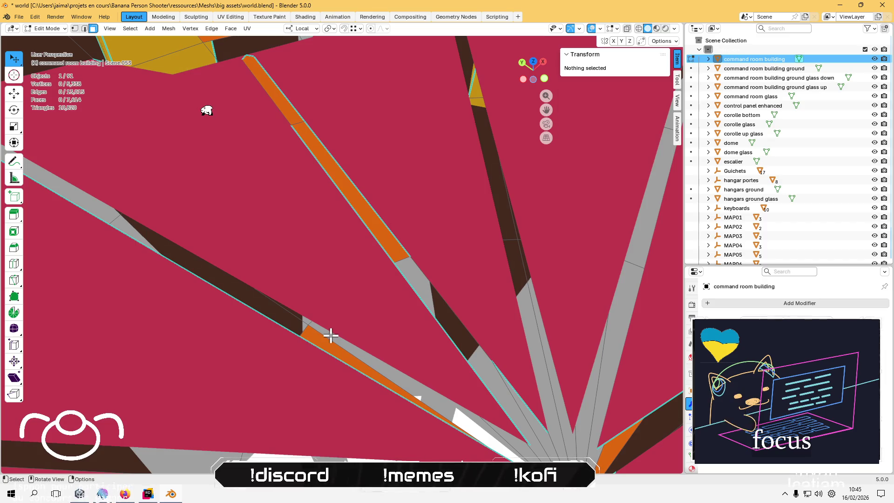
pyautogui.click(328, 341)
pyautogui.moveTo(319, 345)
pyautogui.mouseDown()
pyautogui.moveTo(295, 344)
pyautogui.moveTo(290, 240)
pyautogui.moveTo(223, 230)
pyautogui.moveTo(246, 303)
pyautogui.moveTo(321, 279)
pyautogui.moveTo(325, 287)
pyautogui.mouseUp()
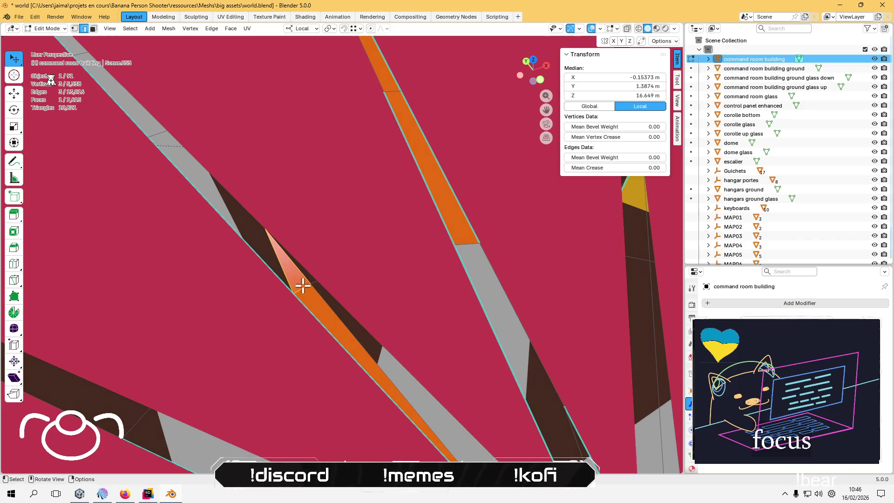
pyautogui.keyDown('shift'); pyautogui.click(266, 267); pyautogui.keyUp('shift')
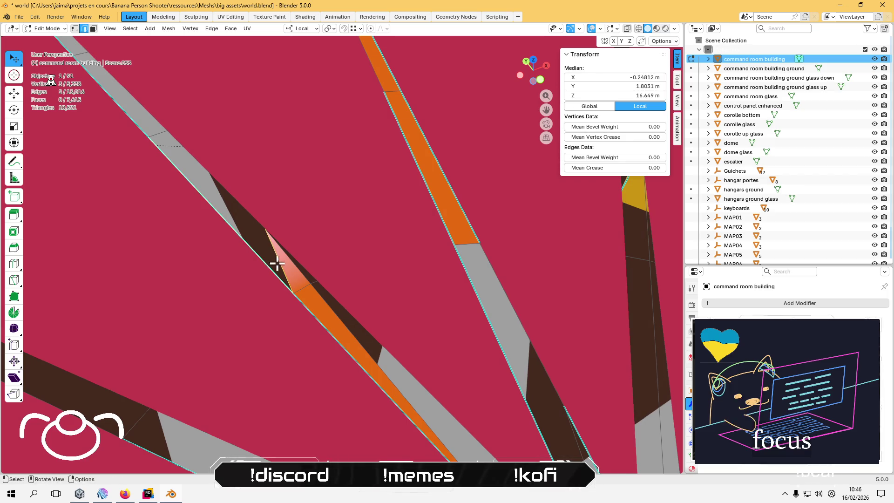
pyautogui.moveTo(277, 263); pyautogui.dragTo(225, 235)
pyautogui.press('f')
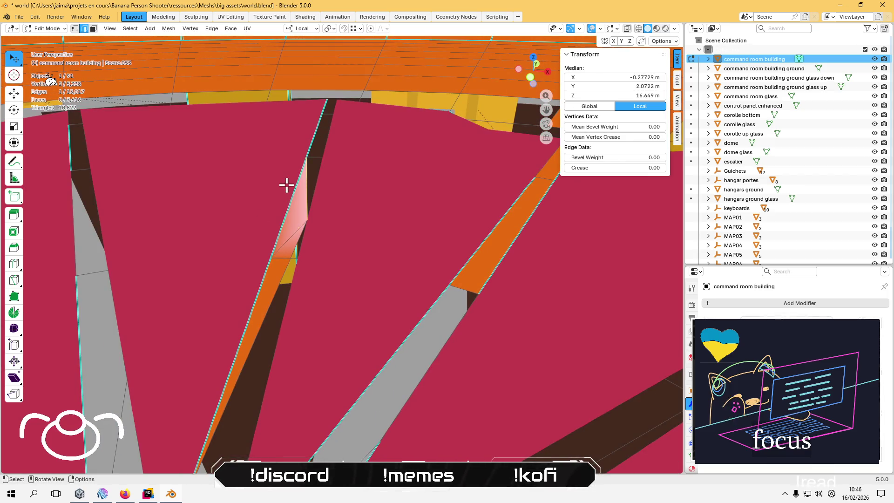
pyautogui.moveTo(287, 184); pyautogui.dragTo(343, 212)
pyautogui.hotkey('alt', 'a')
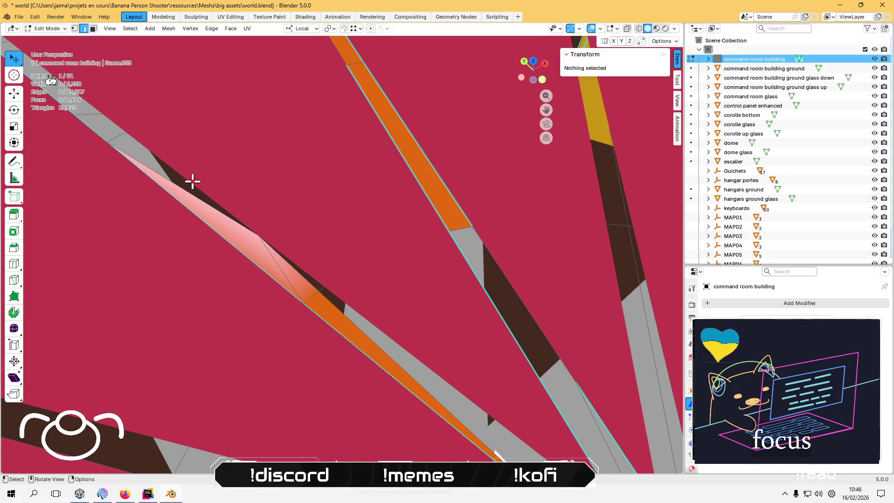
pyautogui.click(192, 181)
pyautogui.hotkey('alt', 'a')
pyautogui.click(146, 145)
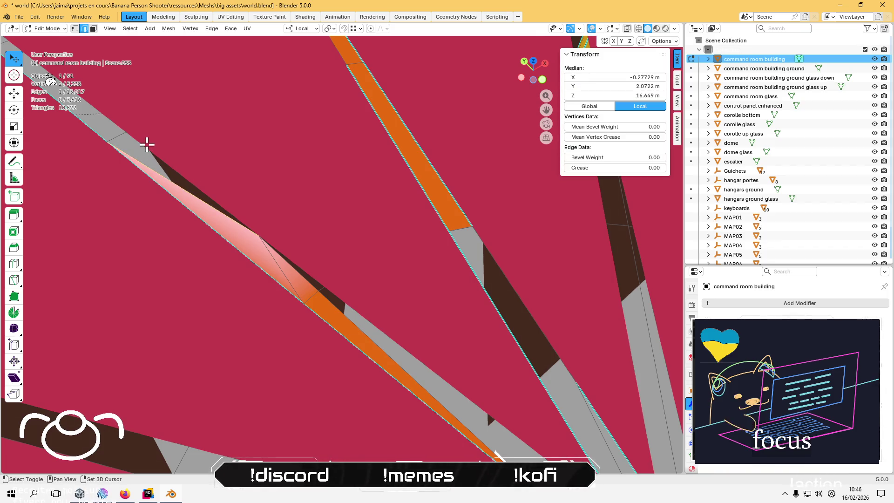
pyautogui.moveTo(132, 135)
pyautogui.mouseDown()
pyautogui.moveTo(172, 213)
pyautogui.moveTo(135, 99)
pyautogui.mouseUp()
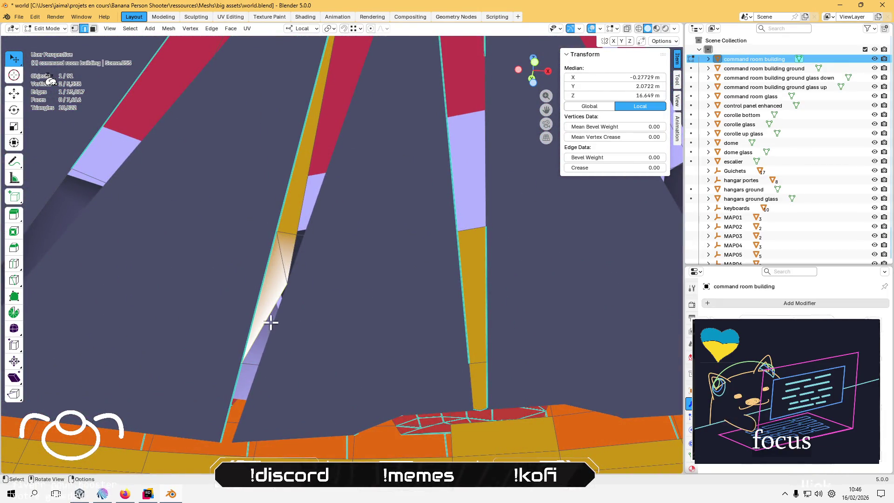
pyautogui.moveTo(219, 243); pyautogui.dragTo(220, 329)
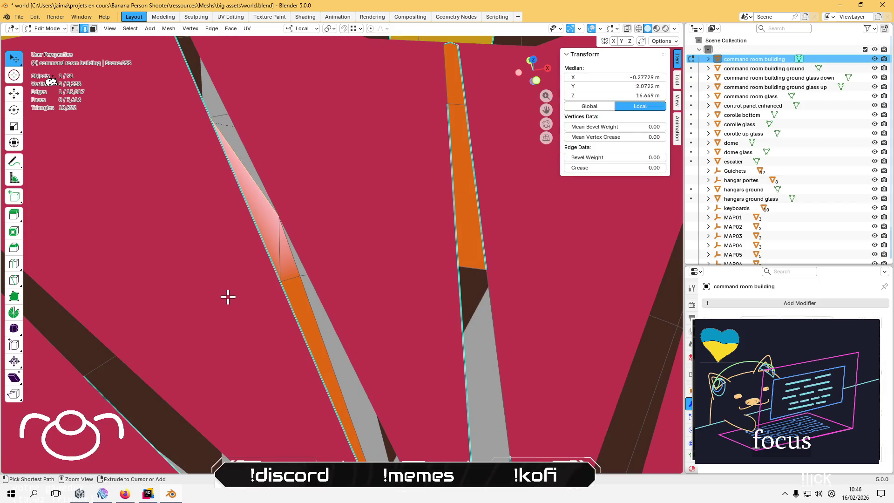
pyautogui.hotkey('ctrl', 'z')
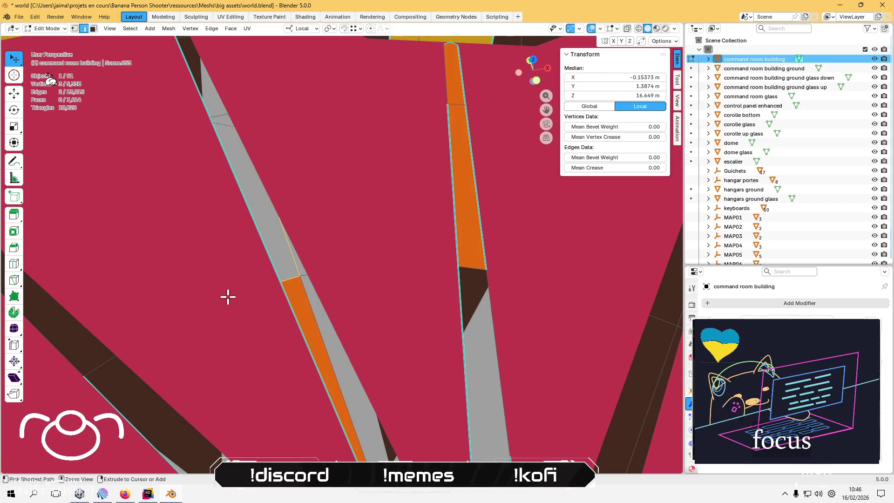
pyautogui.press('3')
pyautogui.press('2')
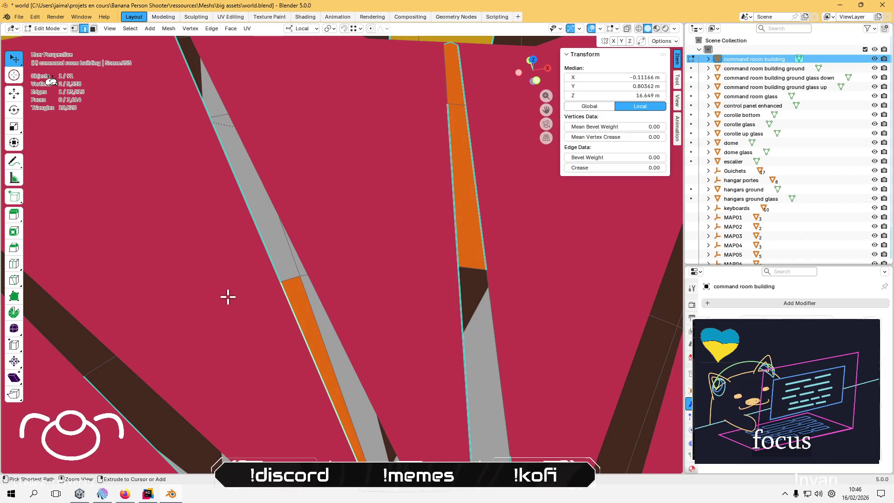
pyautogui.moveTo(227, 297)
pyautogui.mouseDown()
pyautogui.moveTo(335, 291)
pyautogui.moveTo(410, 255)
pyautogui.moveTo(318, 256)
pyautogui.moveTo(281, 243)
pyautogui.moveTo(321, 230)
pyautogui.moveTo(340, 197)
pyautogui.moveTo(349, 198)
pyautogui.mouseUp()
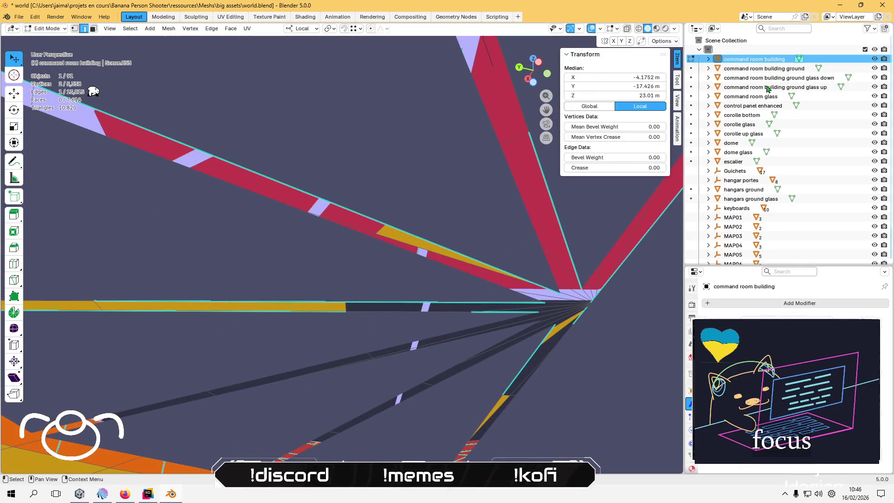
# Pick 'command room building ground glass down' in the Outliner and switch to Object Mode.
pyautogui.click(786, 78)
pyautogui.moveTo(447, 218); pyautogui.dragTo(467, 235)
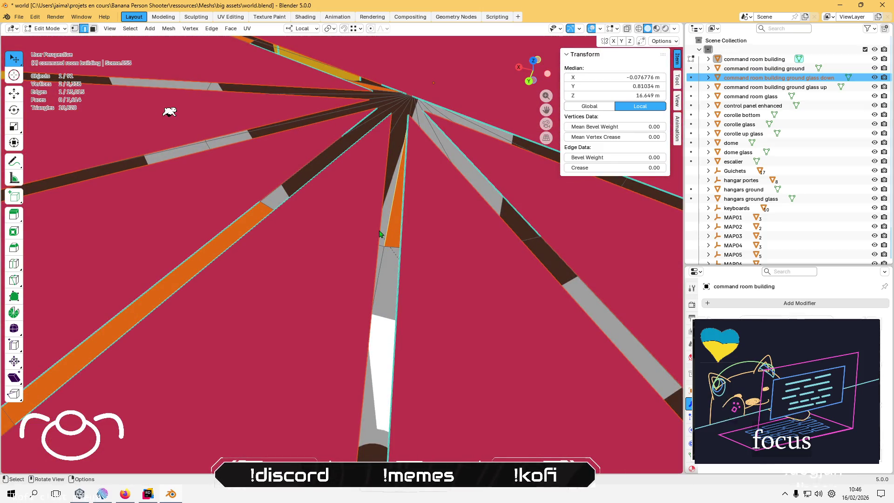
pyautogui.moveTo(408, 263)
pyautogui.mouseDown()
pyautogui.moveTo(394, 280)
pyautogui.moveTo(348, 222)
pyautogui.mouseUp()
pyautogui.click(352, 247)
pyautogui.moveTo(407, 299); pyautogui.dragTo(466, 299)
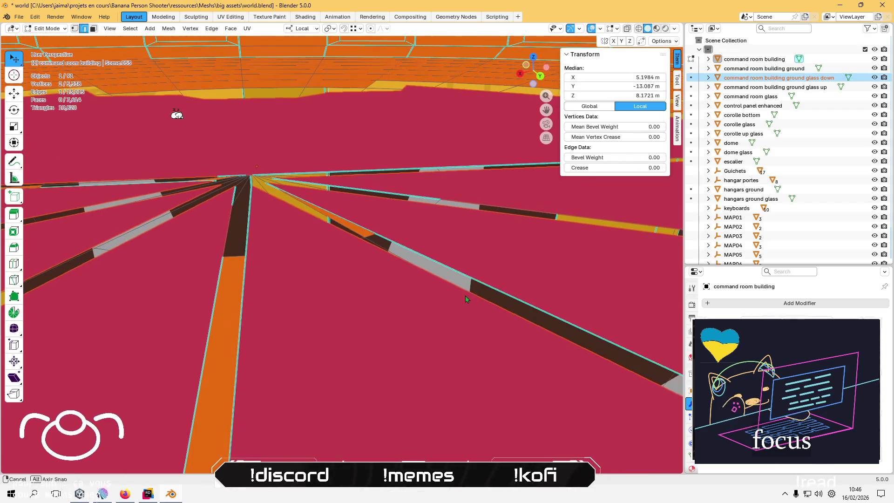
pyautogui.click(448, 267)
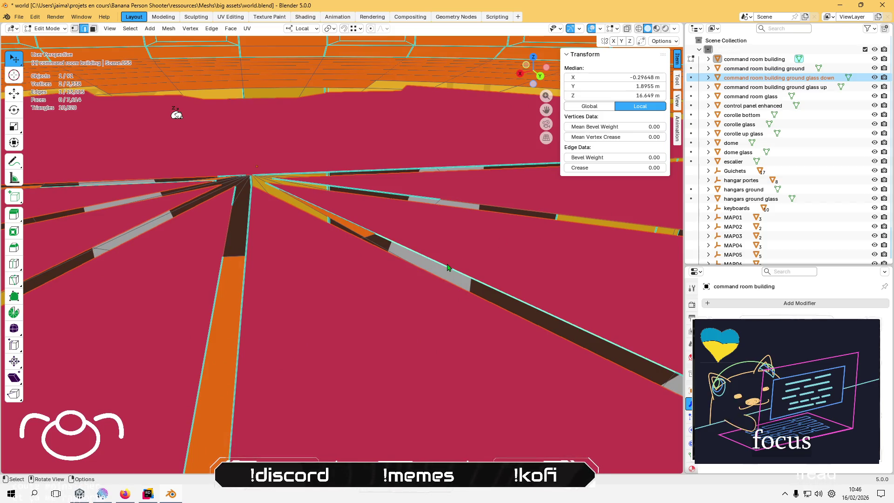
pyautogui.click(56, 29)
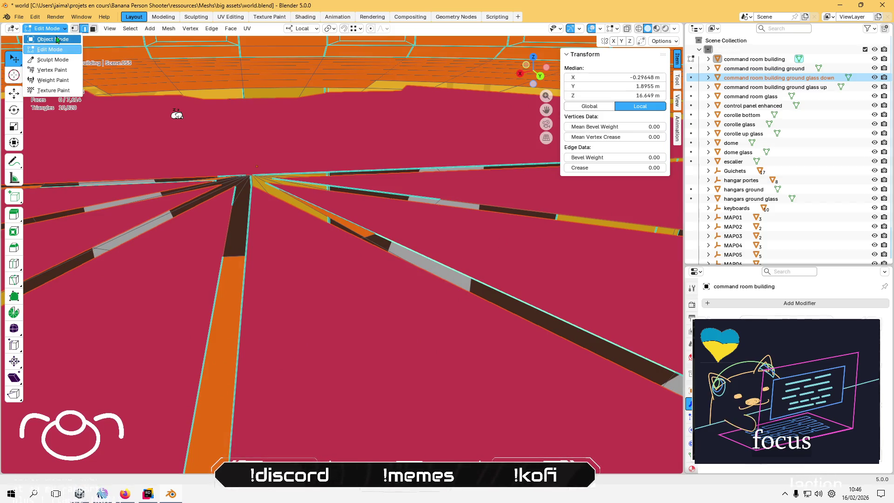
pyautogui.click(53, 40)
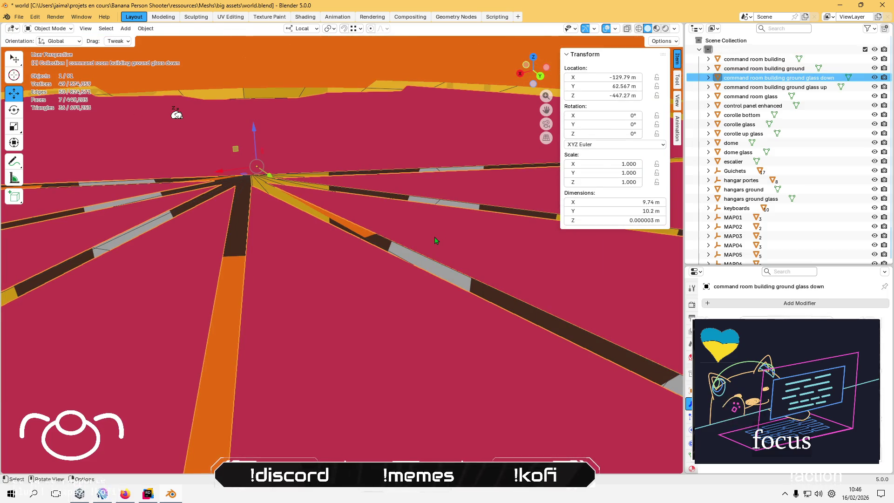
# Enter Edit Mode on the glass down mesh and fill four faces between strip edges.
pyautogui.press('Tab')
pyautogui.click(419, 251)
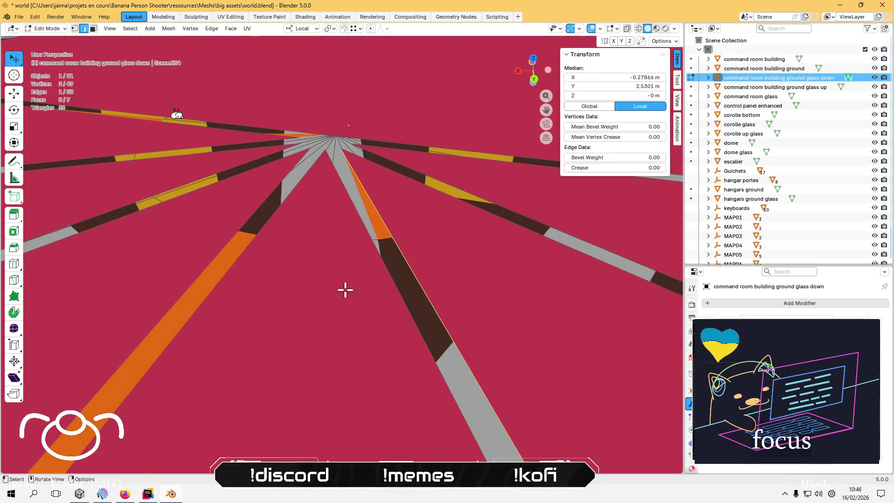
pyautogui.keyDown('shift'); pyautogui.click(391, 291); pyautogui.keyUp('shift')
pyautogui.press('f')
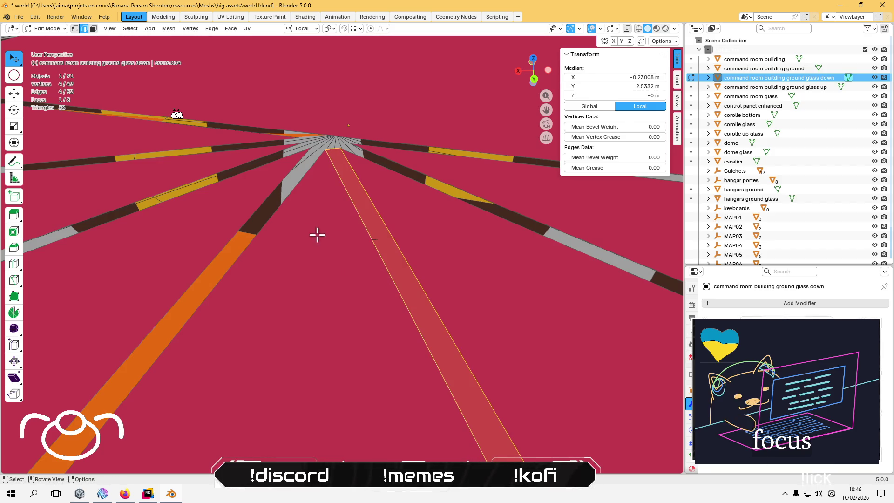
pyautogui.click(255, 211)
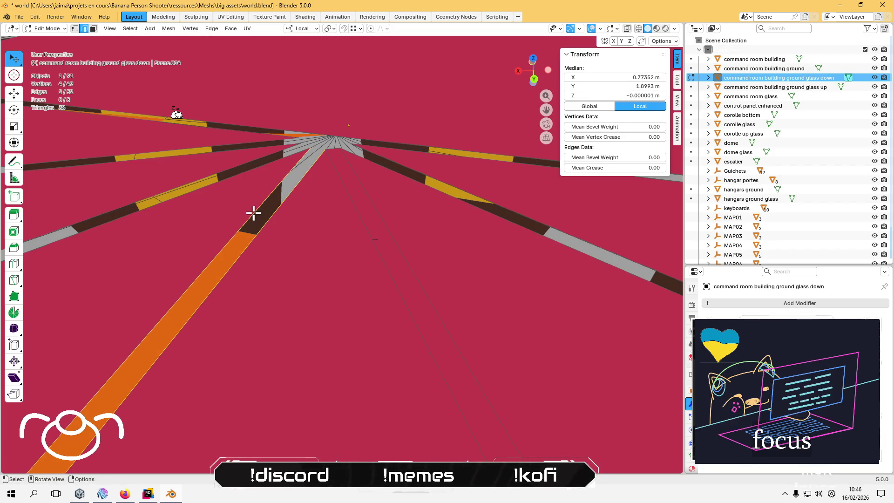
pyautogui.press('f')
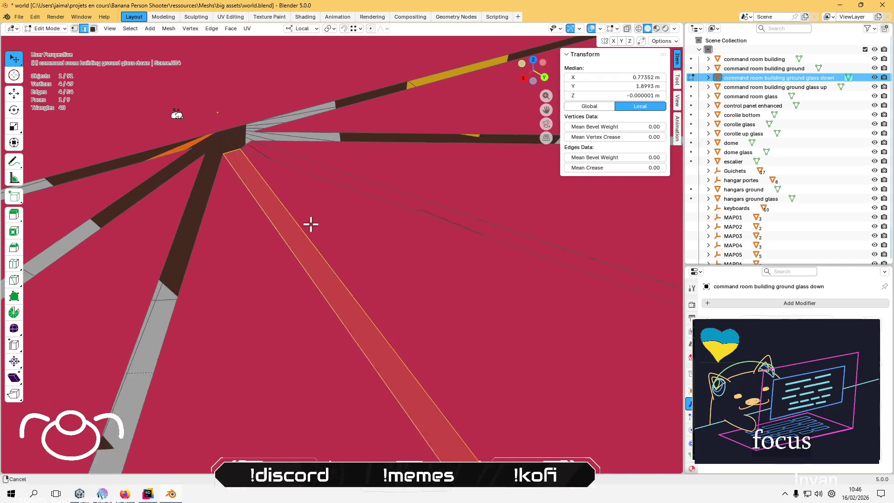
pyautogui.click(214, 275)
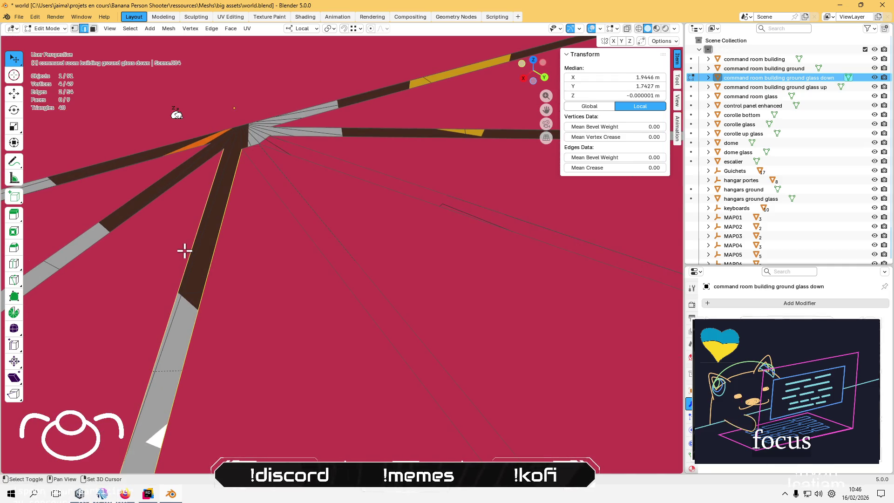
pyautogui.press('f')
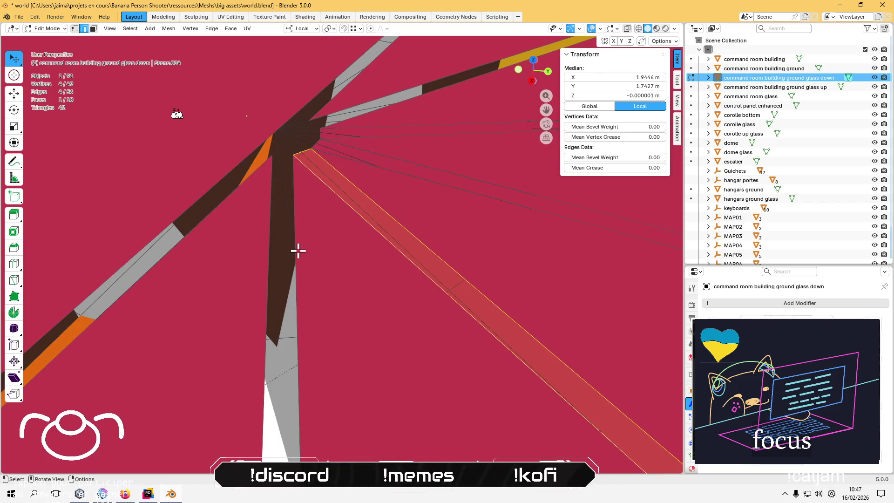
pyautogui.click(266, 255)
pyautogui.press('f')
# Fill three more faces along the remaining strip edges.
pyautogui.click(215, 280)
pyautogui.press('f')
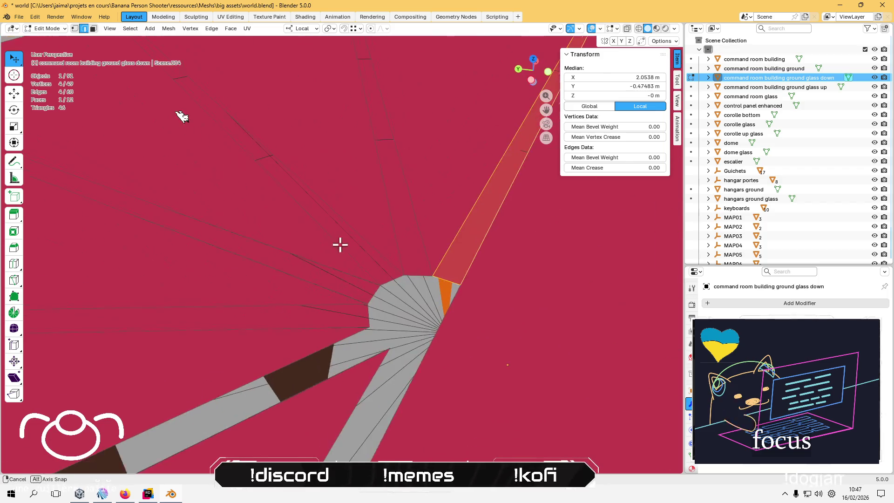
pyautogui.click(289, 356)
pyautogui.press('f')
pyautogui.click(318, 296)
pyautogui.keyDown('shift'); pyautogui.click(368, 332); pyautogui.keyUp('shift')
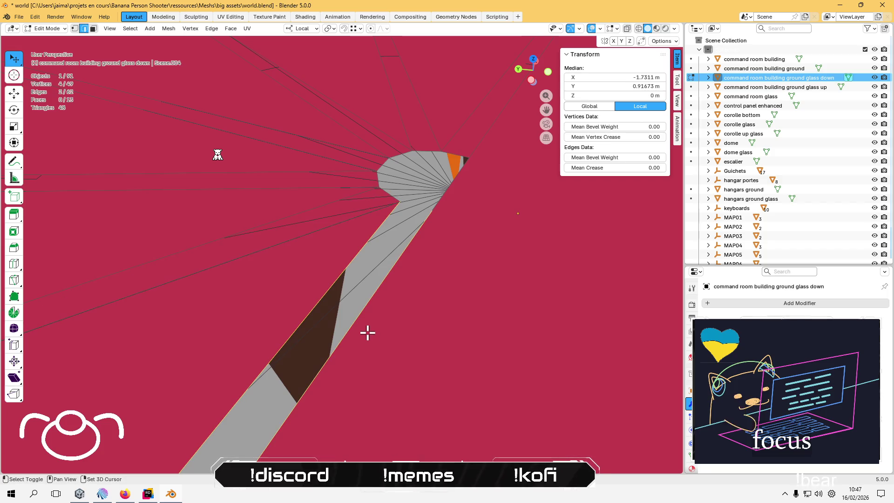
pyautogui.press('f')
# From a near top-down view, select the upper diagonal and lower-left strip faces in face mode.
pyautogui.moveTo(301, 243)
pyautogui.mouseDown()
pyautogui.moveTo(261, 237)
pyautogui.moveTo(200, 152)
pyautogui.moveTo(200, 114)
pyautogui.moveTo(336, 216)
pyautogui.moveTo(383, 205)
pyautogui.moveTo(420, 236)
pyautogui.mouseUp()
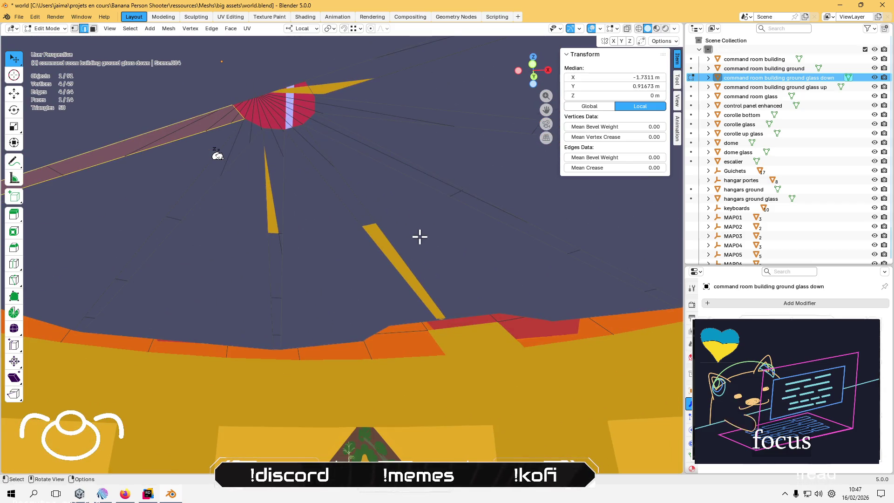
pyautogui.moveTo(337, 154); pyautogui.dragTo(132, 239)
pyautogui.press('3')
pyautogui.click(168, 228)
pyautogui.keyDown('shift'); pyautogui.click(153, 292); pyautogui.keyUp('shift')
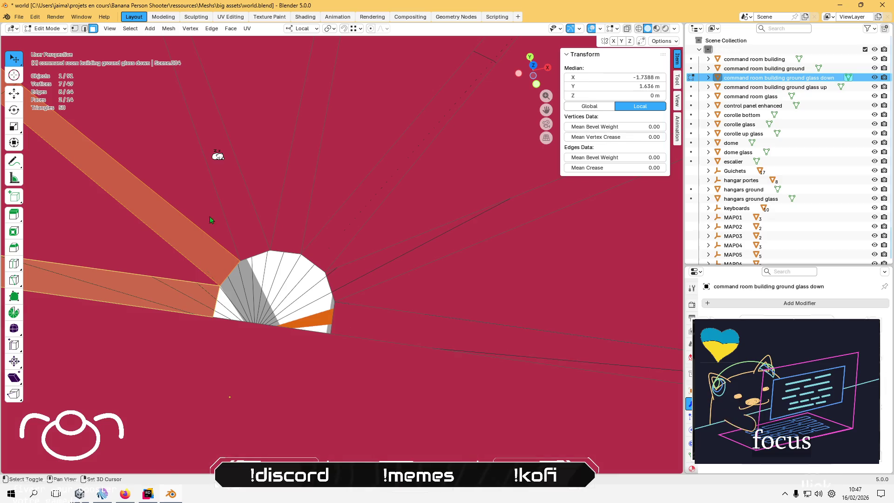
# Select the remaining vertical and diagonal strip faces and remove the strips from the fan mesh.
pyautogui.keyDown('shift'); pyautogui.click(232, 192); pyautogui.keyUp('shift')
pyautogui.keyDown('shift'); pyautogui.click(293, 187); pyautogui.keyUp('shift')
pyautogui.keyDown('shift'); pyautogui.click(355, 202); pyautogui.keyUp('shift')
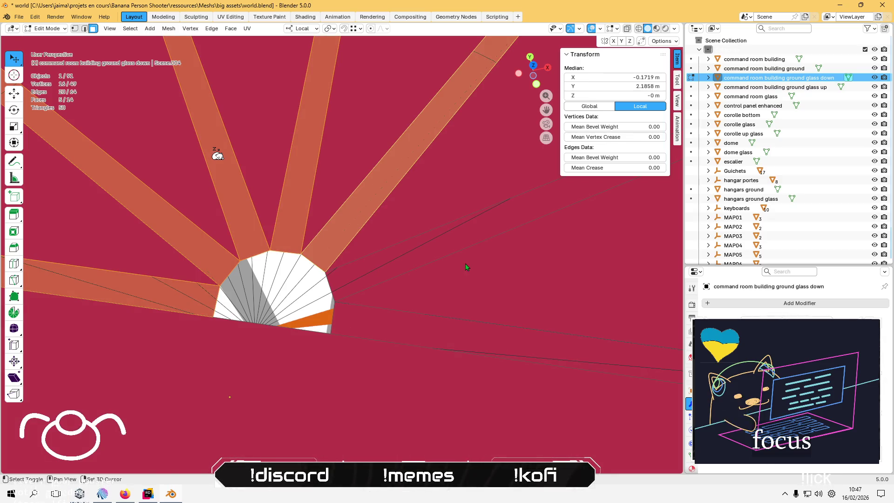
pyautogui.keyDown('shift'); pyautogui.click(481, 243); pyautogui.keyUp('shift')
pyautogui.keyDown('shift'); pyautogui.click(435, 333); pyautogui.keyUp('shift')
pyautogui.scroll(-4, 405, 259)
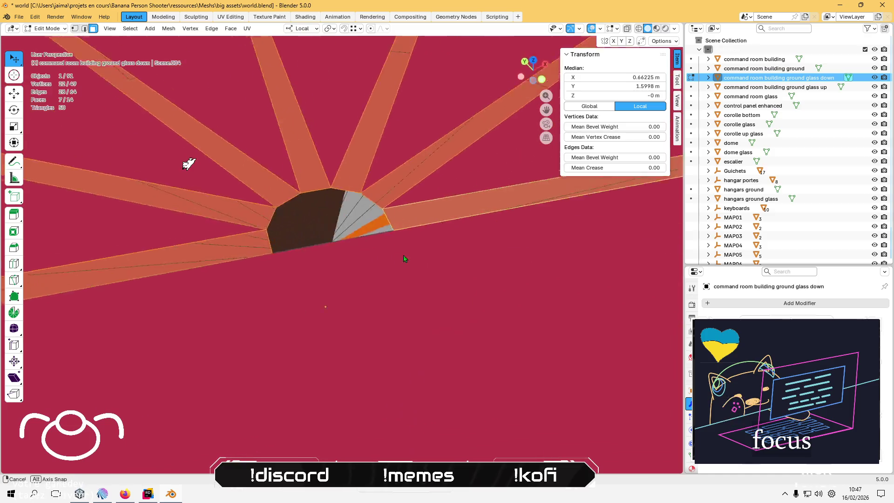
pyautogui.scroll(5, 416, 255)
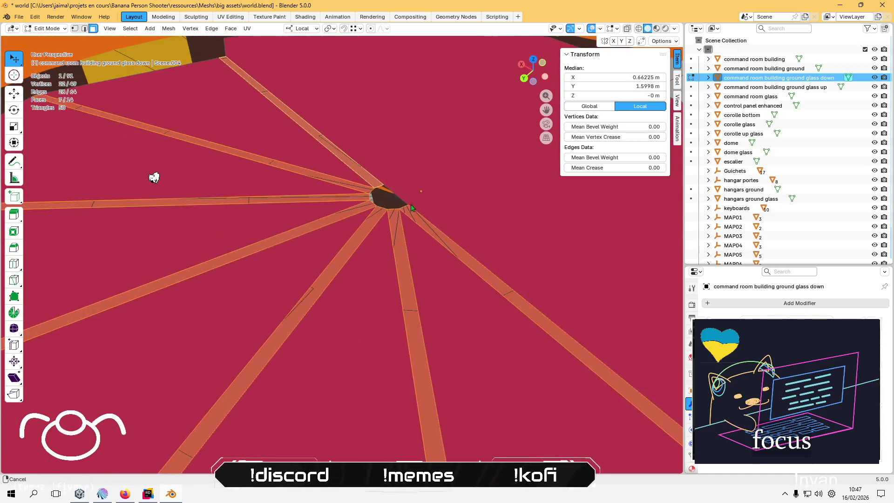
pyautogui.moveTo(392, 331)
pyautogui.mouseDown()
pyautogui.moveTo(380, 235)
pyautogui.moveTo(302, 214)
pyautogui.moveTo(287, 196)
pyautogui.mouseUp()
pyautogui.press('2')
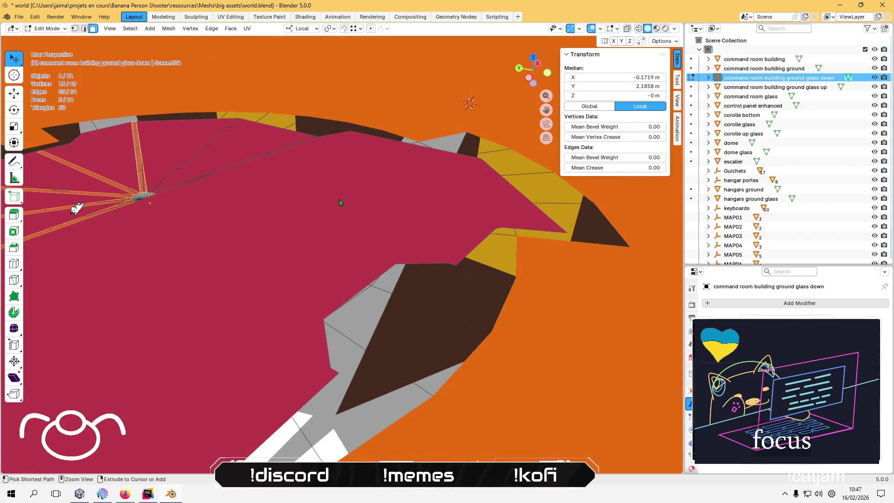
pyautogui.keyDown('ctrl'); pyautogui.click(65, 210); pyautogui.keyUp('ctrl')
pyautogui.hotkey('ctrl', 'z')
pyautogui.hotkey('ctrl', 'z')
pyautogui.hotkey('ctrl', 'z')
pyautogui.hotkey('ctrl', 'z')
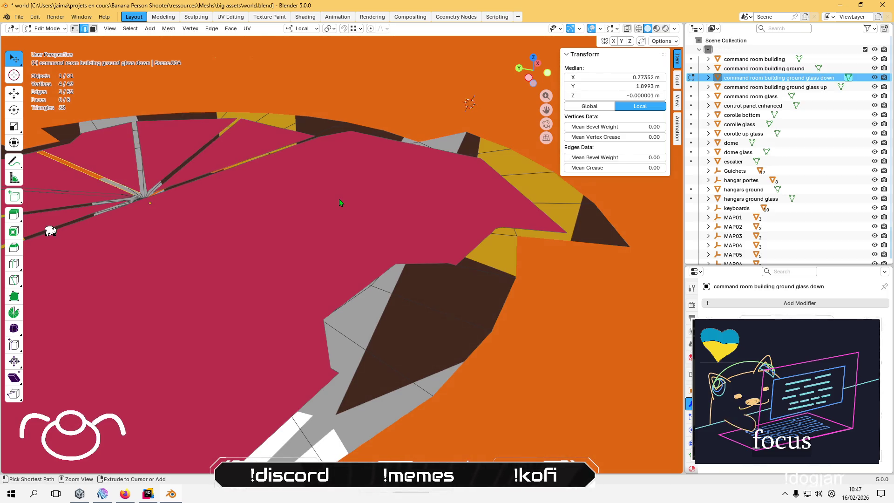
pyautogui.moveTo(340, 203); pyautogui.dragTo(222, 191)
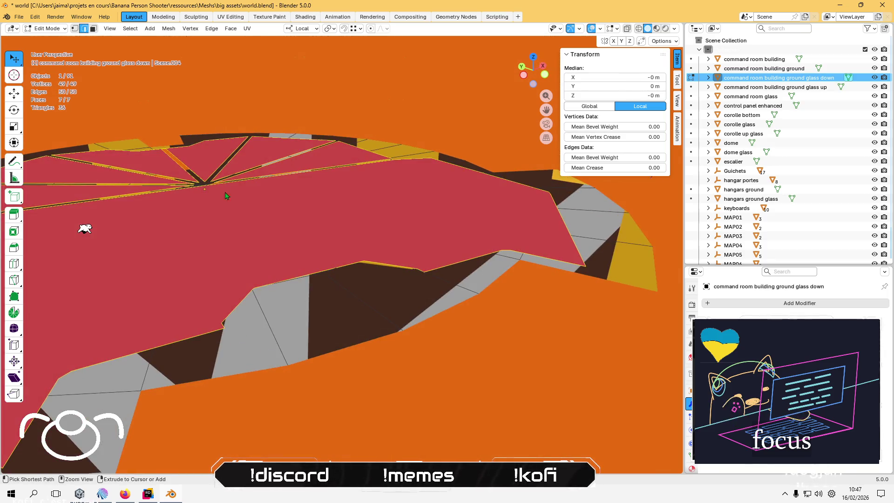
# Leave the glass piece and enter Edit Mode on the command room building.
pyautogui.press('Tab')
pyautogui.click(247, 202)
pyautogui.press('Tab')
pyautogui.click(134, 225)
pyautogui.hotkey('ctrl', 'z')
pyautogui.hotkey('ctrl', 'z')
pyautogui.hotkey('ctrl', 'z')
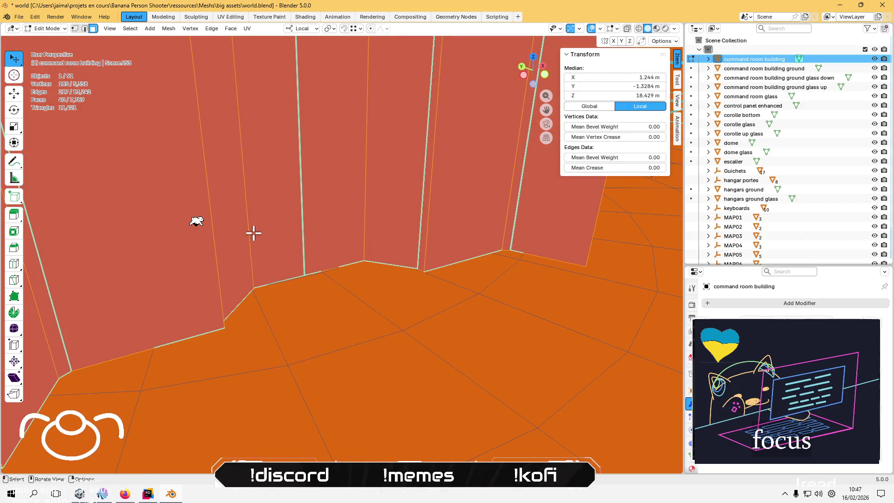
pyautogui.moveTo(254, 233)
pyautogui.mouseDown()
pyautogui.moveTo(234, 180)
pyautogui.moveTo(254, 170)
pyautogui.moveTo(229, 116)
pyautogui.mouseUp()
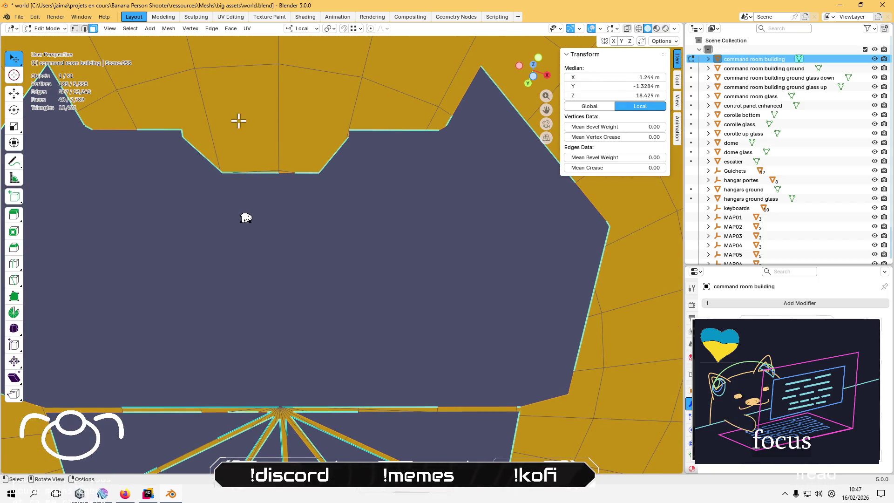
pyautogui.moveTo(331, 214)
pyautogui.mouseDown()
pyautogui.moveTo(225, 159)
pyautogui.moveTo(260, 110)
pyautogui.moveTo(181, 170)
pyautogui.mouseUp()
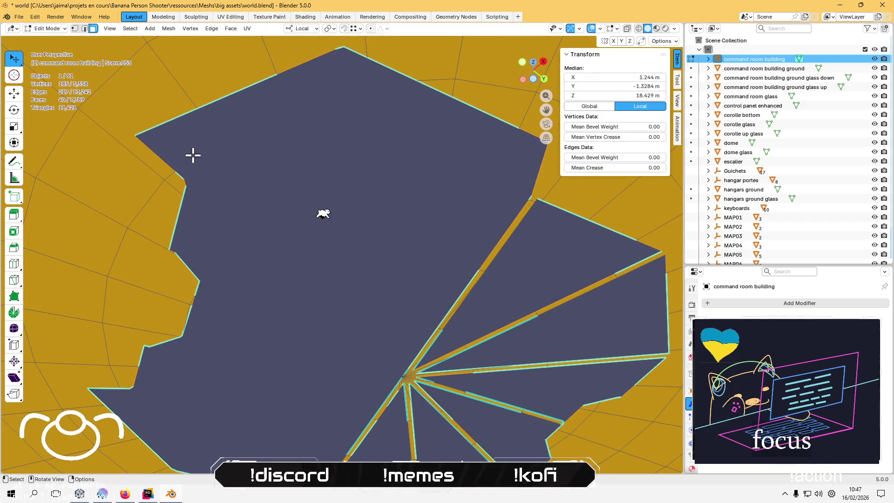
pyautogui.moveTo(236, 162)
pyautogui.mouseDown()
pyautogui.moveTo(209, 131)
pyautogui.moveTo(266, 220)
pyautogui.moveTo(243, 174)
pyautogui.moveTo(271, 162)
pyautogui.moveTo(339, 235)
pyautogui.mouseUp()
pyautogui.moveTo(302, 185)
pyautogui.mouseDown()
pyautogui.moveTo(255, 225)
pyautogui.moveTo(265, 319)
pyautogui.moveTo(295, 174)
pyautogui.moveTo(253, 241)
pyautogui.moveTo(306, 276)
pyautogui.moveTo(326, 216)
pyautogui.moveTo(337, 211)
pyautogui.moveTo(328, 227)
pyautogui.moveTo(380, 198)
pyautogui.mouseUp()
pyautogui.click(367, 164)
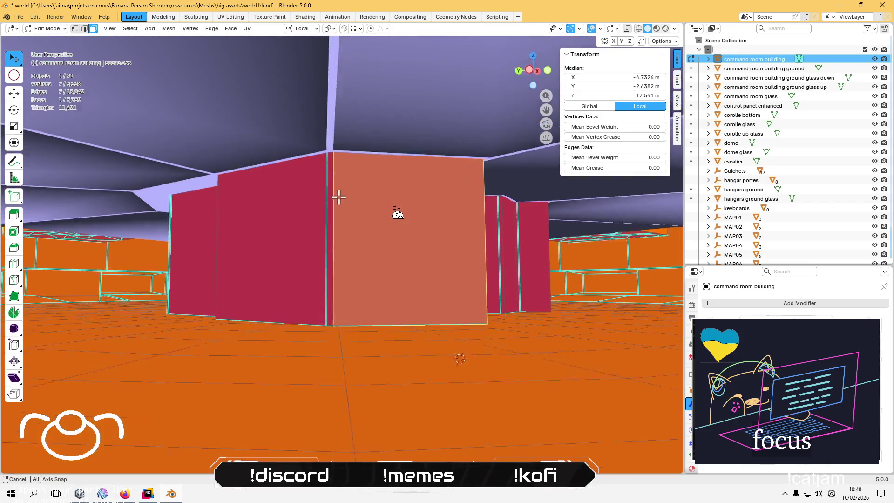
pyautogui.moveTo(339, 198)
pyautogui.mouseDown()
pyautogui.moveTo(352, 232)
pyautogui.moveTo(345, 283)
pyautogui.moveTo(352, 236)
pyautogui.moveTo(376, 280)
pyautogui.moveTo(379, 247)
pyautogui.moveTo(384, 266)
pyautogui.mouseUp()
# Isolate the command room building in Local View with numpad / and orbit to its floor.
pyautogui.press('KP_Divide')
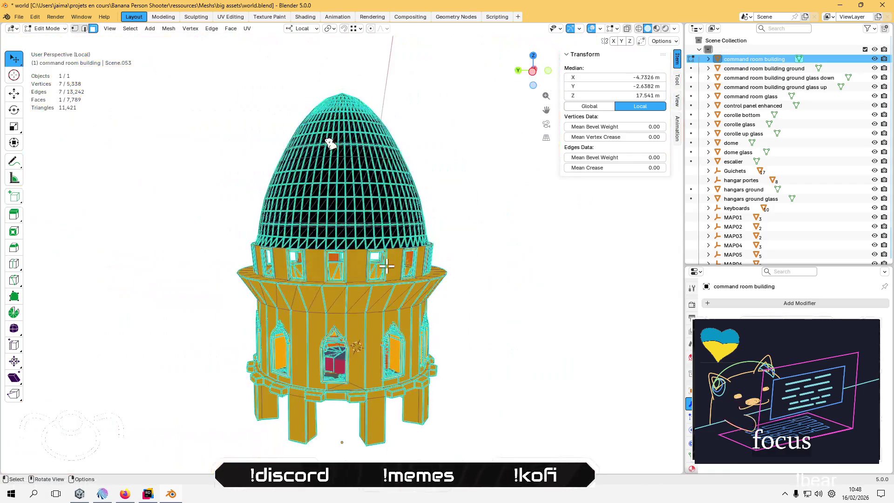
pyautogui.scroll(10, 313, 127)
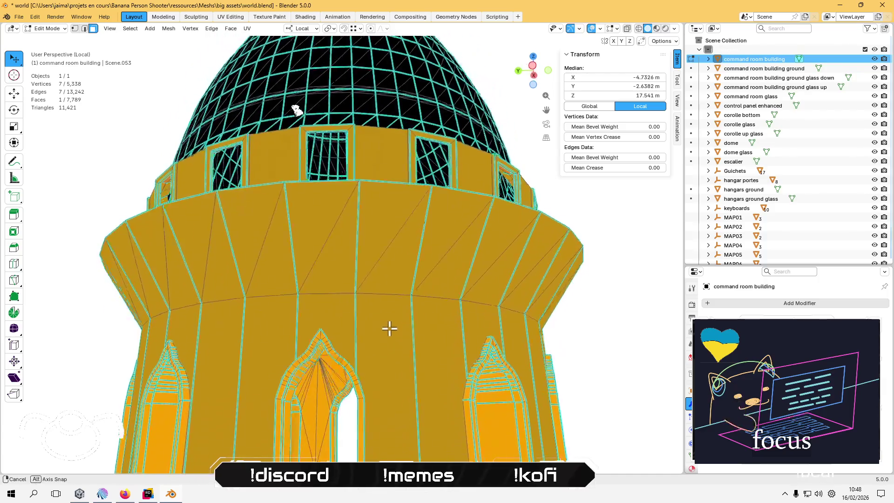
pyautogui.moveTo(367, 333)
pyautogui.mouseDown()
pyautogui.moveTo(371, 240)
pyautogui.moveTo(358, 236)
pyautogui.moveTo(371, 357)
pyautogui.moveTo(352, 289)
pyautogui.moveTo(375, 331)
pyautogui.moveTo(425, 312)
pyautogui.moveTo(390, 309)
pyautogui.moveTo(372, 255)
pyautogui.moveTo(389, 283)
pyautogui.moveTo(384, 264)
pyautogui.moveTo(396, 320)
pyautogui.mouseUp()
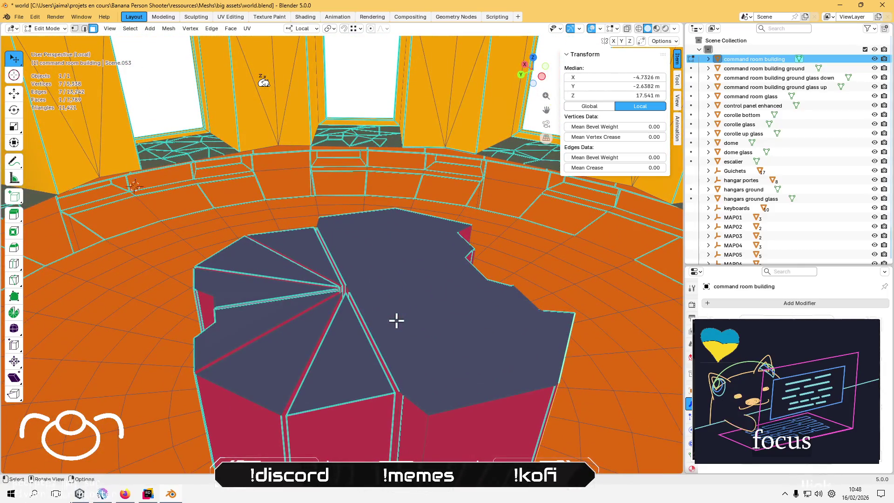
# Circle-select the floor block's top vertices along with its fan of wedge faces.
pyautogui.moveTo(15, 61); pyautogui.dragTo(56, 98)
pyautogui.moveTo(268, 360)
pyautogui.mouseDown()
pyautogui.moveTo(295, 355)
pyautogui.moveTo(289, 322)
pyautogui.moveTo(303, 351)
pyautogui.moveTo(385, 371)
pyautogui.moveTo(504, 353)
pyautogui.moveTo(469, 313)
pyautogui.moveTo(399, 285)
pyautogui.moveTo(425, 303)
pyautogui.mouseUp()
pyautogui.scroll(2, 425, 304)
pyautogui.moveTo(291, 286)
pyautogui.mouseDown()
pyautogui.moveTo(298, 306)
pyautogui.moveTo(282, 313)
pyautogui.moveTo(267, 240)
pyautogui.moveTo(223, 280)
pyautogui.moveTo(250, 223)
pyautogui.moveTo(299, 189)
pyautogui.moveTo(252, 200)
pyautogui.moveTo(220, 189)
pyautogui.moveTo(287, 175)
pyautogui.moveTo(225, 233)
pyautogui.moveTo(262, 200)
pyautogui.moveTo(405, 184)
pyautogui.moveTo(313, 176)
pyautogui.moveTo(424, 228)
pyautogui.mouseUp()
pyautogui.scroll(-3, 424, 228)
pyautogui.moveTo(247, 229)
pyautogui.mouseDown()
pyautogui.moveTo(329, 253)
pyautogui.moveTo(515, 228)
pyautogui.moveTo(441, 202)
pyautogui.moveTo(505, 367)
pyautogui.moveTo(376, 289)
pyautogui.moveTo(379, 299)
pyautogui.mouseUp()
pyautogui.moveTo(383, 241)
pyautogui.mouseDown()
pyautogui.moveTo(339, 220)
pyautogui.moveTo(274, 223)
pyautogui.moveTo(338, 230)
pyautogui.moveTo(297, 232)
pyautogui.mouseUp()
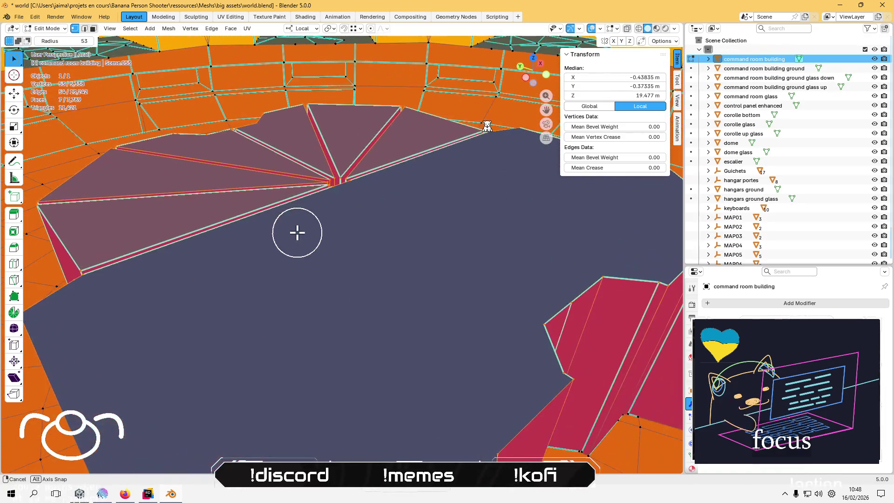
# Try deleting the selected vertices, then undo and drop the pink edge face from the selection.
pyautogui.press('x')
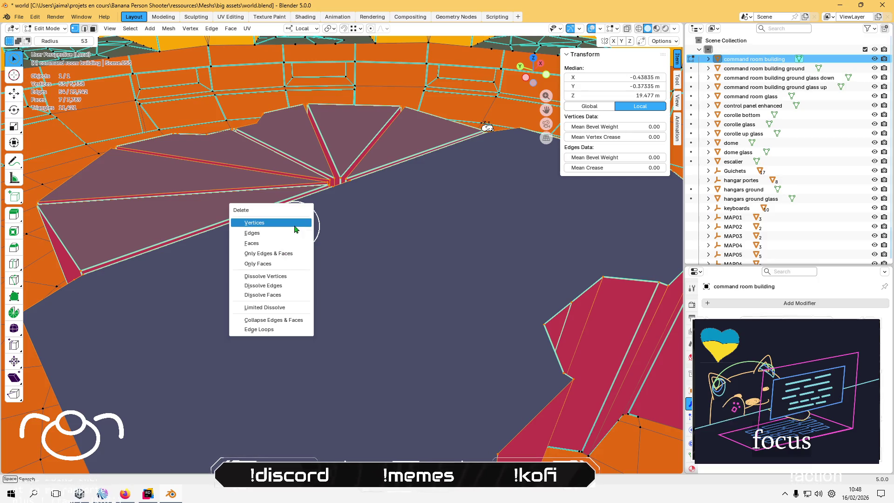
pyautogui.click(295, 222)
pyautogui.moveTo(355, 243)
pyautogui.mouseDown()
pyautogui.moveTo(348, 258)
pyautogui.moveTo(356, 303)
pyautogui.moveTo(398, 311)
pyautogui.moveTo(447, 284)
pyautogui.moveTo(439, 353)
pyautogui.moveTo(427, 292)
pyautogui.moveTo(385, 225)
pyautogui.moveTo(425, 213)
pyautogui.moveTo(427, 203)
pyautogui.moveTo(456, 233)
pyautogui.moveTo(458, 226)
pyautogui.mouseUp()
pyautogui.hotkey('ctrl', 'z')
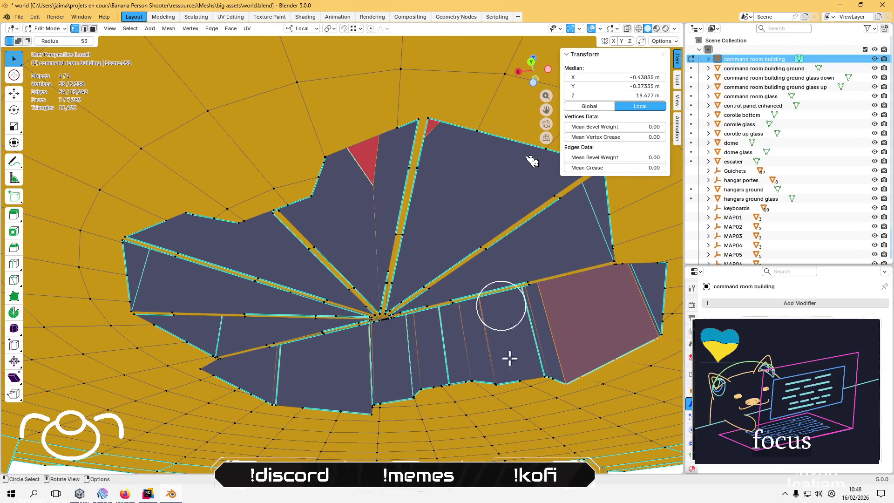
pyautogui.moveTo(555, 417)
pyautogui.mouseDown()
pyautogui.moveTo(565, 390)
pyautogui.moveTo(651, 347)
pyautogui.moveTo(373, 379)
pyautogui.moveTo(320, 365)
pyautogui.moveTo(294, 337)
pyautogui.moveTo(266, 339)
pyautogui.mouseUp()
pyautogui.moveTo(256, 371)
pyautogui.mouseDown()
pyautogui.moveTo(210, 311)
pyautogui.moveTo(320, 331)
pyautogui.moveTo(379, 419)
pyautogui.moveTo(303, 286)
pyautogui.moveTo(325, 302)
pyautogui.mouseUp()
# Delete the refined selection with the top face added, leaving an open fan-shaped hole.
pyautogui.press('x')
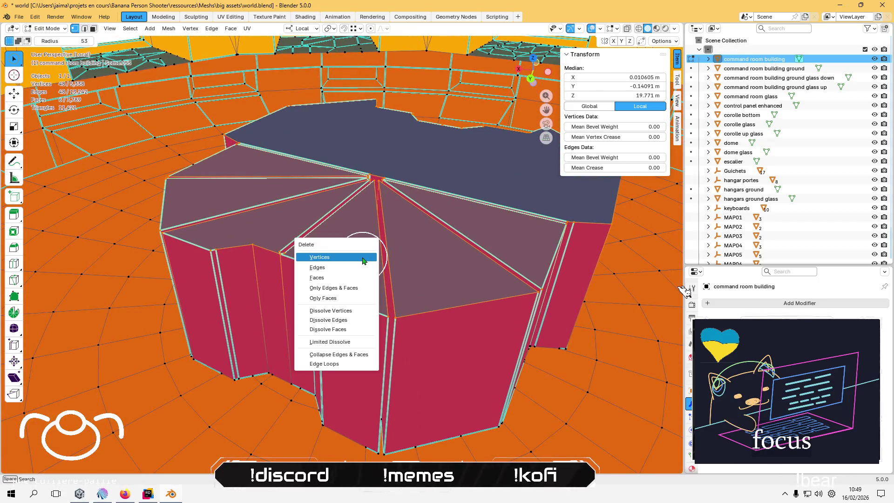
pyautogui.click(362, 256)
pyautogui.moveTo(405, 308)
pyautogui.mouseDown()
pyautogui.moveTo(384, 326)
pyautogui.moveTo(385, 276)
pyautogui.moveTo(365, 303)
pyautogui.moveTo(355, 290)
pyautogui.moveTo(240, 303)
pyautogui.mouseUp()
pyautogui.hotkey('ctrl', 'z')
pyautogui.click(323, 304)
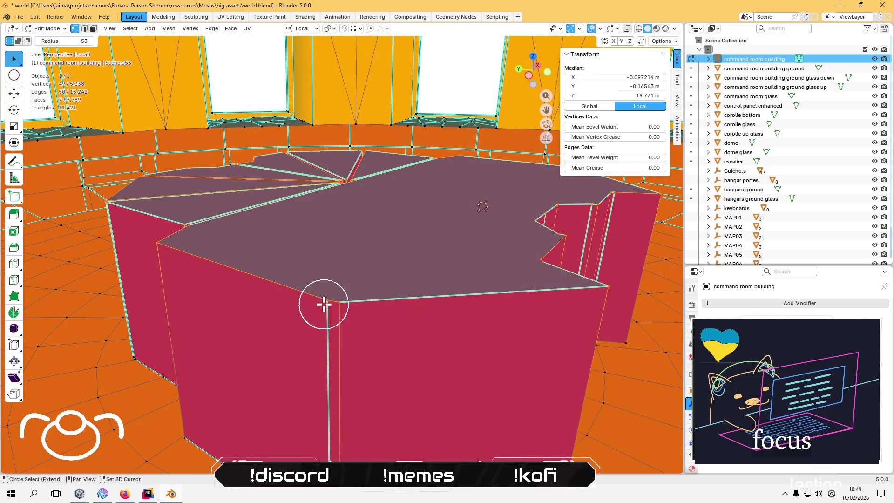
pyautogui.press('x')
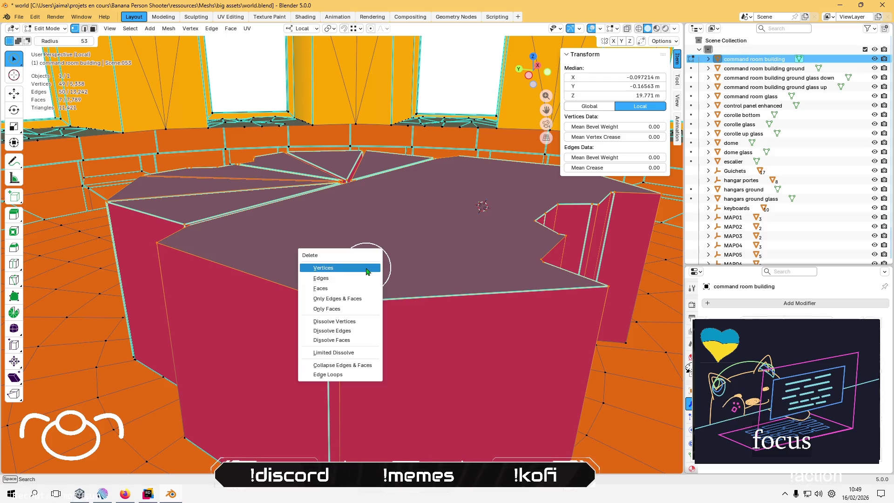
pyautogui.click(366, 267)
pyautogui.moveTo(406, 283)
pyautogui.mouseDown()
pyautogui.moveTo(369, 329)
pyautogui.moveTo(339, 344)
pyautogui.mouseUp()
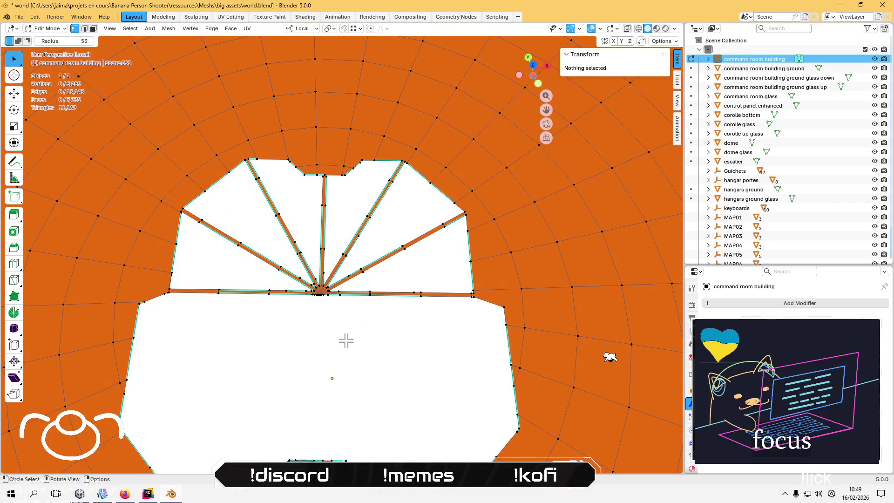
# Exit Local View, switch back to the Tweak select tool, and return to Object Mode.
pyautogui.press('KP_Divide')
pyautogui.scroll(10, 346, 340)
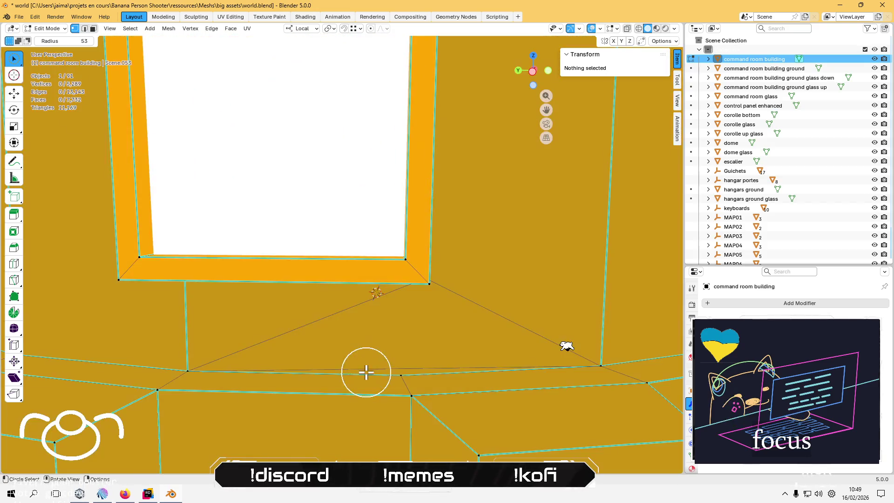
pyautogui.scroll(8, 360, 344)
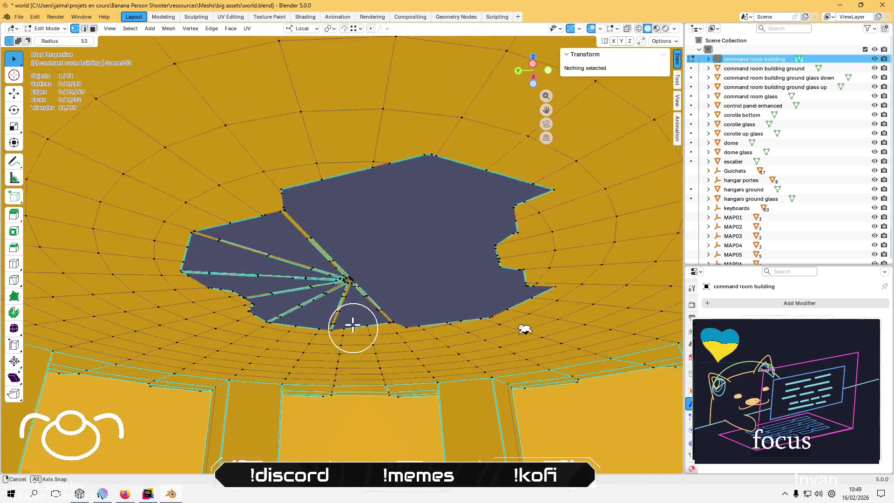
pyautogui.scroll(8, 328, 320)
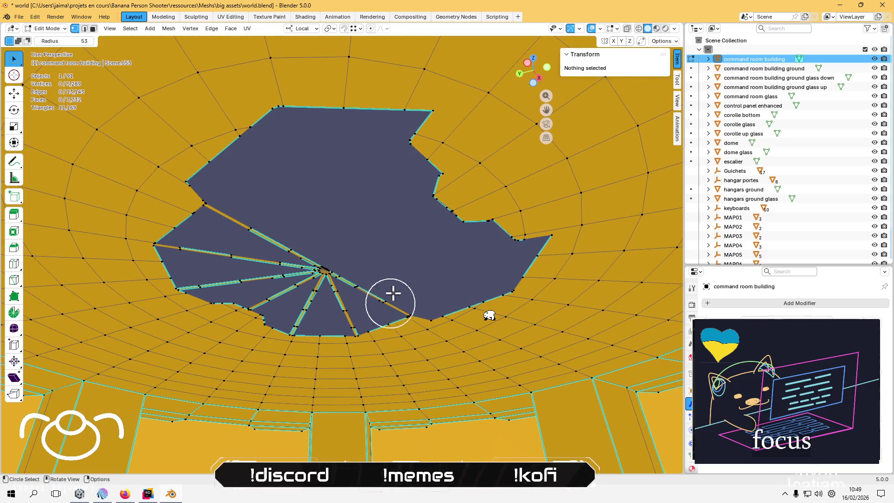
pyautogui.scroll(3, 350, 374)
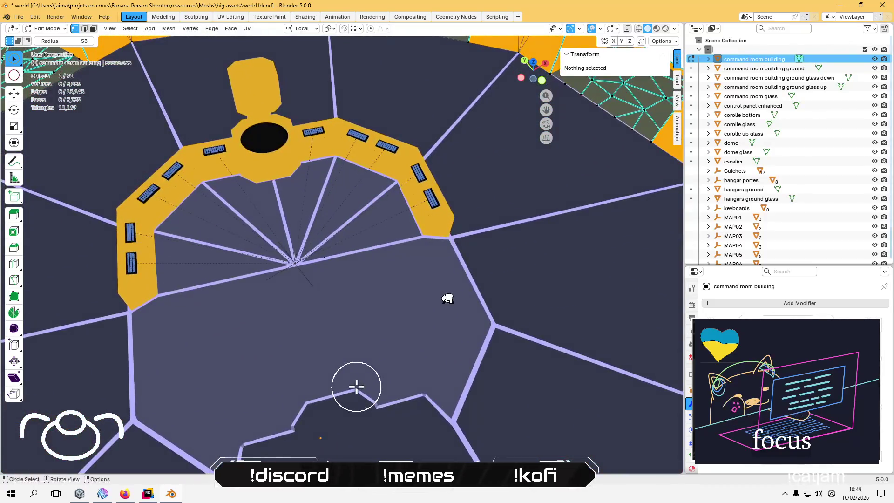
pyautogui.moveTo(19, 63)
pyautogui.mouseDown()
pyautogui.moveTo(51, 98)
pyautogui.moveTo(51, 62)
pyautogui.mouseUp()
pyautogui.scroll(-4, 253, 247)
pyautogui.scroll(10, 256, 247)
pyautogui.scroll(-8, 256, 247)
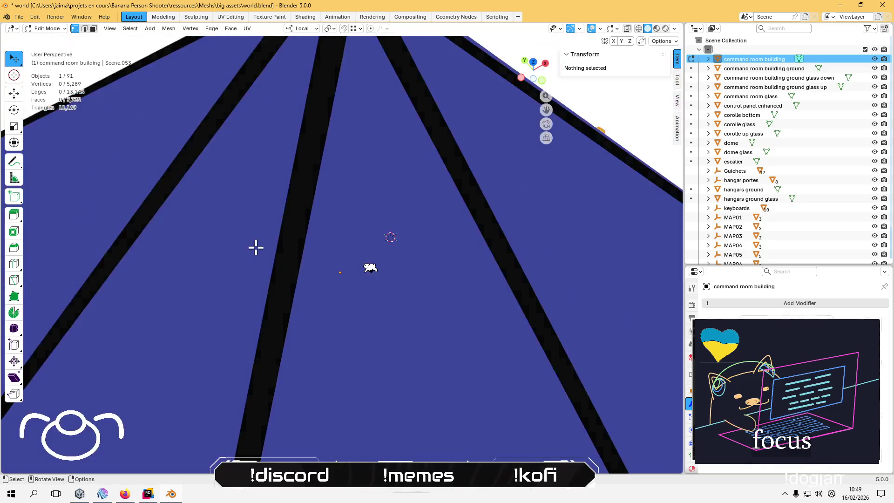
pyautogui.scroll(10, 274, 313)
pyautogui.press('Tab')
pyautogui.scroll(-5, 273, 320)
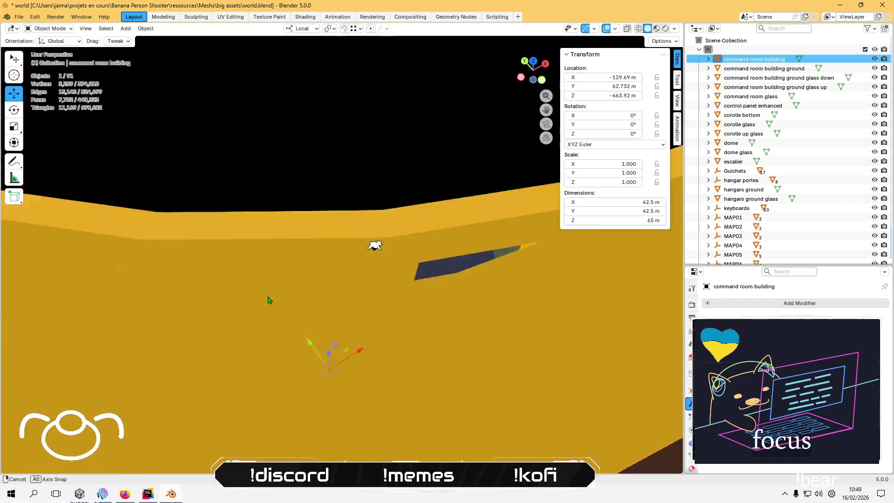
# Save the blend file, select all 91 scene objects, and open the File menu.
pyautogui.hotkey('ctrl', 's')
pyautogui.scroll(3, 275, 291)
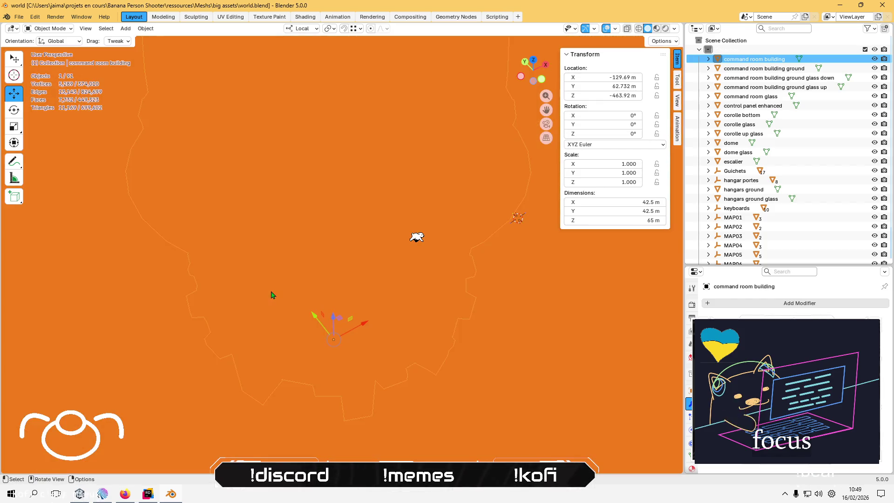
pyautogui.scroll(-3, 281, 287)
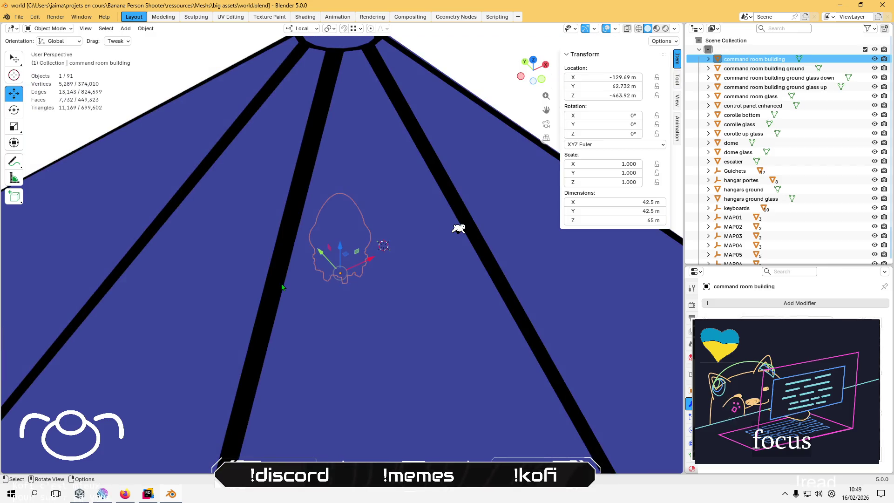
pyautogui.press('a')
pyautogui.scroll(-5, 178, 186)
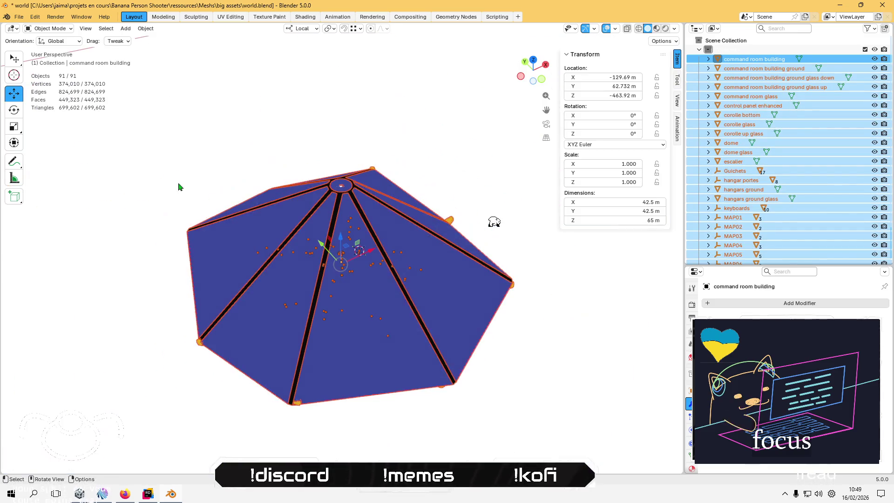
pyautogui.scroll(-2, 787, 149)
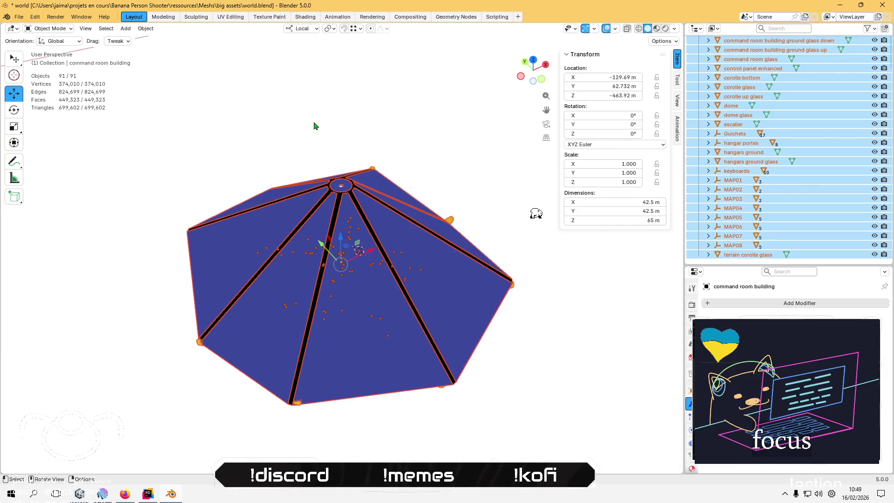
pyautogui.click(19, 17)
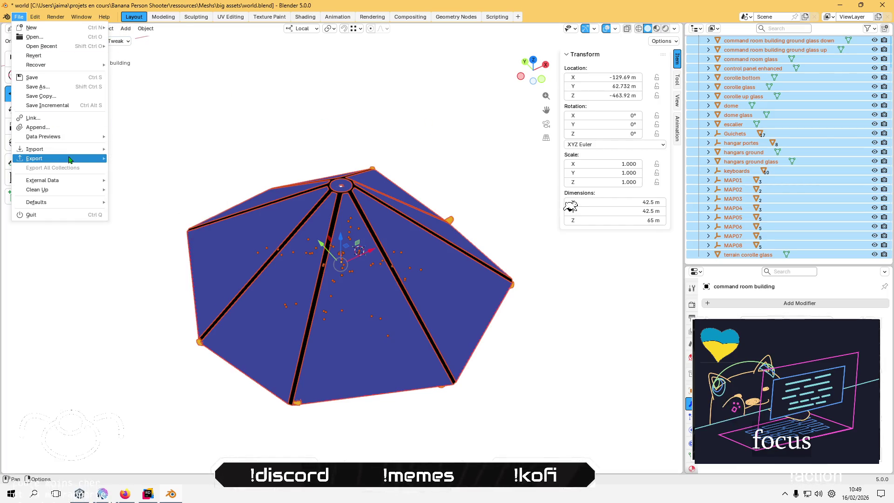
# Cancel an accidental STL export, then export the scene as FBX over world.fbx.
pyautogui.moveTo(70, 158)
pyautogui.click(168, 216)
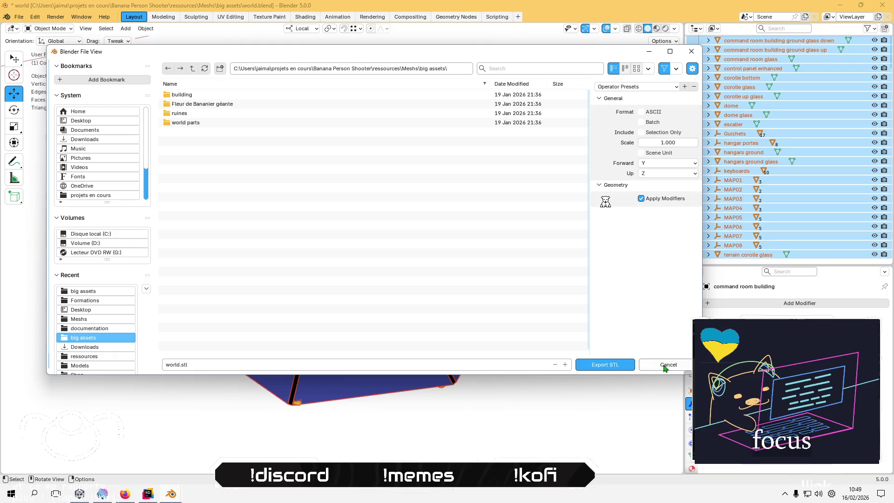
pyautogui.click(664, 366)
pyautogui.click(19, 16)
pyautogui.moveTo(68, 160)
pyautogui.click(148, 228)
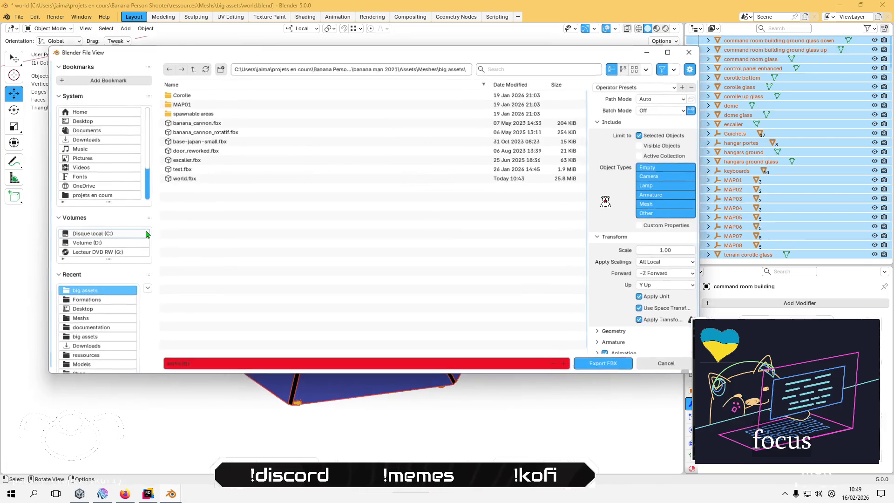
pyautogui.click(186, 178)
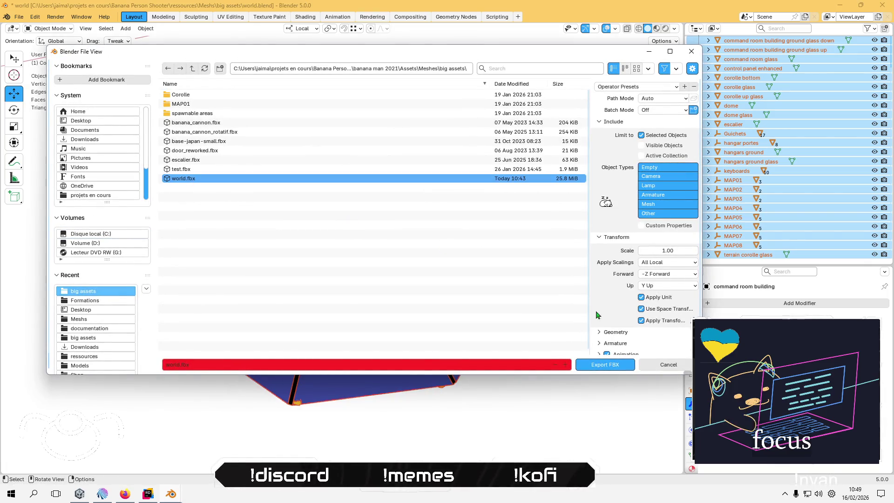
pyautogui.click(606, 367)
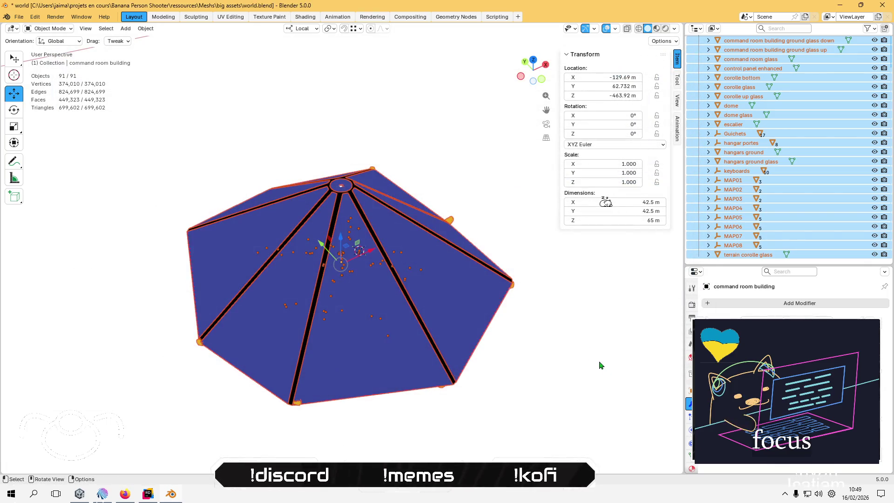
# Repeat the FBX export over world.fbx after checking the Geometry settings, then switch to Unity.
pyautogui.click(19, 17)
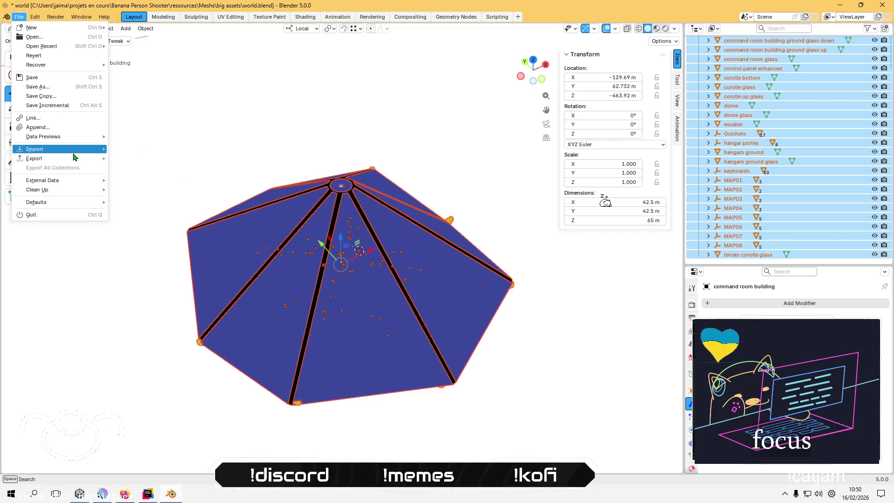
pyautogui.moveTo(75, 161)
pyautogui.click(156, 233)
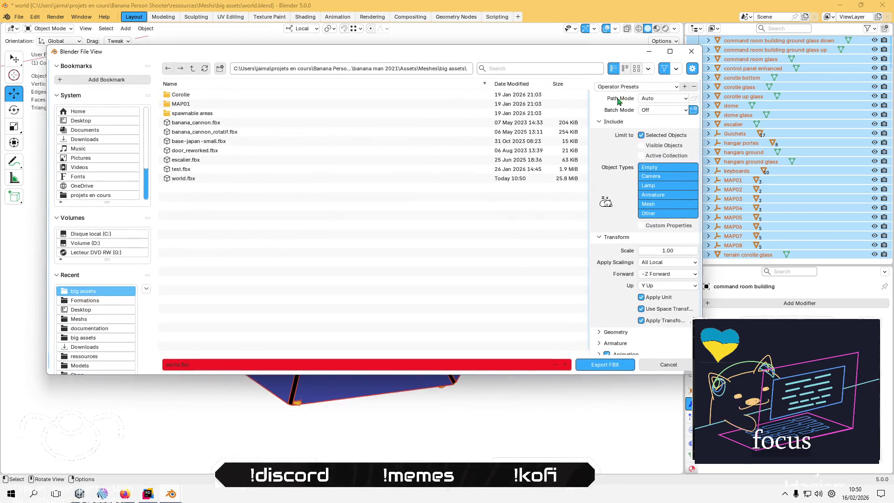
pyautogui.scroll(-1, 615, 292)
pyautogui.click(608, 327)
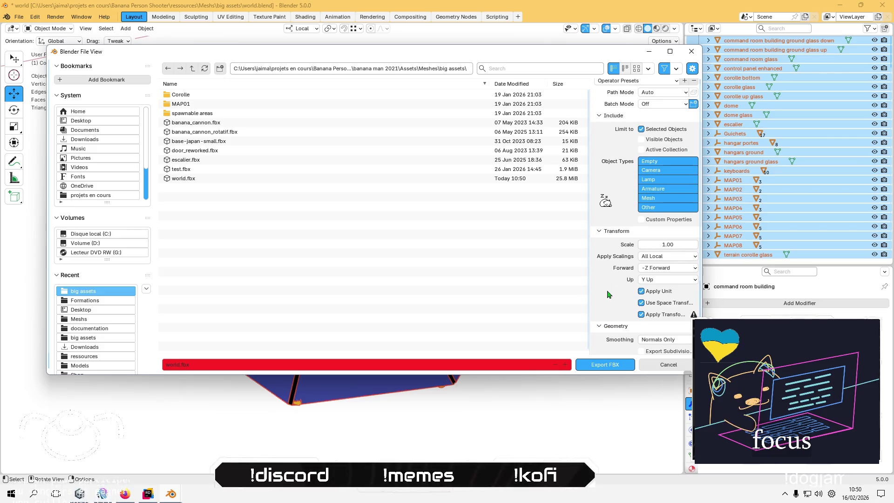
pyautogui.scroll(-5, 608, 307)
pyautogui.click(605, 365)
pyautogui.hotkey('alt', 'Tab')
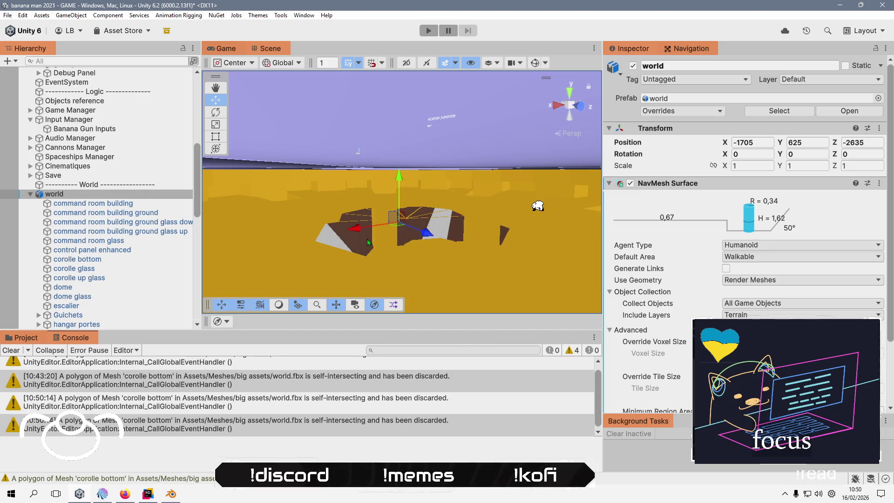
# Zoom Unity's Scene view in on the updated command room, then return to Blender.
pyautogui.scroll(10, 368, 242)
pyautogui.scroll(5, 384, 274)
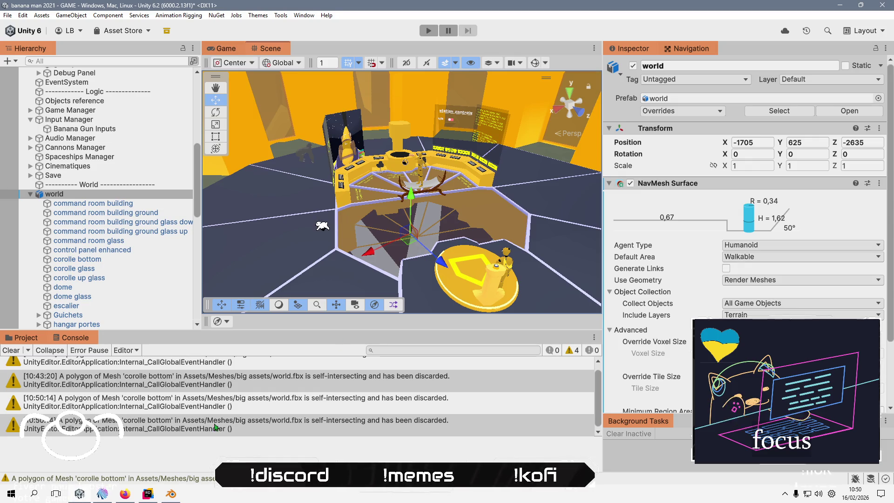
pyautogui.hotkey('alt', 'Tab')
# Orbit the view around the dome's pillars and select all scene objects.
pyautogui.scroll(8, 250, 389)
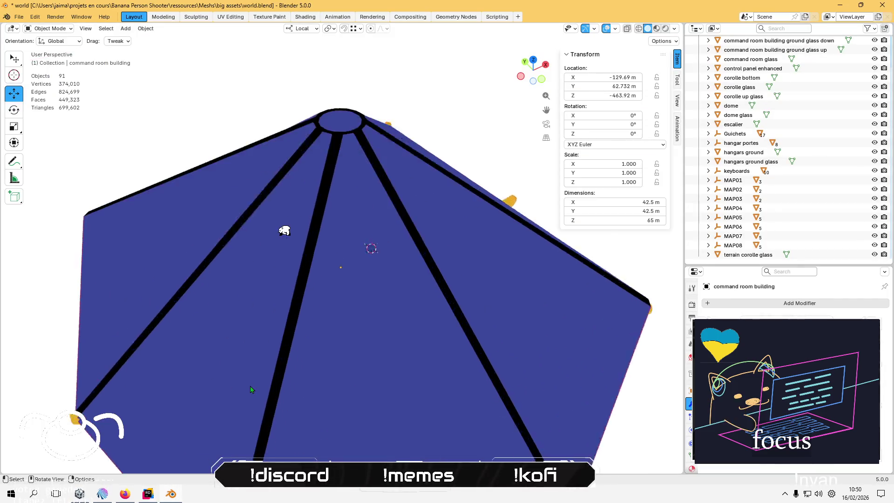
pyautogui.scroll(-5, 250, 389)
pyautogui.scroll(4, 248, 372)
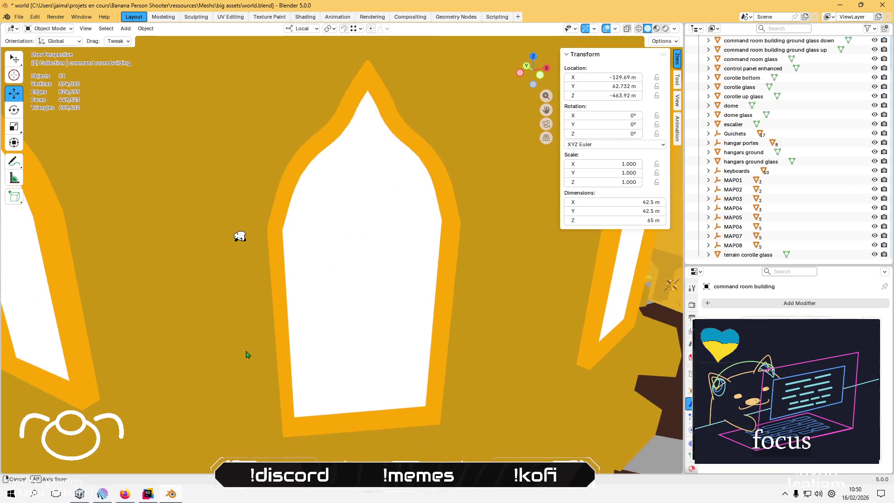
pyautogui.scroll(4, 248, 347)
pyautogui.scroll(-4, 249, 339)
pyautogui.scroll(5, 242, 343)
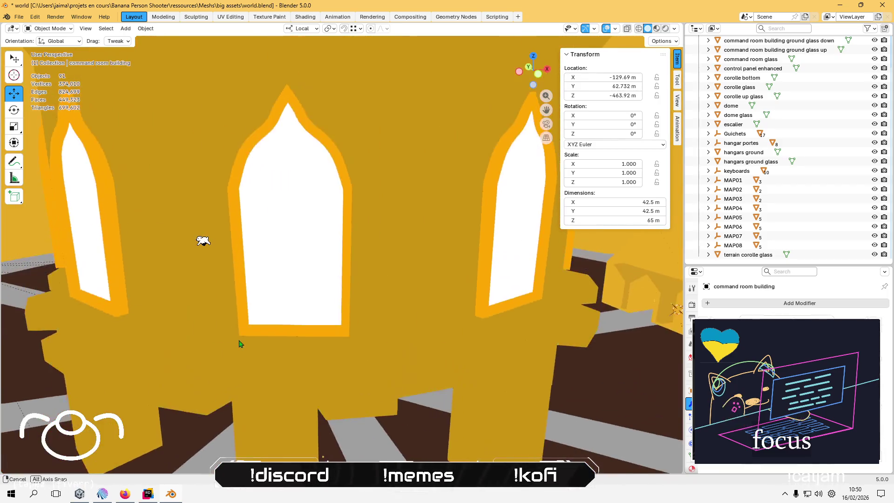
pyautogui.moveTo(233, 315); pyautogui.dragTo(235, 325)
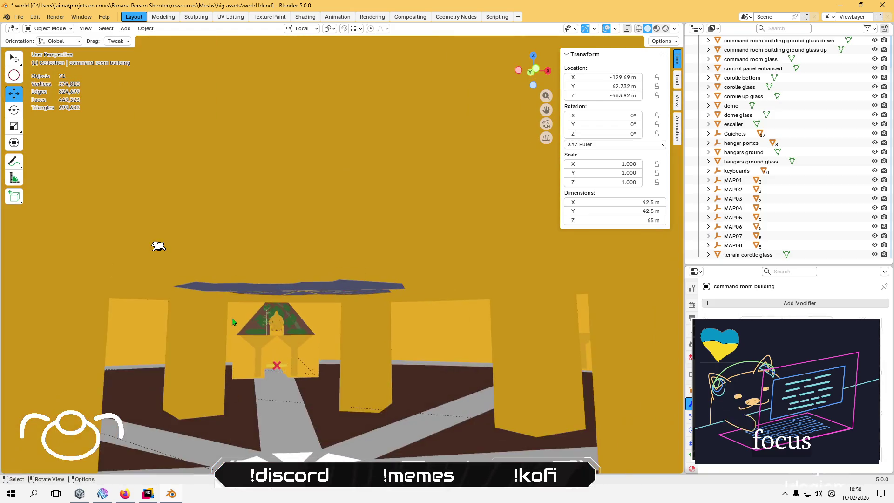
pyautogui.scroll(3, 236, 325)
pyautogui.press('a')
pyautogui.scroll(6, 244, 321)
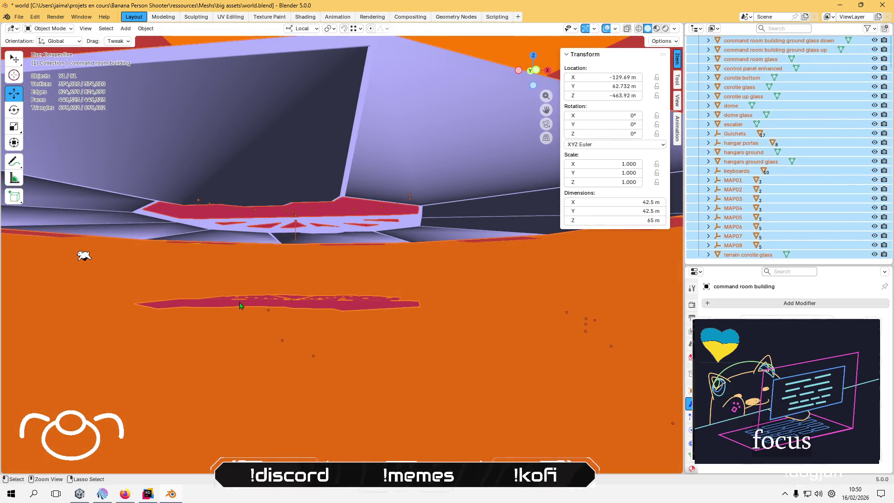
# Edit the command room building mesh with hidden faces revealed, viewed from the top.
pyautogui.click(239, 305)
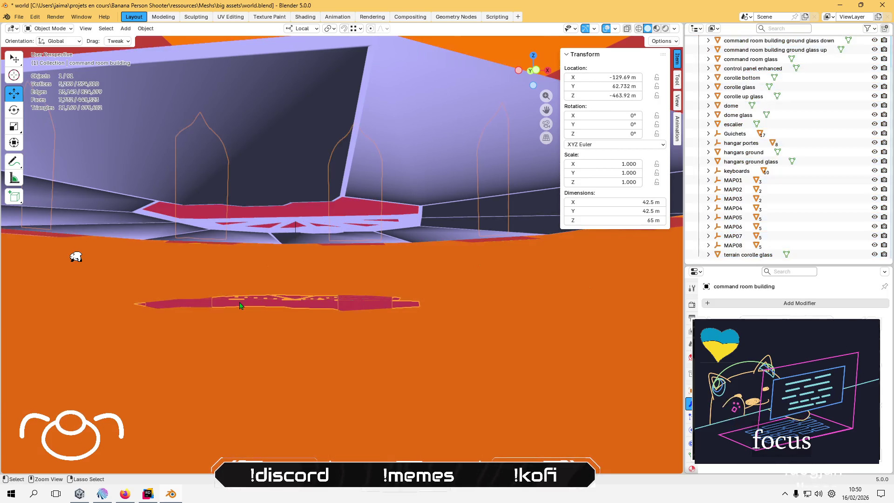
pyautogui.press('Tab')
pyautogui.hotkey('alt', 'h')
pyautogui.press('KP_7')
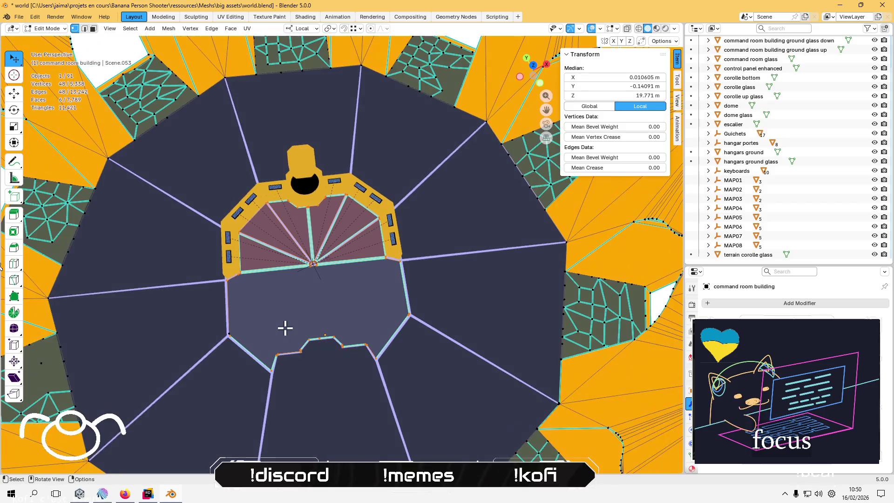
# In Object Mode, hide the ground glass up piece and toggle the ground piece's visibility.
pyautogui.press('Tab')
pyautogui.moveTo(285, 329)
pyautogui.mouseDown()
pyautogui.moveTo(297, 213)
pyautogui.moveTo(319, 326)
pyautogui.mouseUp()
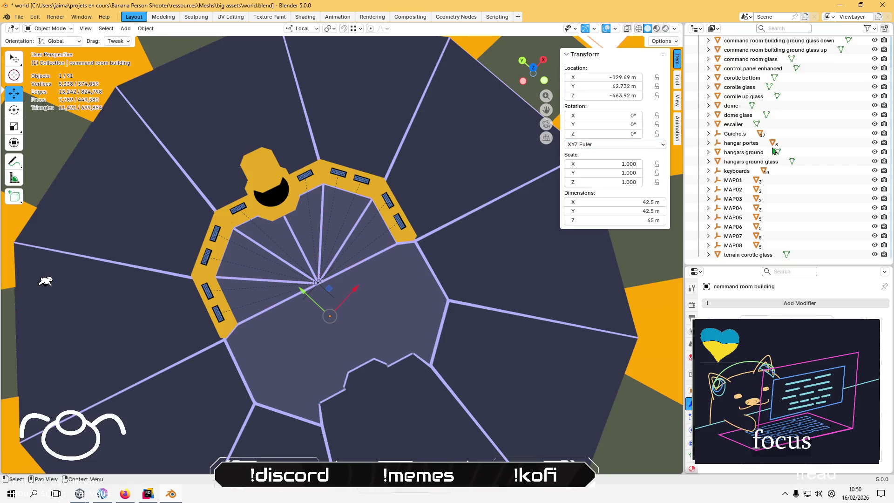
pyautogui.scroll(3, 859, 118)
pyautogui.click(875, 87)
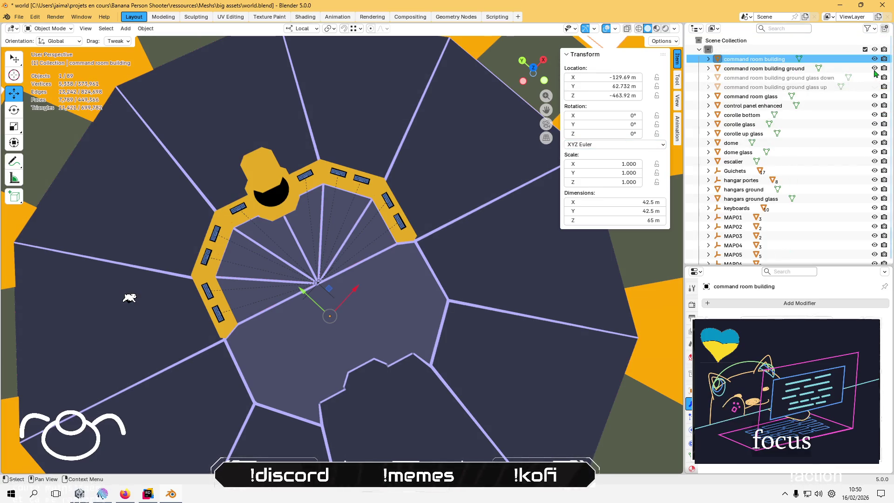
pyautogui.click(874, 69)
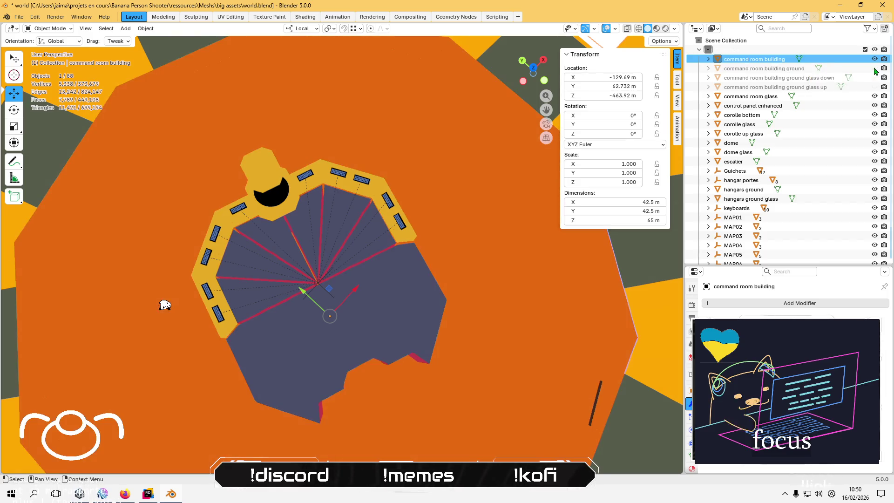
pyautogui.click(875, 69)
pyautogui.click(874, 68)
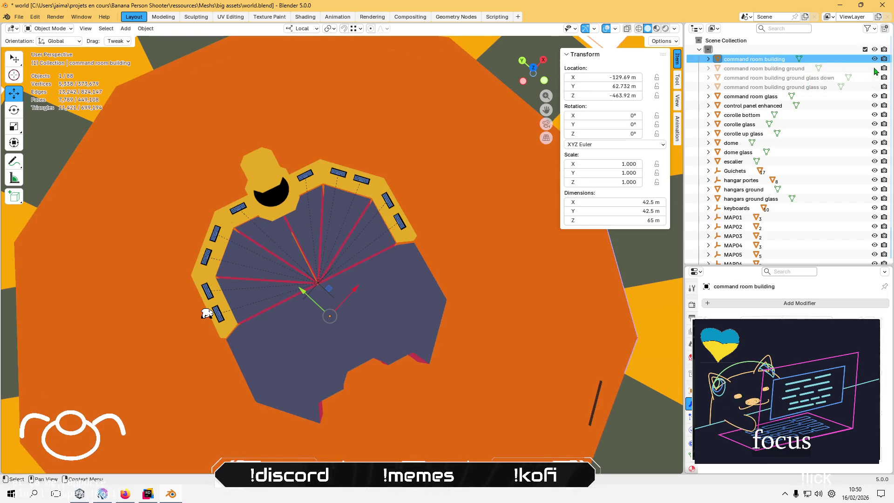
pyautogui.click(874, 68)
# Reselect the command room building and enter face-select Edit Mode with nothing selected.
pyautogui.click(796, 96)
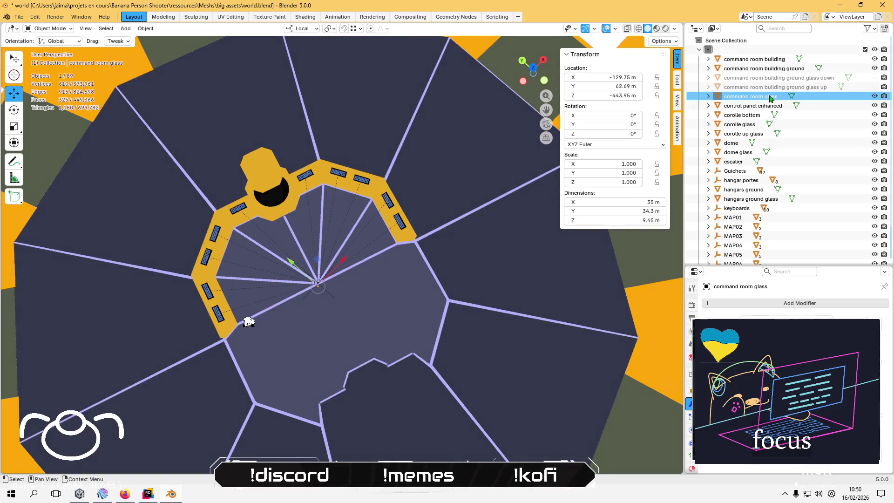
pyautogui.click(768, 107)
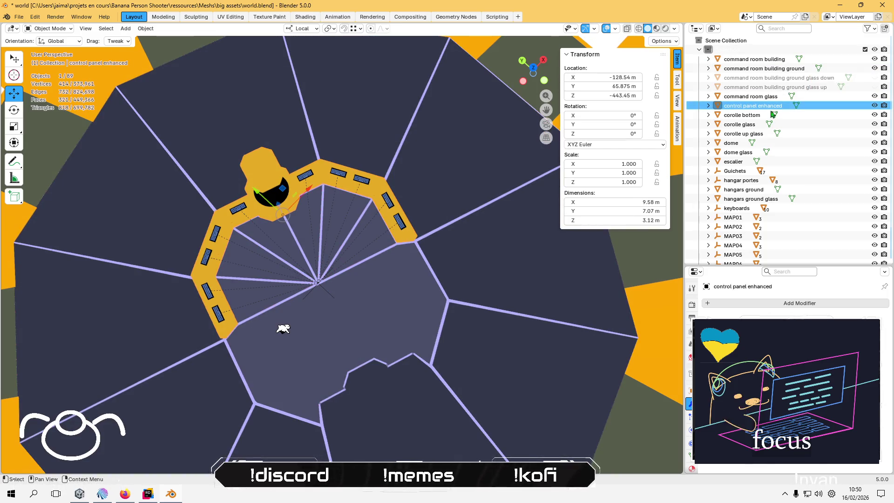
pyautogui.click(736, 62)
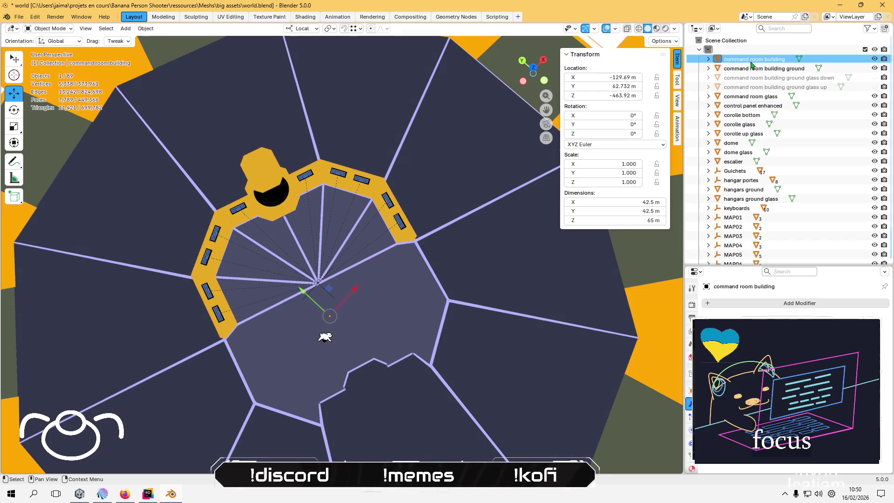
pyautogui.press('Tab')
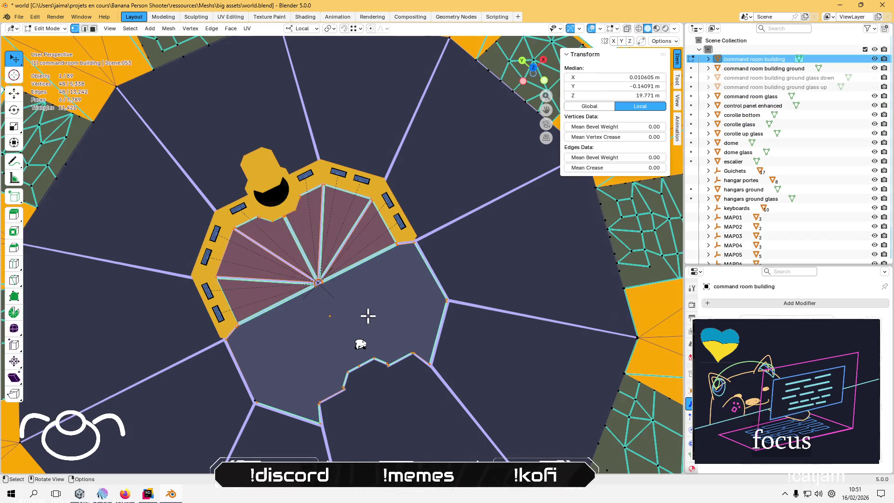
pyautogui.hotkey('alt', 'a')
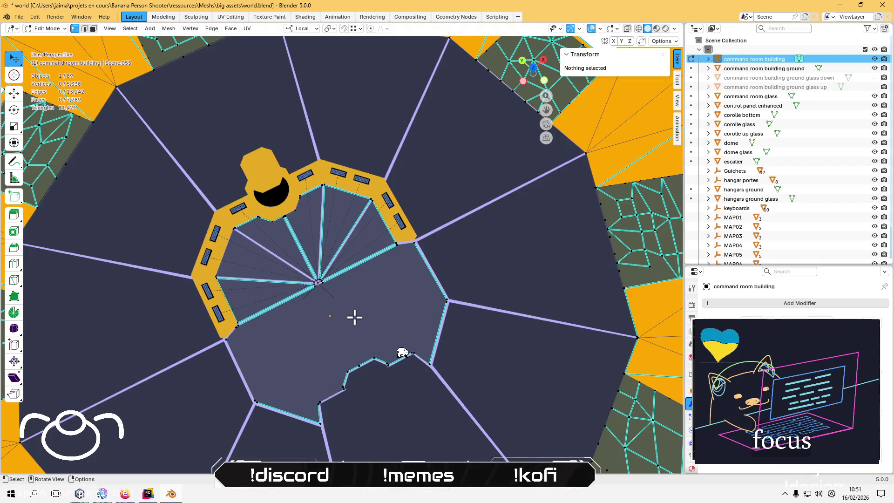
pyautogui.press('3')
# Select the large floor face below the fan plus its six wedge faces.
pyautogui.click(360, 311)
pyautogui.keyDown('shift'); pyautogui.click(348, 231); pyautogui.keyUp('shift')
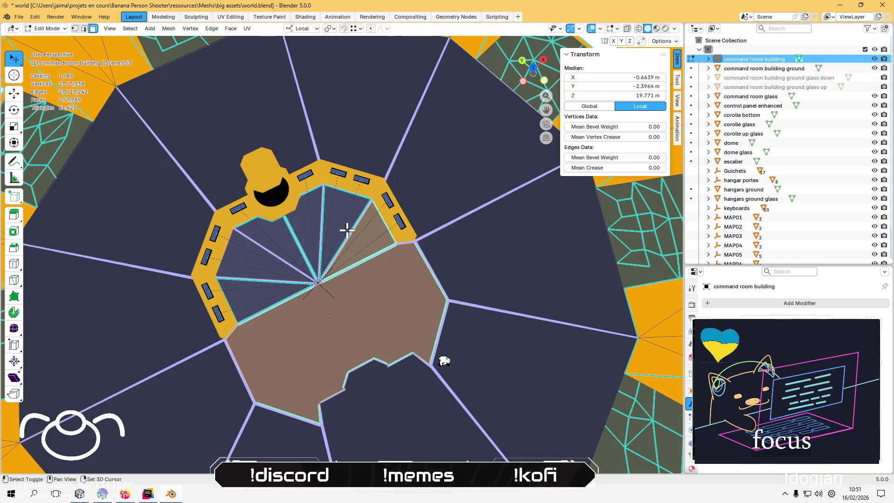
pyautogui.keyDown('shift'); pyautogui.click(330, 222); pyautogui.keyUp('shift')
pyautogui.keyDown('shift'); pyautogui.click(299, 220); pyautogui.keyUp('shift')
pyautogui.keyDown('shift'); pyautogui.click(265, 236); pyautogui.keyUp('shift')
pyautogui.keyDown('shift'); pyautogui.click(255, 259); pyautogui.keyUp('shift')
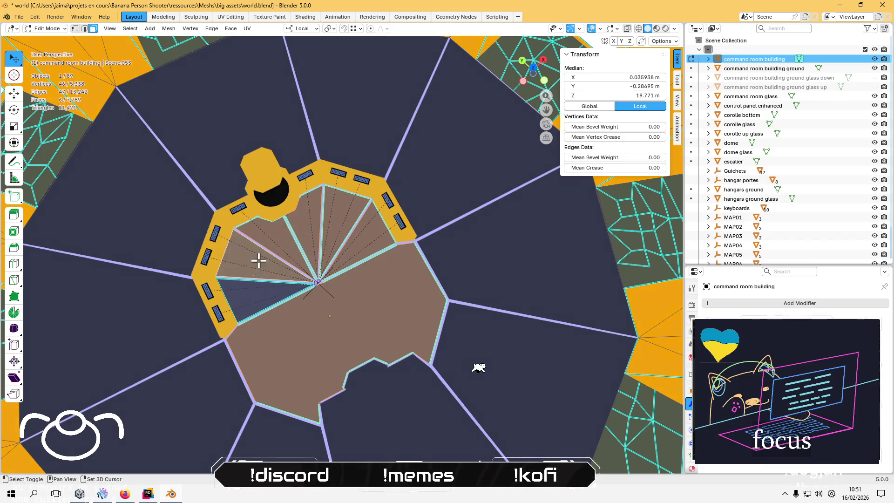
pyautogui.keyDown('shift'); pyautogui.click(256, 293); pyautogui.keyUp('shift')
pyautogui.moveTo(357, 322)
pyautogui.mouseDown()
pyautogui.moveTo(325, 286)
pyautogui.moveTo(319, 224)
pyautogui.moveTo(332, 247)
pyautogui.moveTo(321, 236)
pyautogui.moveTo(318, 186)
pyautogui.moveTo(325, 318)
pyautogui.mouseUp()
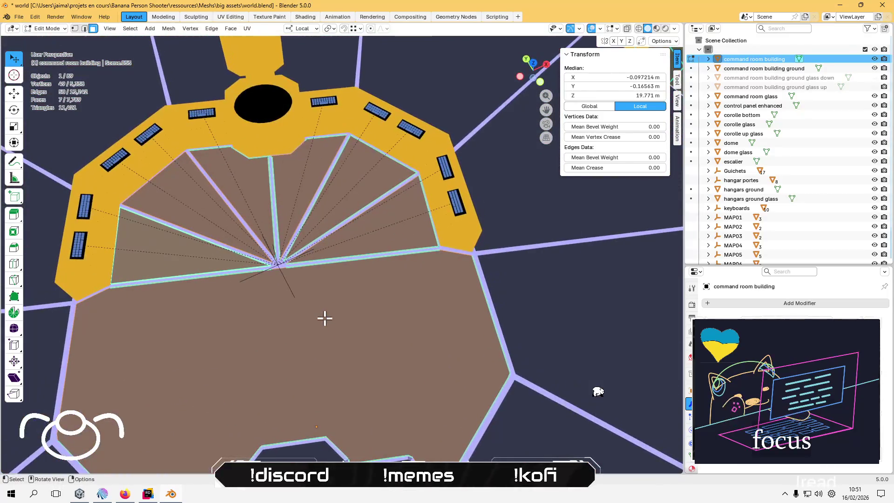
# Delete only the selected floor faces, leaving the fan opening.
pyautogui.press('x')
pyautogui.click(320, 361)
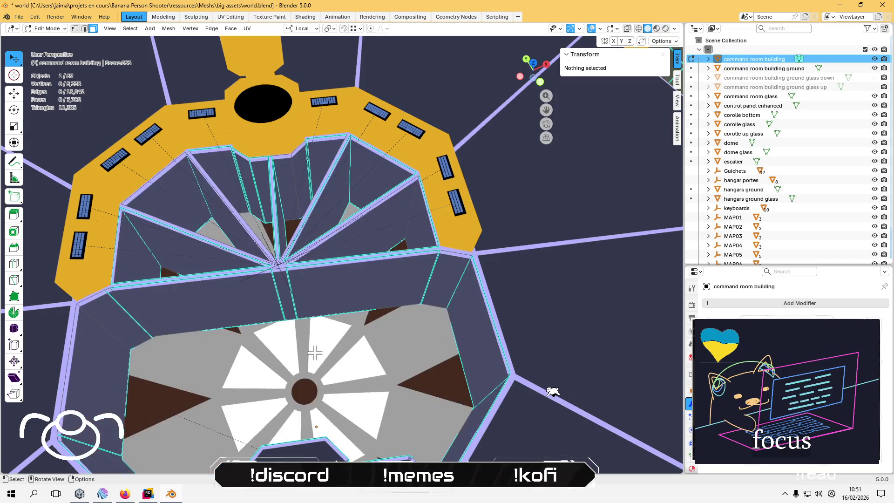
pyautogui.moveTo(323, 365)
pyautogui.mouseDown()
pyautogui.moveTo(361, 315)
pyautogui.moveTo(439, 315)
pyautogui.moveTo(406, 315)
pyautogui.moveTo(396, 366)
pyautogui.mouseUp()
pyautogui.moveTo(394, 350)
pyautogui.mouseDown()
pyautogui.moveTo(293, 298)
pyautogui.moveTo(298, 294)
pyautogui.mouseUp()
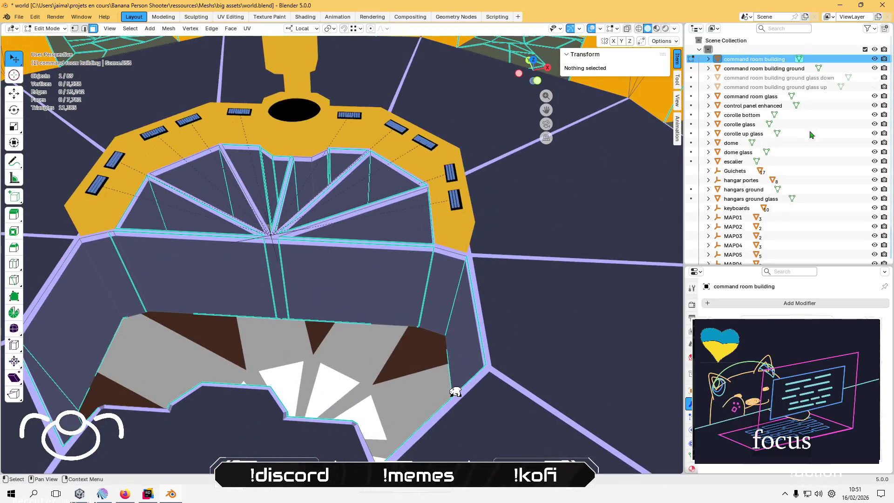
# Unhide the ground glass down and up pieces, save, and return to Object Mode.
pyautogui.click(875, 77)
pyautogui.click(874, 87)
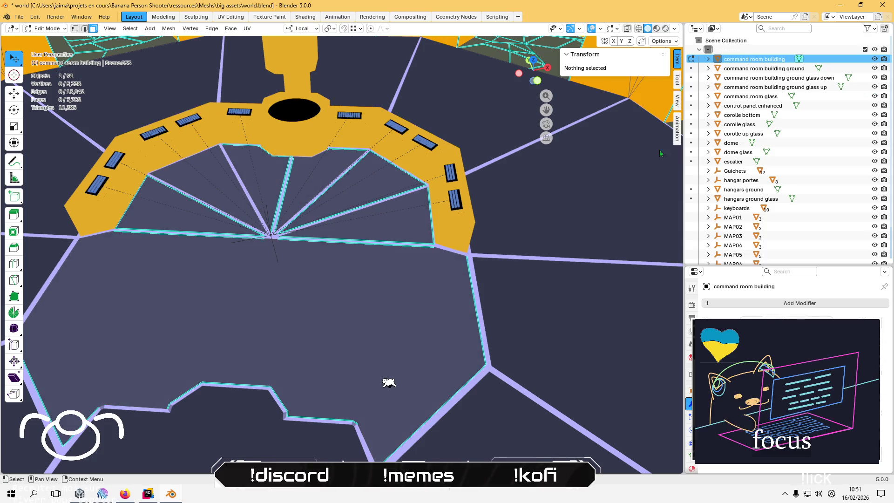
pyautogui.hotkey('ctrl', 's')
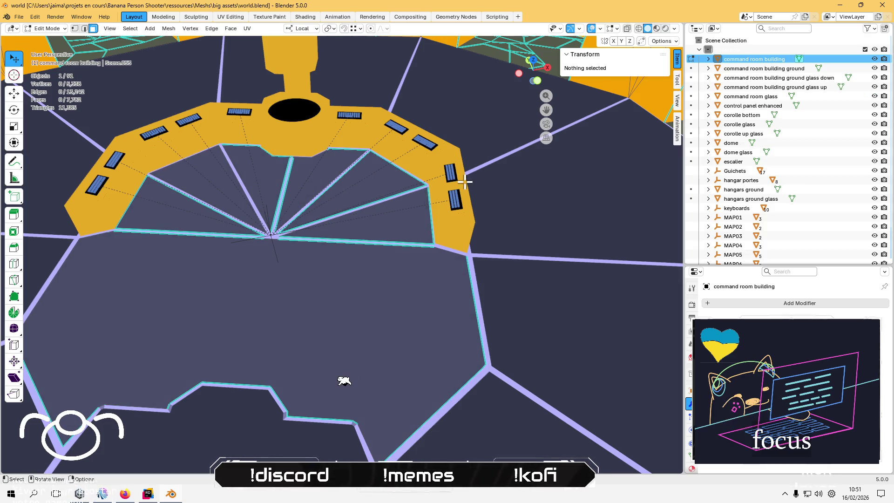
pyautogui.press('a')
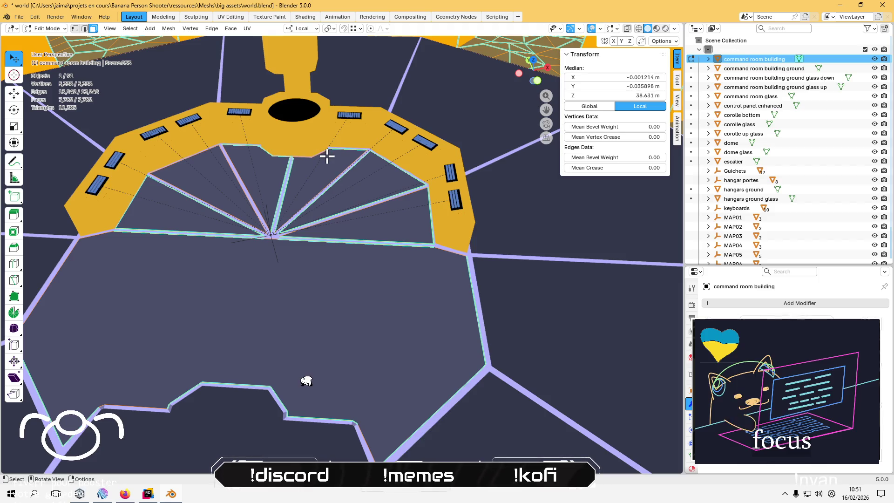
pyautogui.press('Tab')
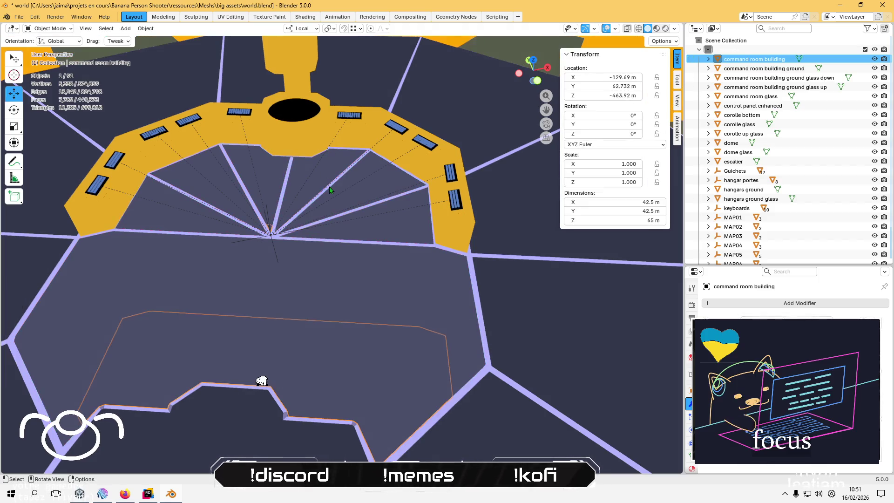
# Select all 91 objects, export them as FBX over world.fbx, and switch to Unity.
pyautogui.press('a')
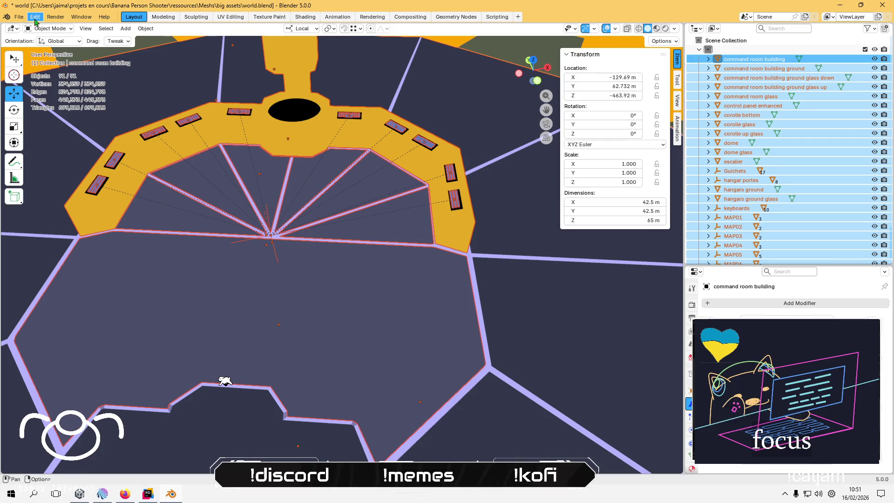
pyautogui.click(18, 17)
pyautogui.moveTo(70, 158)
pyautogui.click(173, 234)
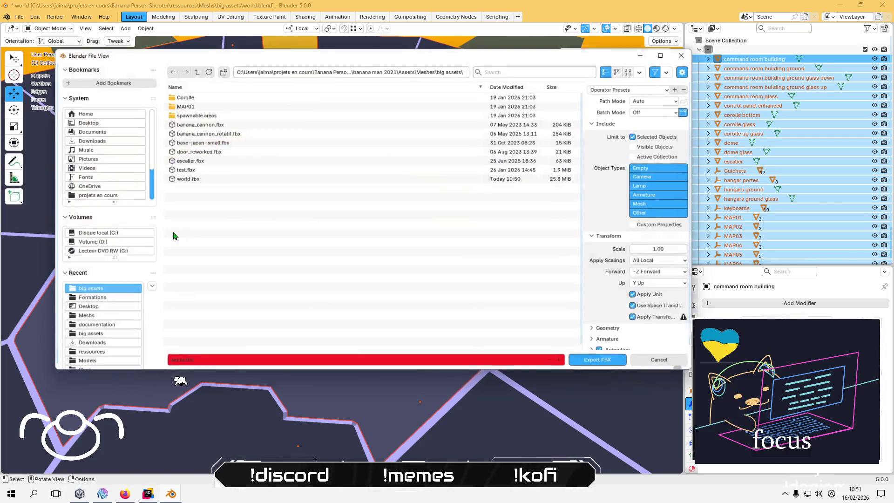
pyautogui.click(205, 179)
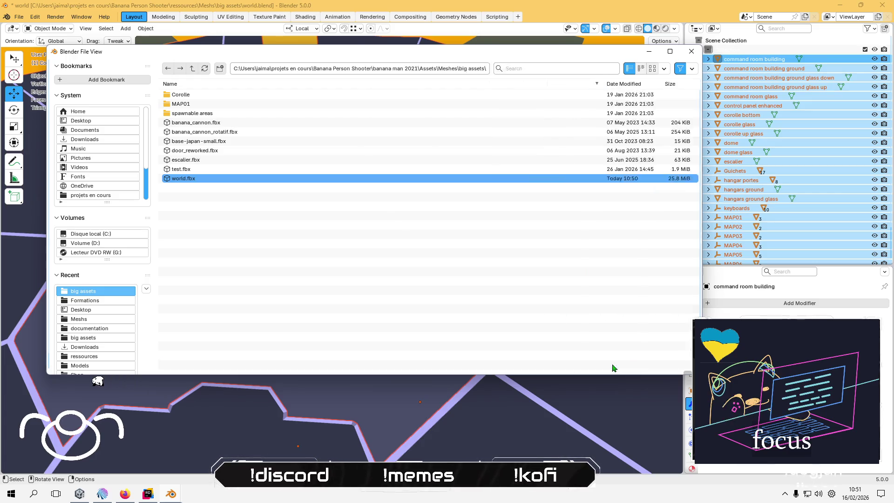
pyautogui.click(600, 364)
pyautogui.hotkey('alt', 'Tab')
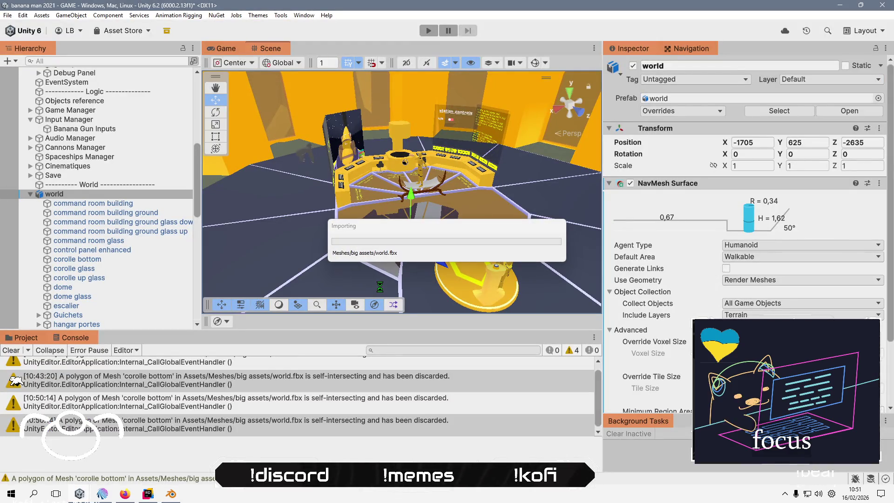
# Orbit to look down on the command room floor and select the ground glass down object.
pyautogui.moveTo(372, 178)
pyautogui.mouseDown()
pyautogui.moveTo(414, 273)
pyautogui.moveTo(456, 156)
pyautogui.moveTo(373, 248)
pyautogui.moveTo(449, 201)
pyautogui.moveTo(410, 158)
pyautogui.moveTo(405, 122)
pyautogui.mouseUp()
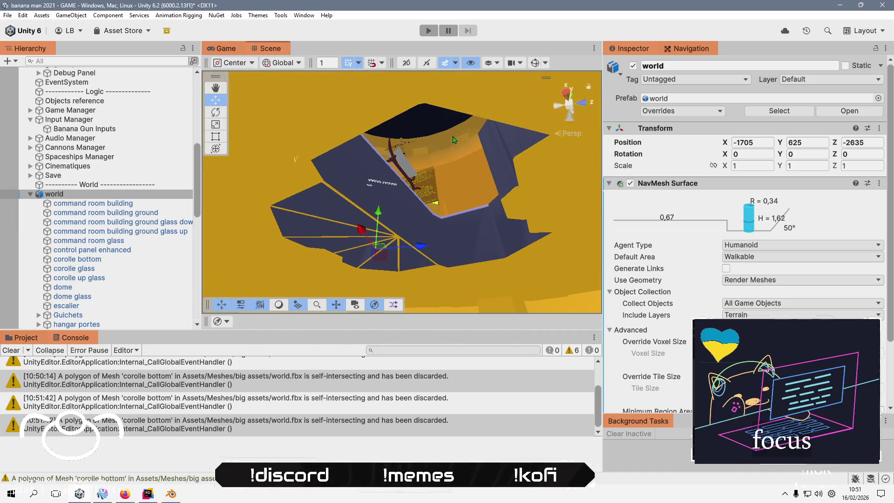
pyautogui.click(154, 222)
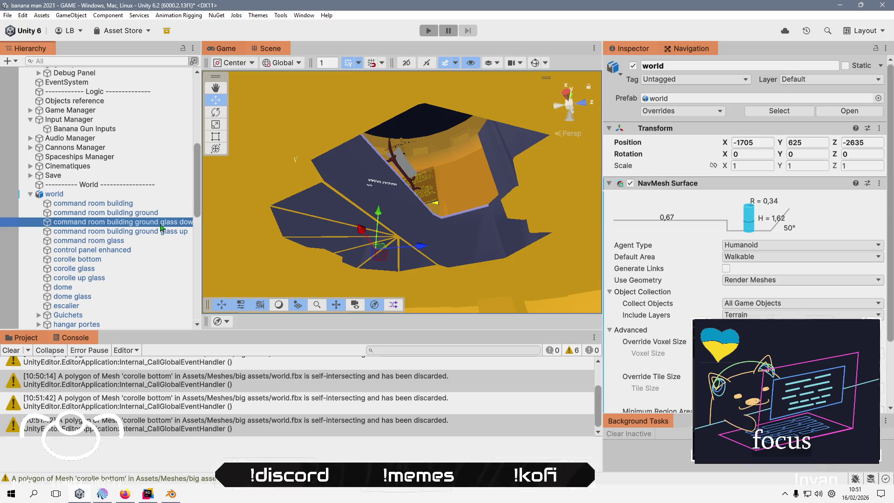
# Preview the glass materials in the Element 0 picker and assign plain glass to the ground glass down piece.
pyautogui.click(874, 213)
pyautogui.click(444, 324)
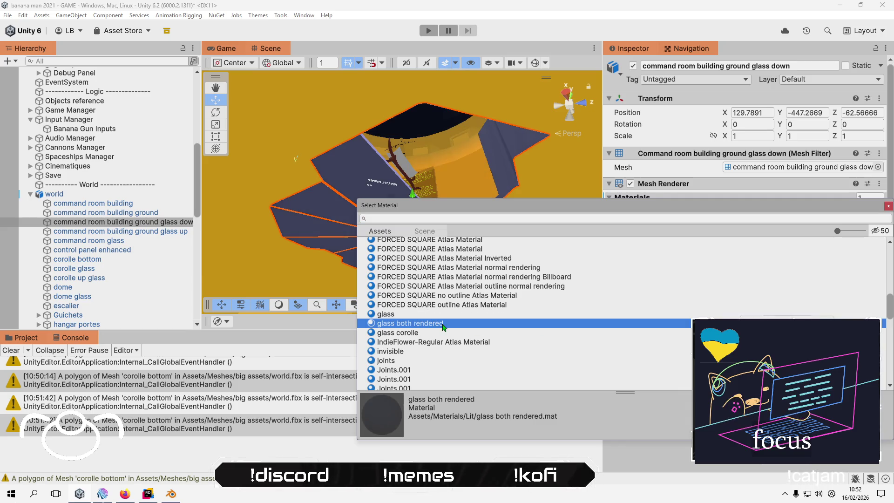
pyautogui.click(445, 316)
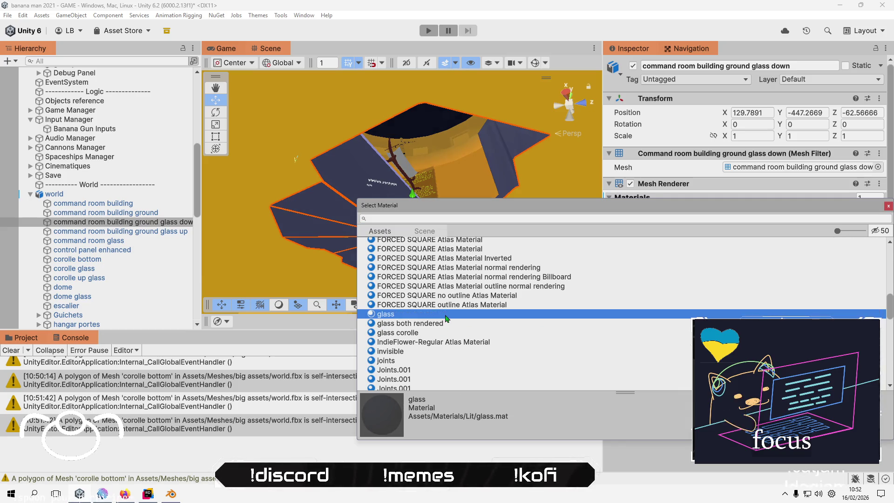
pyautogui.click(442, 323)
pyautogui.doubleClick(439, 315)
pyautogui.moveTo(451, 216)
pyautogui.mouseDown()
pyautogui.moveTo(392, 202)
pyautogui.moveTo(316, 148)
pyautogui.moveTo(529, 146)
pyautogui.mouseUp()
pyautogui.scroll(2, 525, 152)
pyautogui.scroll(-10, 525, 152)
pyautogui.press('w')
pyautogui.moveTo(420, 226); pyautogui.dragTo(447, 236)
pyautogui.keyDown('alt'); pyautogui.moveTo(398, 220); pyautogui.dragTo(471, 110); pyautogui.keyUp('alt')
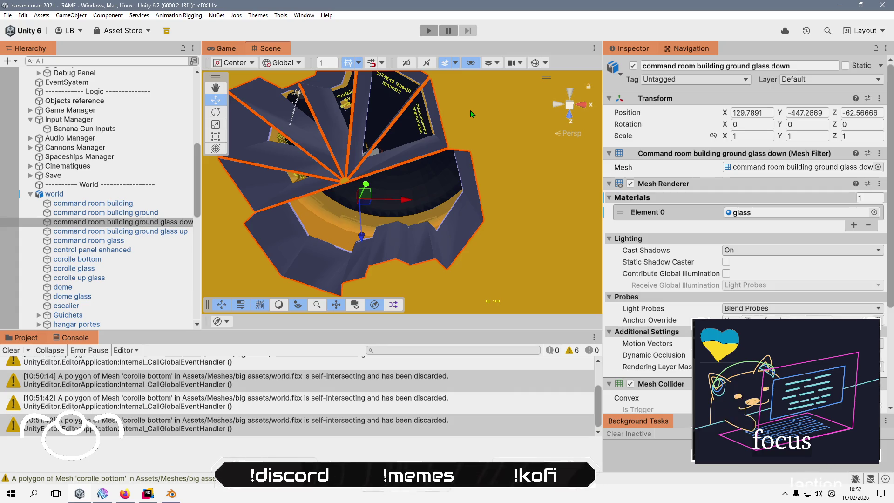
# Drag the glass corolle material from Assets/Materials/Lit onto the floor piece, comparing other glass materials.
pyautogui.click(647, 213)
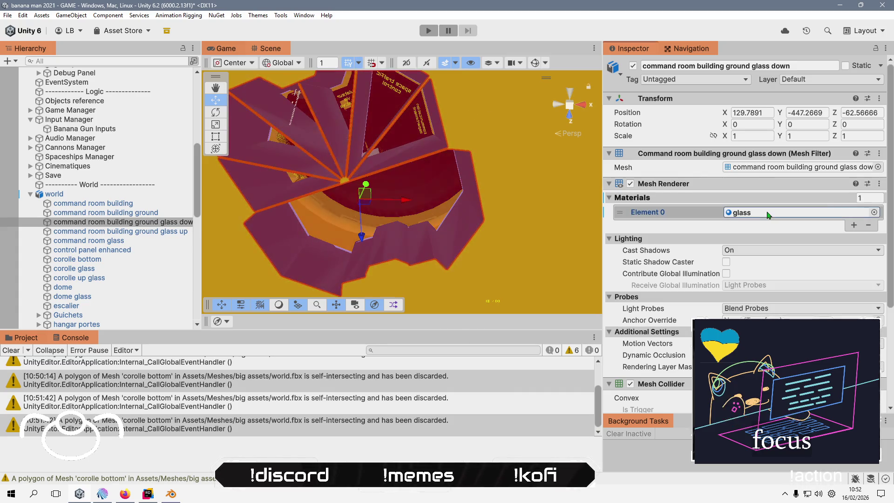
pyautogui.click(768, 212)
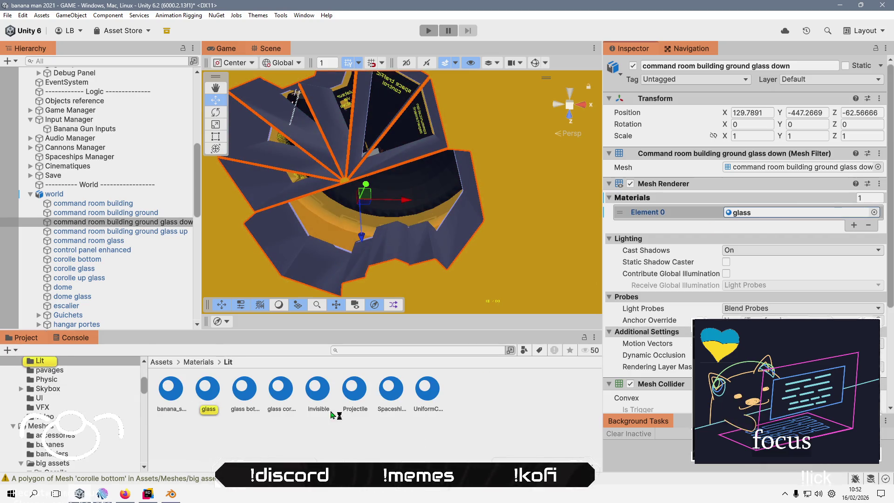
pyautogui.moveTo(280, 389); pyautogui.dragTo(335, 255)
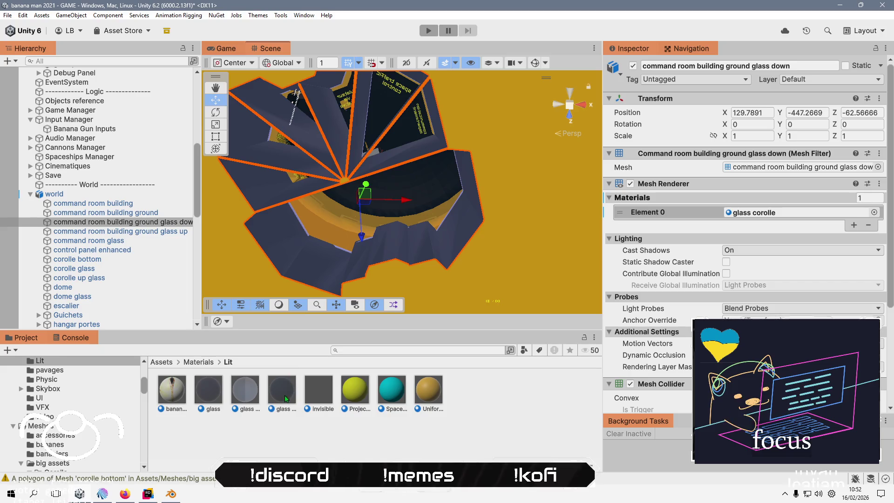
pyautogui.moveTo(314, 272); pyautogui.dragTo(316, 272)
pyautogui.moveTo(245, 394)
pyautogui.mouseDown()
pyautogui.moveTo(310, 275)
pyautogui.moveTo(429, 241)
pyautogui.moveTo(380, 256)
pyautogui.moveTo(459, 271)
pyautogui.moveTo(364, 303)
pyautogui.mouseUp()
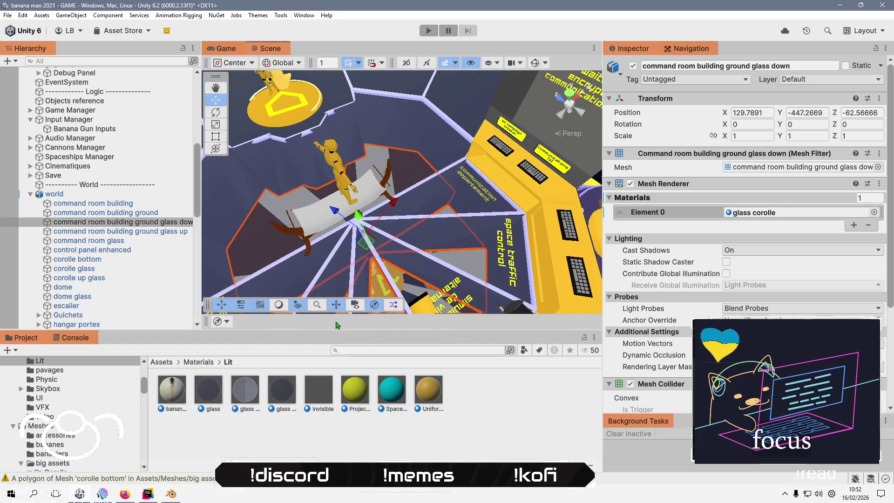
pyautogui.click(278, 437)
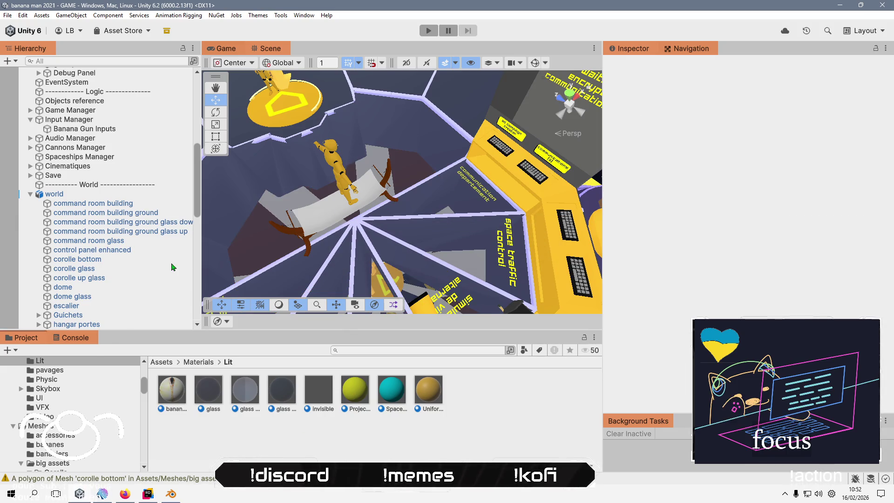
# Put the ground glass down and ground glass up floor pieces on the Terrain layer.
pyautogui.click(155, 223)
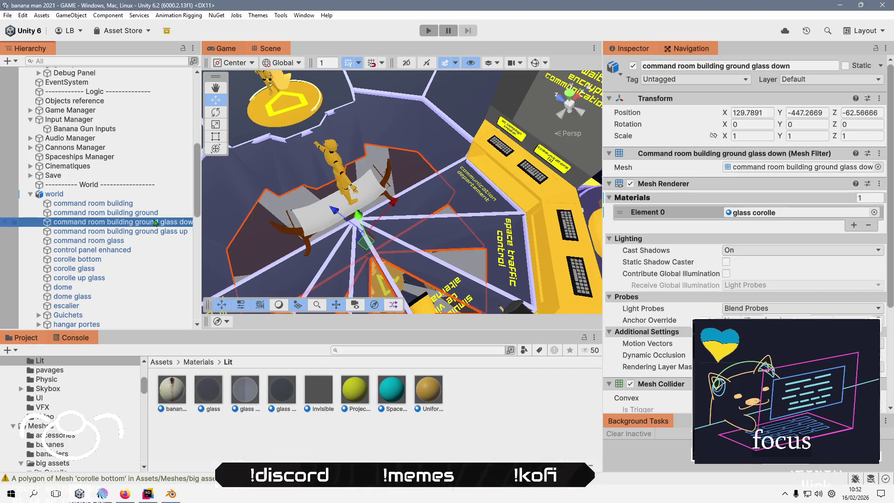
pyautogui.click(155, 216)
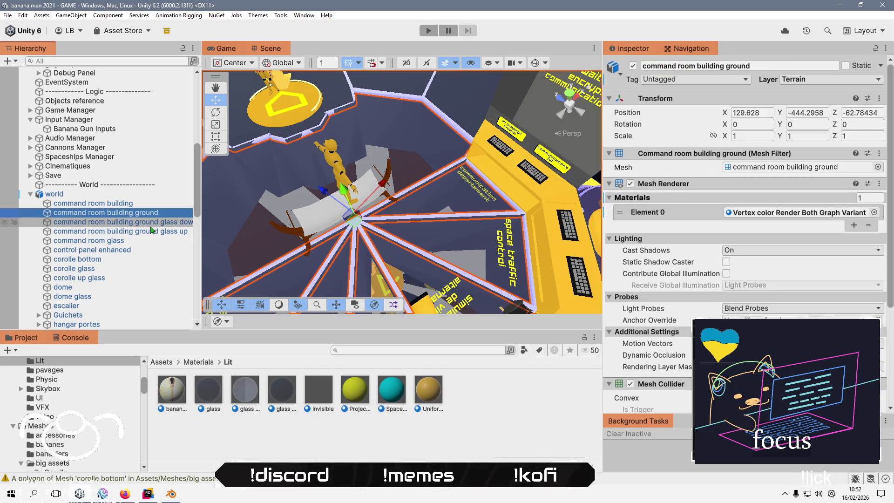
pyautogui.click(151, 226)
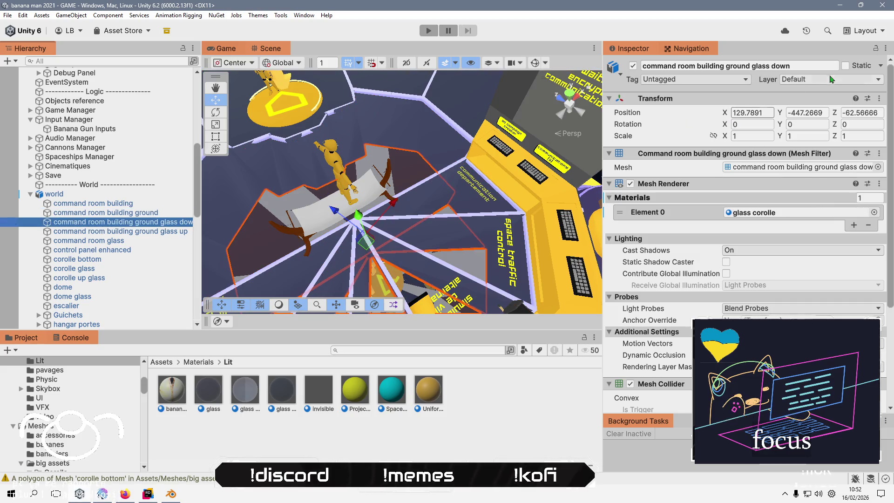
pyautogui.click(827, 79)
pyautogui.click(812, 209)
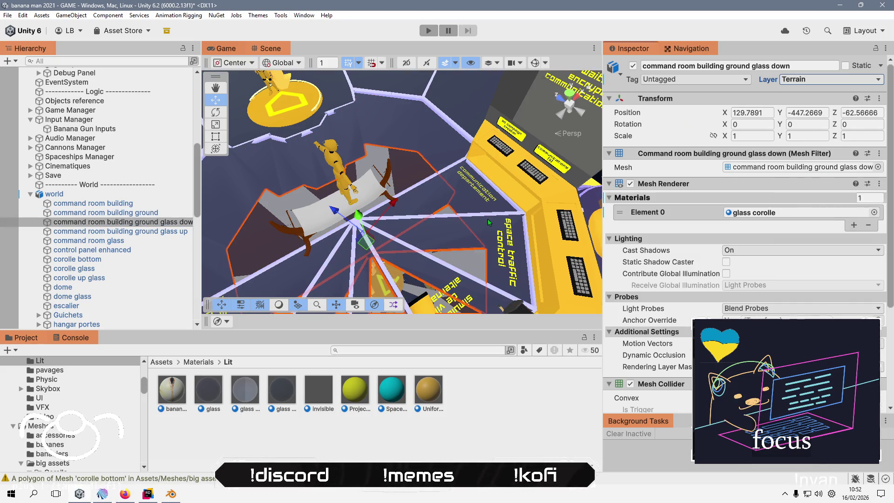
pyautogui.click(121, 231)
pyautogui.click(806, 80)
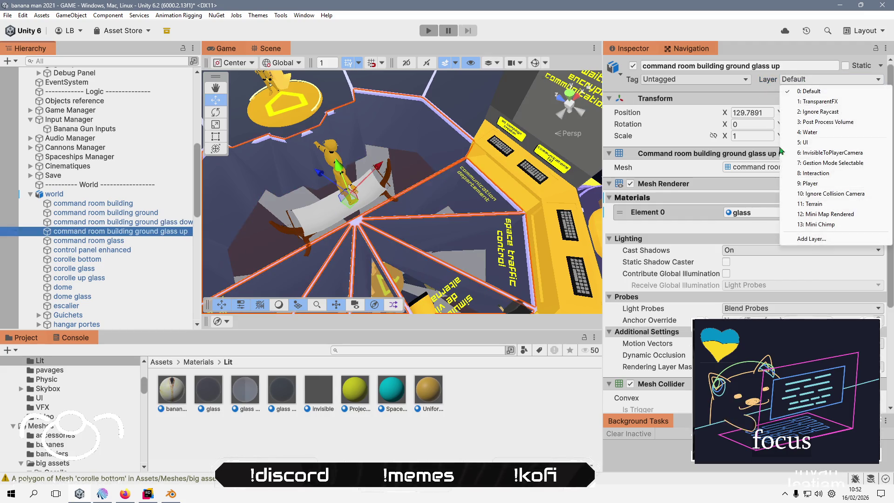
pyautogui.click(813, 204)
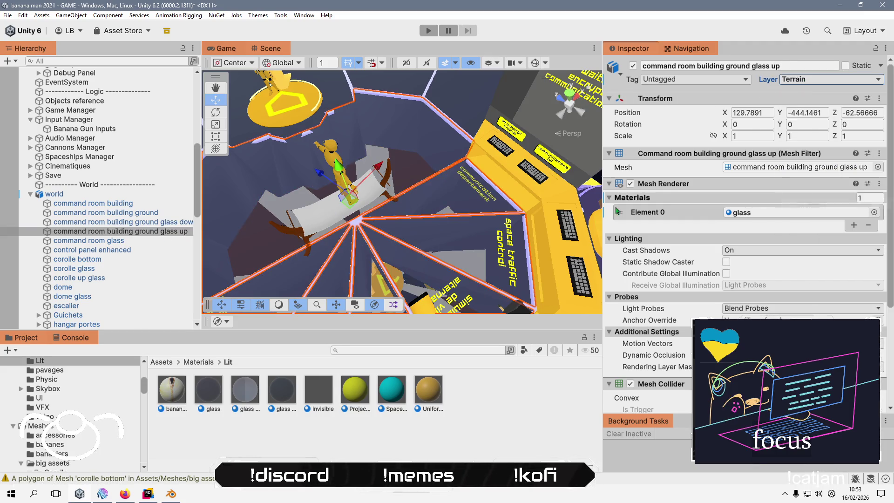
# Set the command room glass object back to the Default layer.
pyautogui.click(146, 241)
pyautogui.click(150, 213)
pyautogui.click(150, 206)
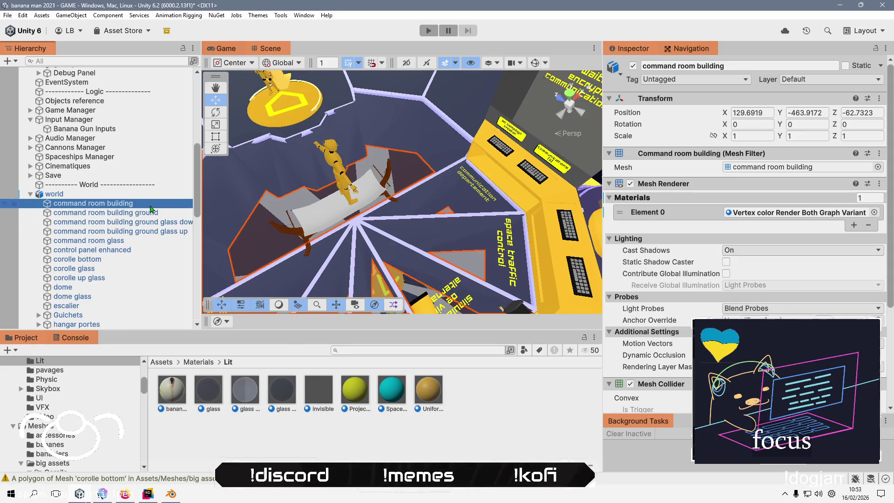
pyautogui.click(139, 241)
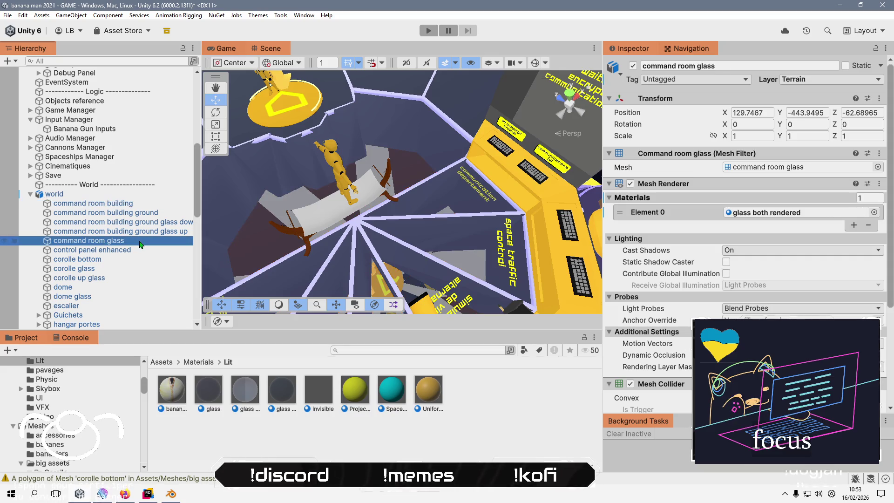
pyautogui.press('f')
pyautogui.click(828, 81)
pyautogui.click(824, 92)
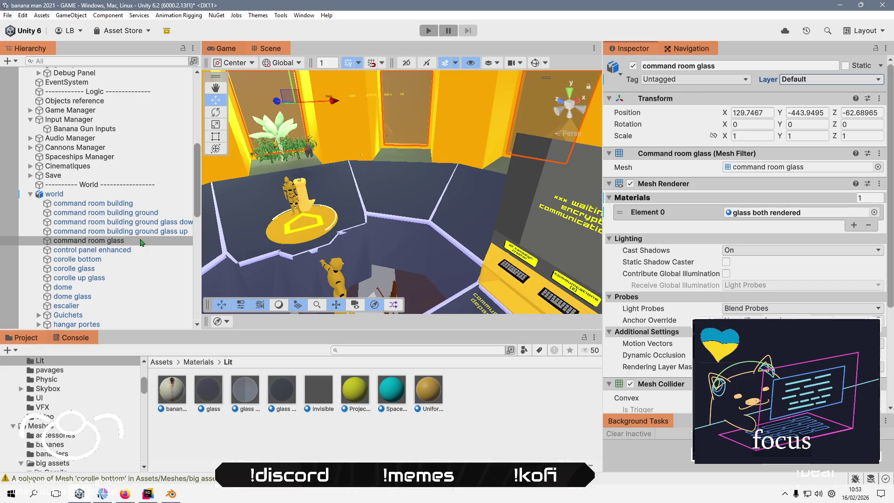
# Clear the selection and start the game in Play mode.
pyautogui.click(98, 251)
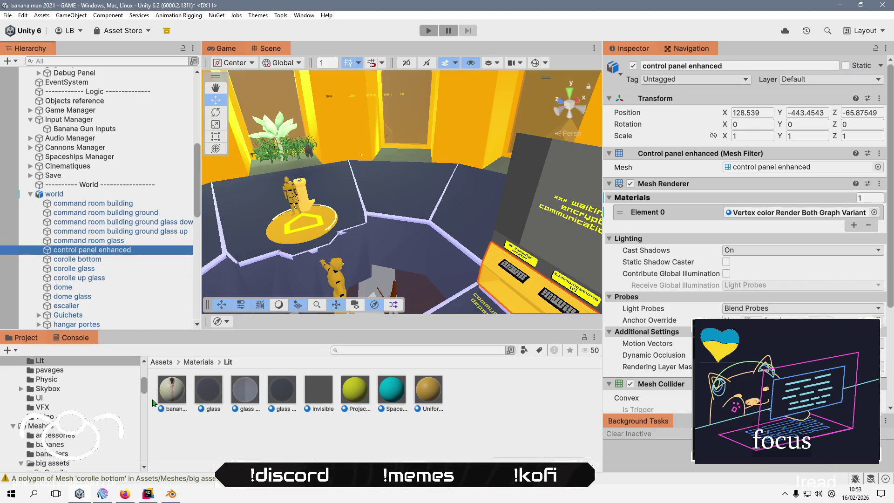
pyautogui.click(185, 429)
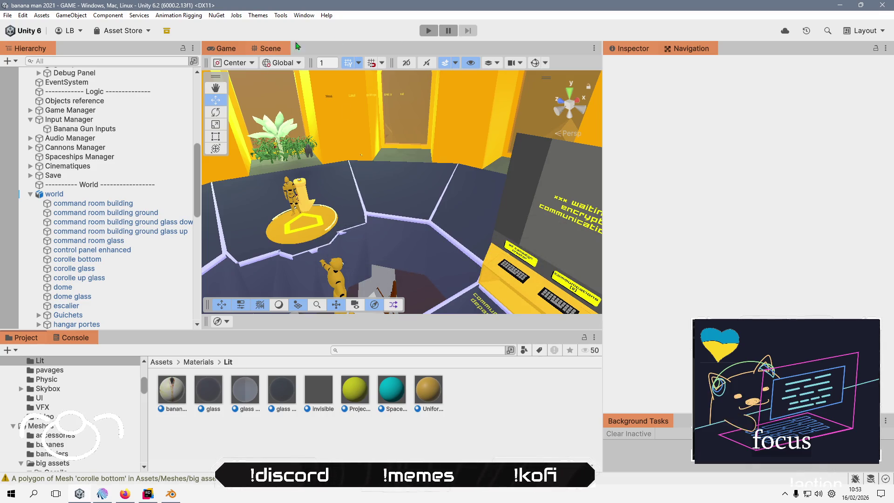
pyautogui.click(425, 33)
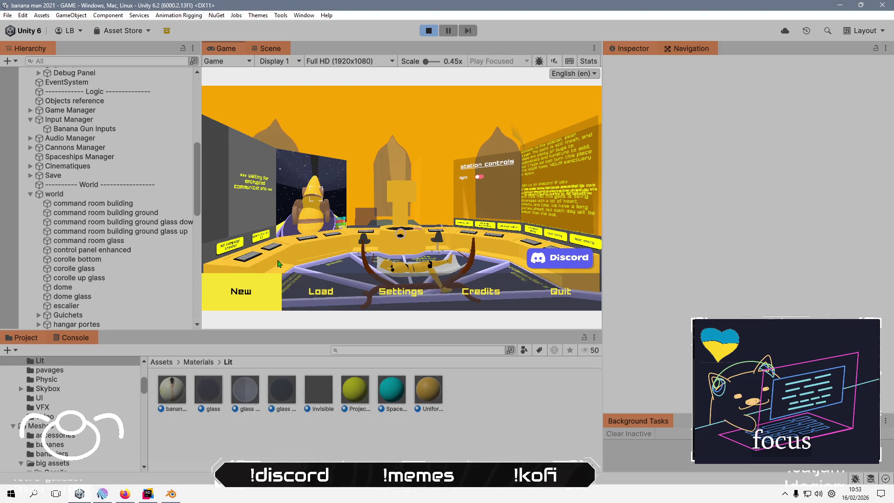
# Start a New game, skip the intro, and check the glass down and glass up materials.
pyautogui.click(282, 299)
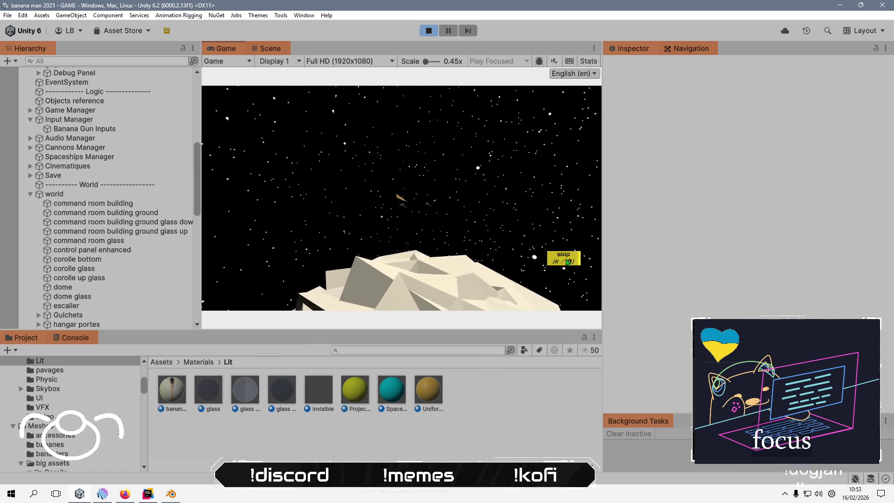
pyautogui.click(567, 262)
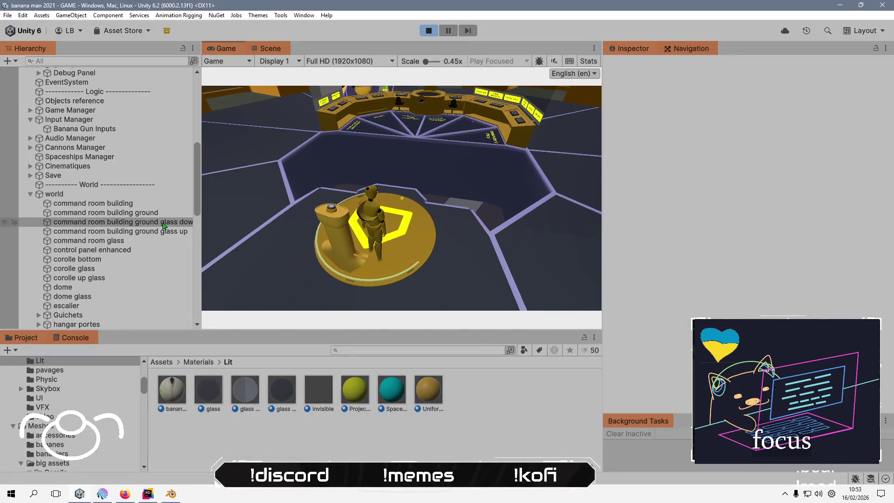
pyautogui.click(164, 222)
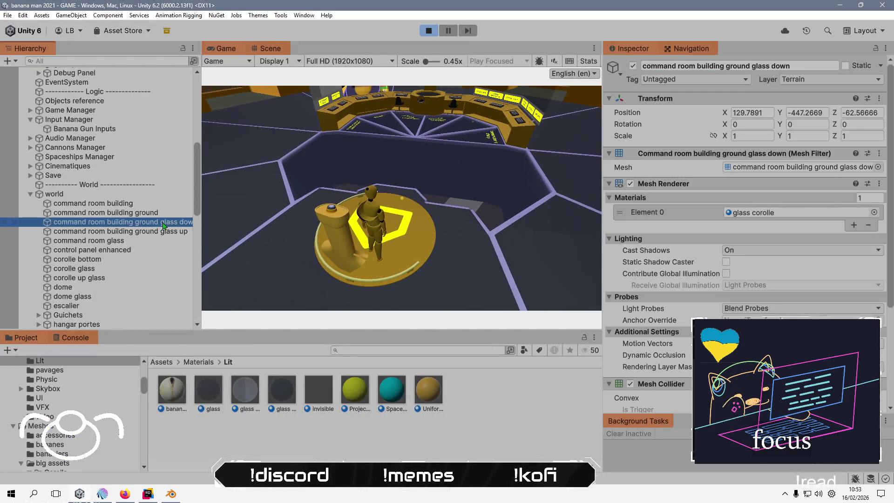
pyautogui.scroll(-4, 706, 254)
pyautogui.click(172, 231)
pyautogui.click(172, 222)
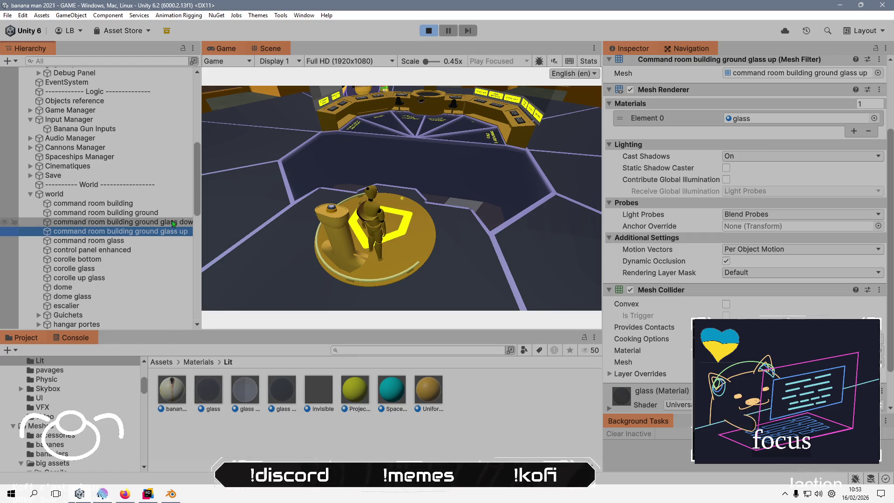
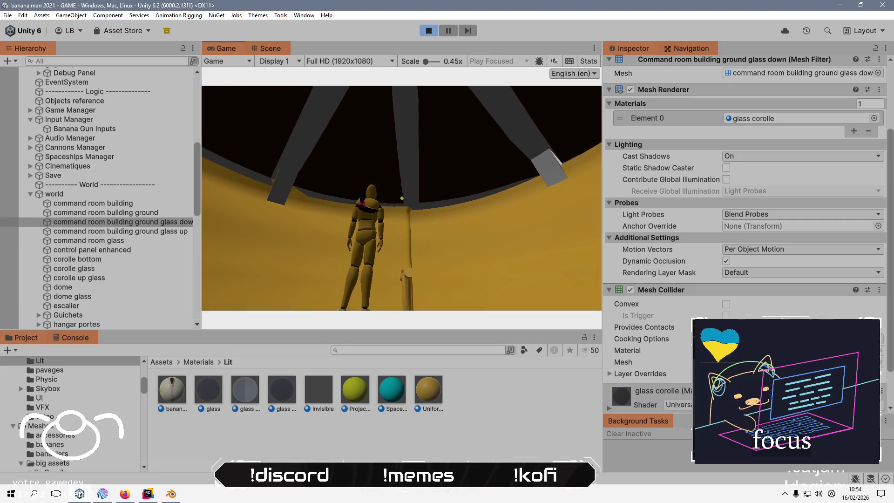
# Glance at the Blender world scene, then return to the running Unity game and rotate the camera.
pyautogui.hotkey('alt', 'Tab')
pyautogui.click(401, 199)
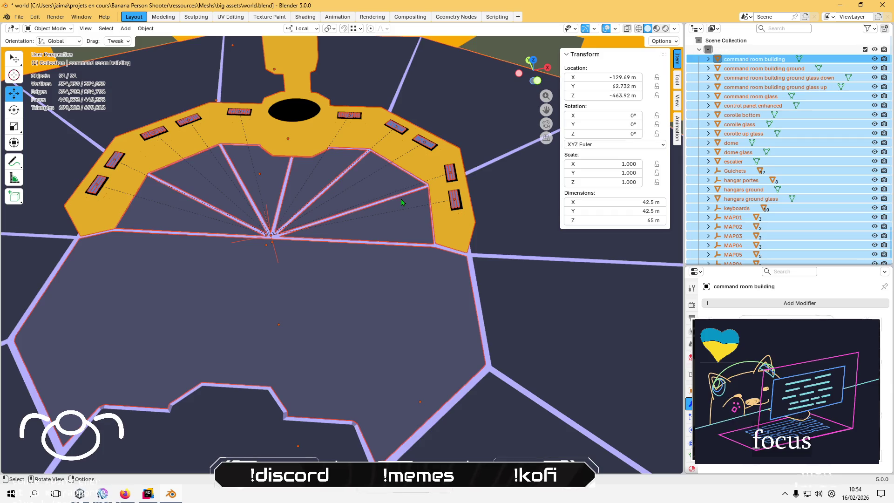
pyautogui.hotkey('alt', 'Tab')
pyautogui.click(259, 141)
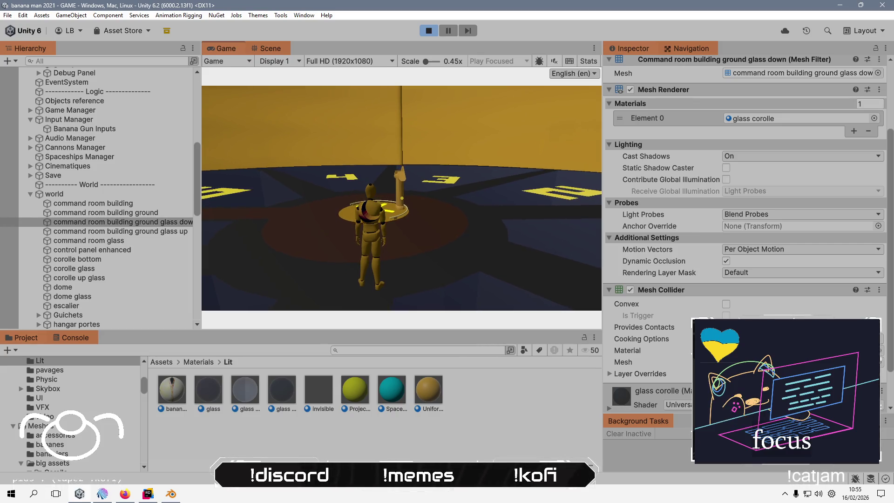
# Walk the character down to the console and switch the station light on in station controls.
pyautogui.press('w')
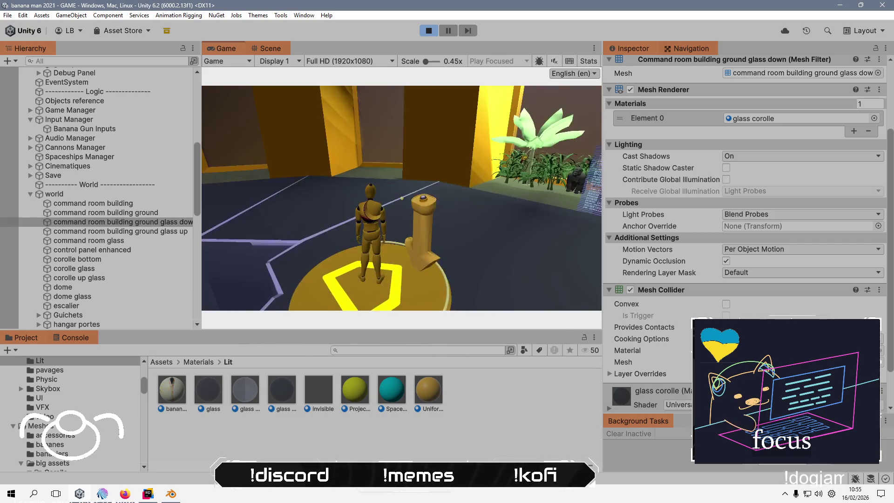
pyautogui.press('w')
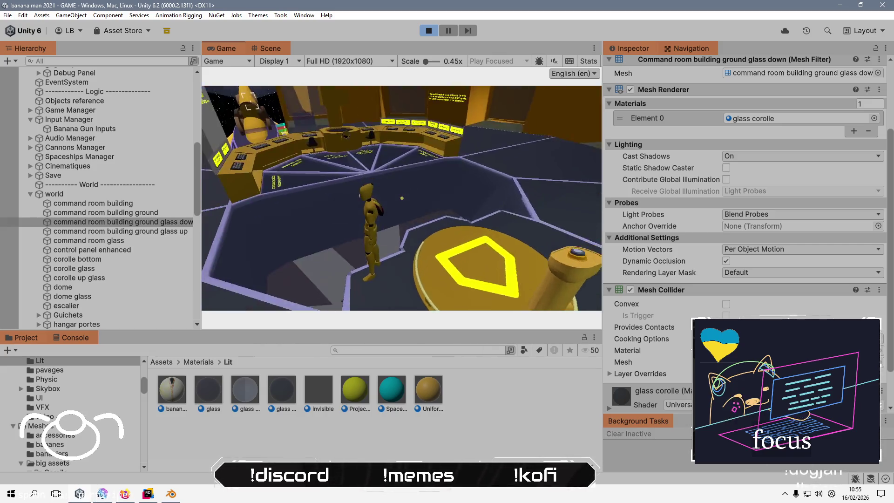
pyautogui.press('w')
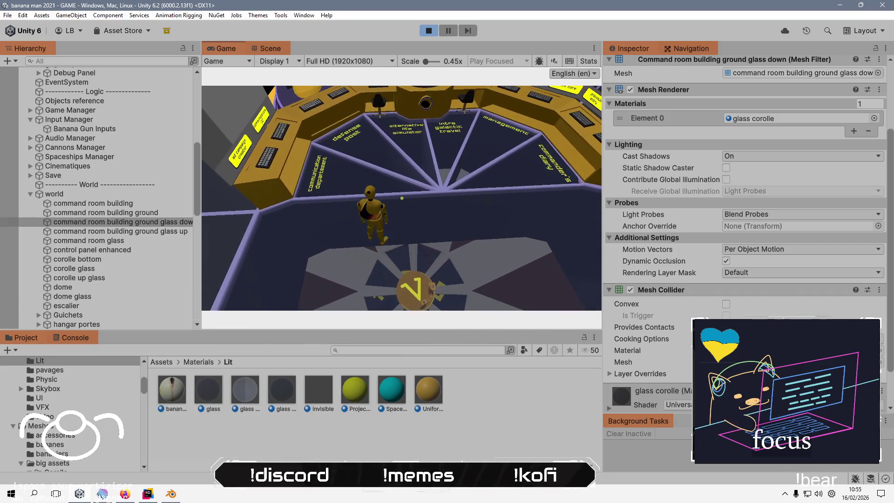
pyautogui.press('w')
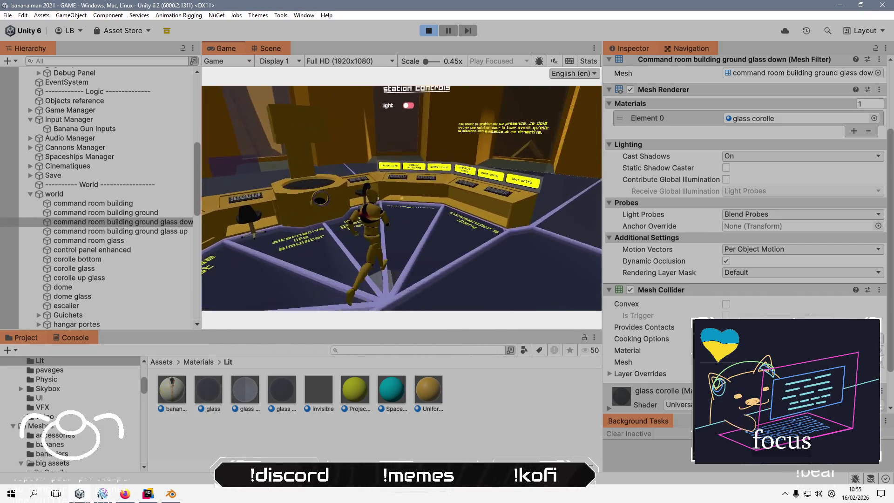
pyautogui.press('e')
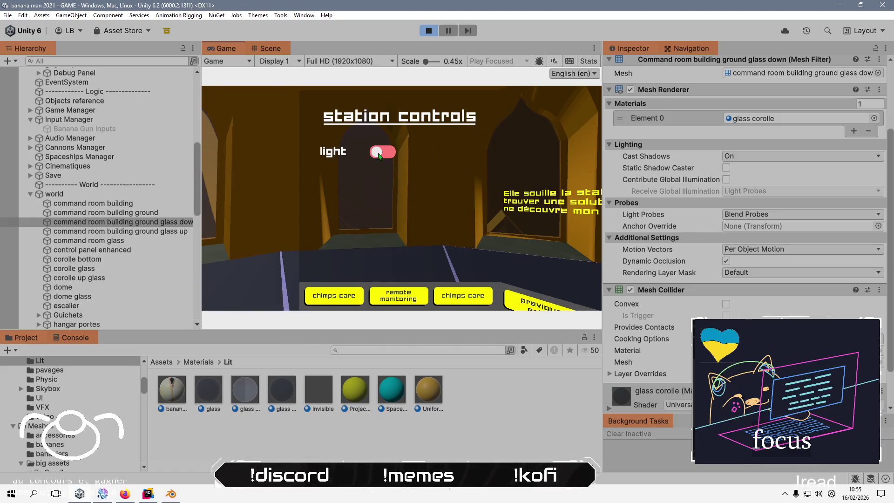
pyautogui.click(379, 156)
pyautogui.press('e')
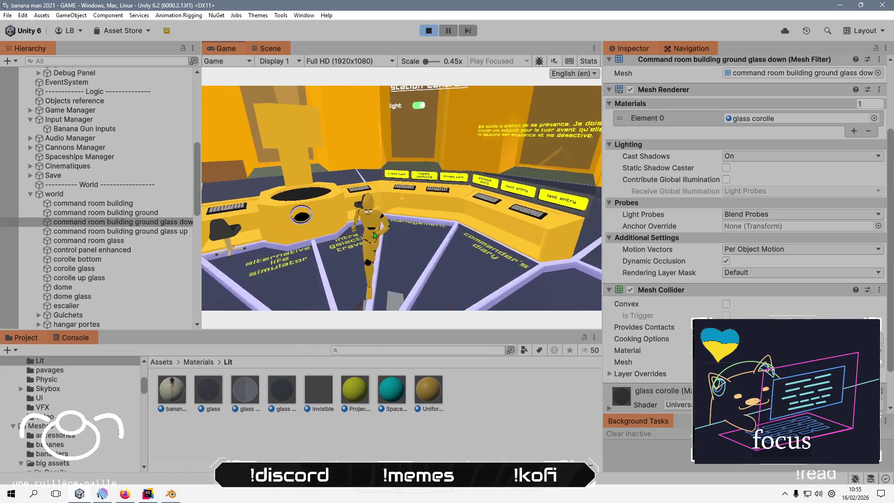
# Walk toward the commander's diary console and bring up the in-game pause menu.
pyautogui.press('s')
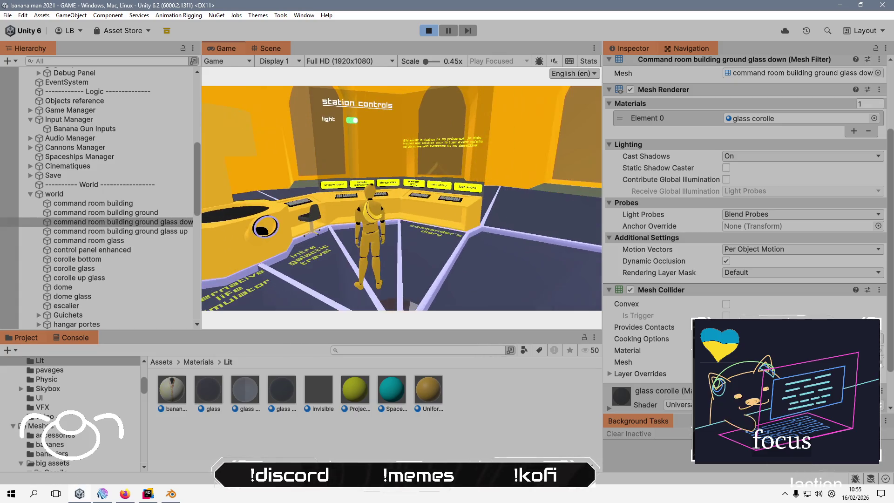
pyautogui.press('w')
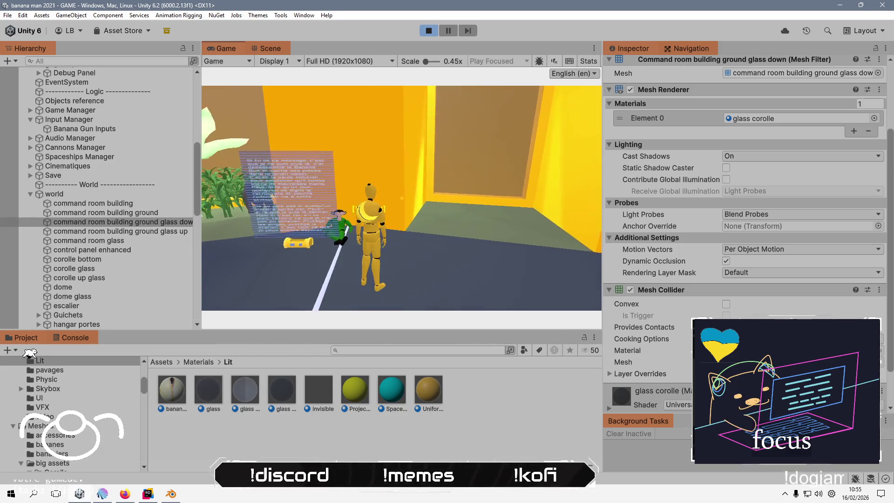
pyautogui.press('Escape')
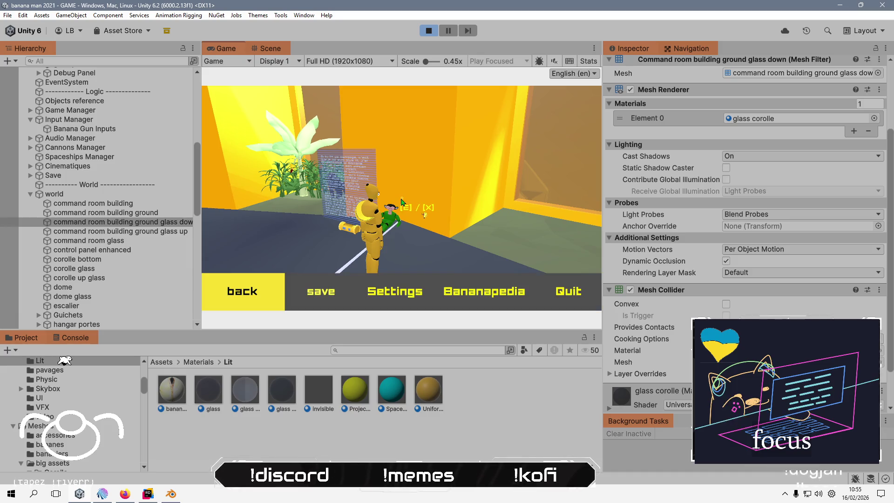
# Switch to the Scene view and select the banana gun beside the chimp.
pyautogui.click(271, 48)
pyautogui.click(30, 194)
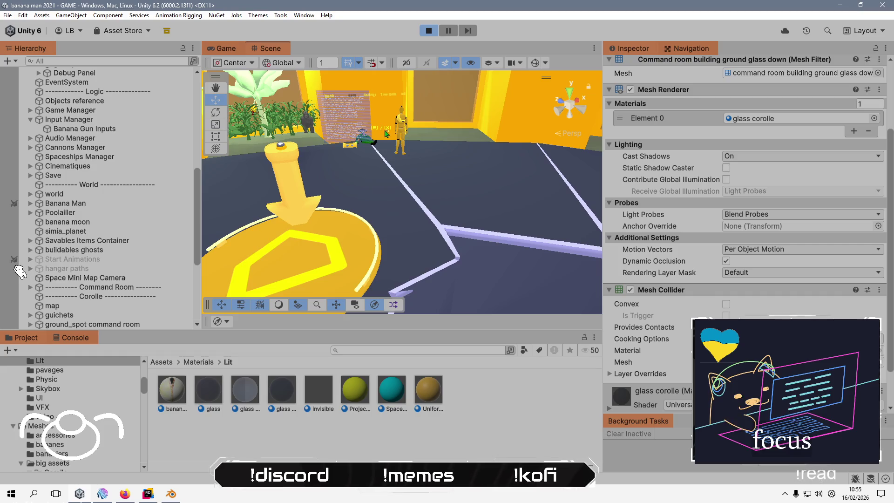
pyautogui.click(386, 134)
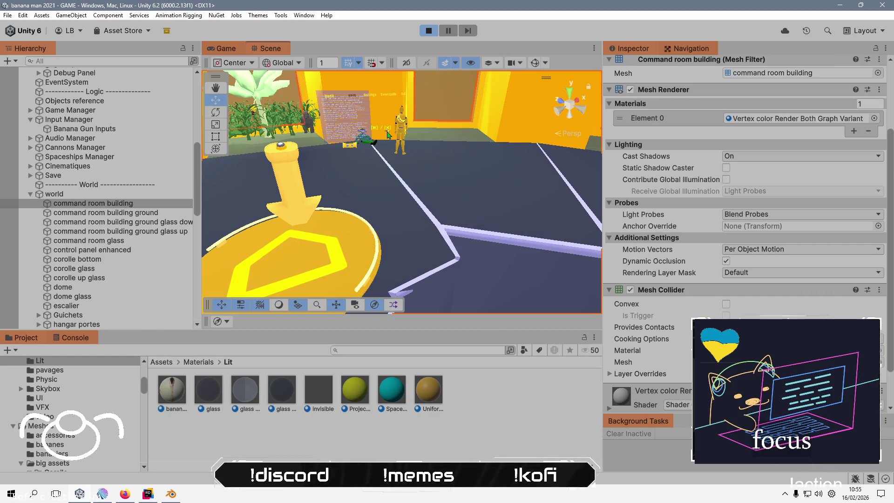
pyautogui.click(386, 134)
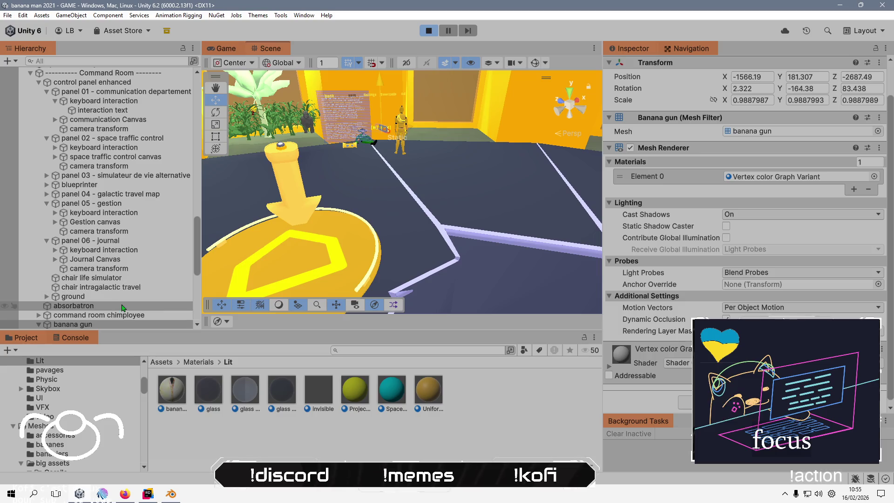
# Frame and orbit around the banana gun, then show its static flags list.
pyautogui.doubleClick(120, 325)
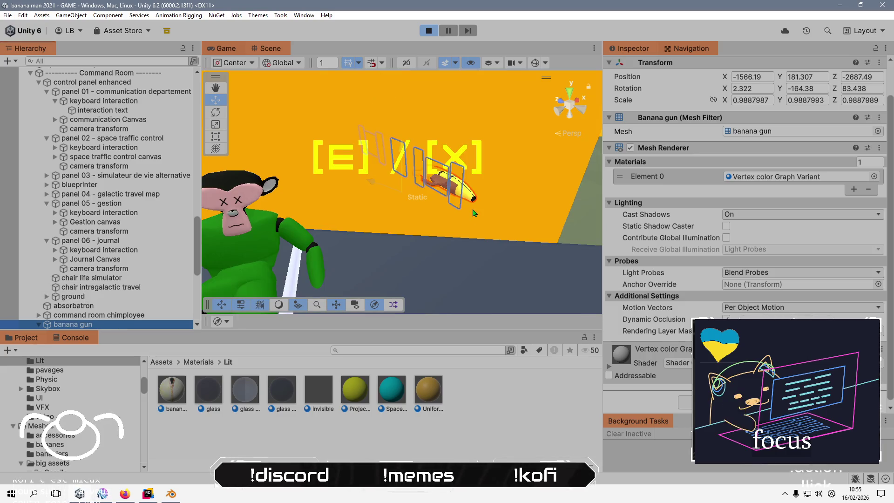
pyautogui.scroll(-3, 438, 202)
pyautogui.moveTo(233, 109); pyautogui.dragTo(325, 187)
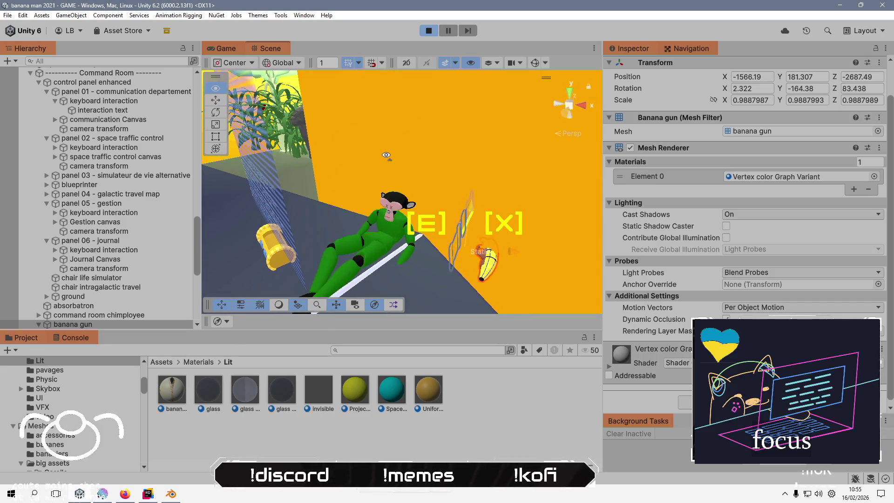
pyautogui.scroll(2, 837, 141)
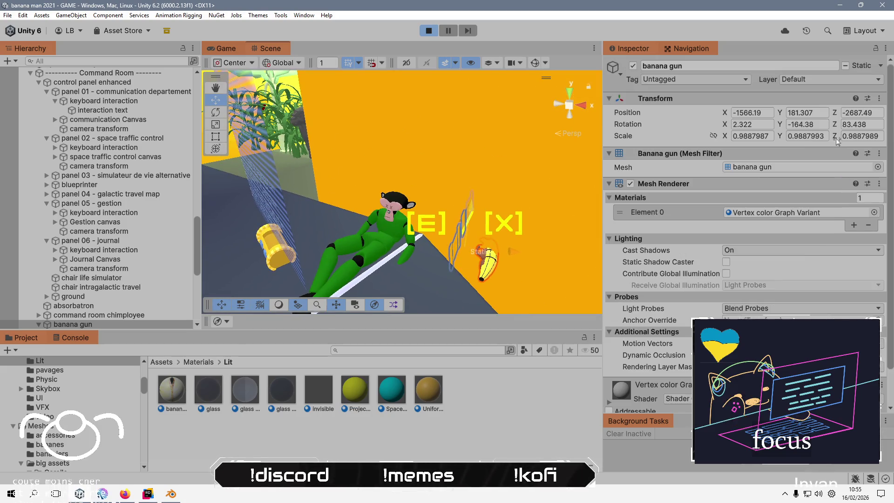
pyautogui.click(880, 66)
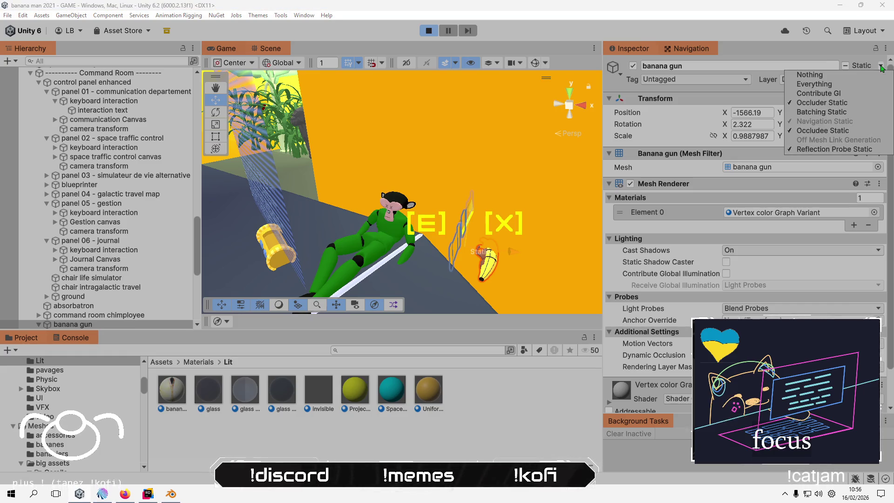
# Turn the banana gun's Static checkbox off, answering the Change Static Flags prompts.
pyautogui.click(882, 68)
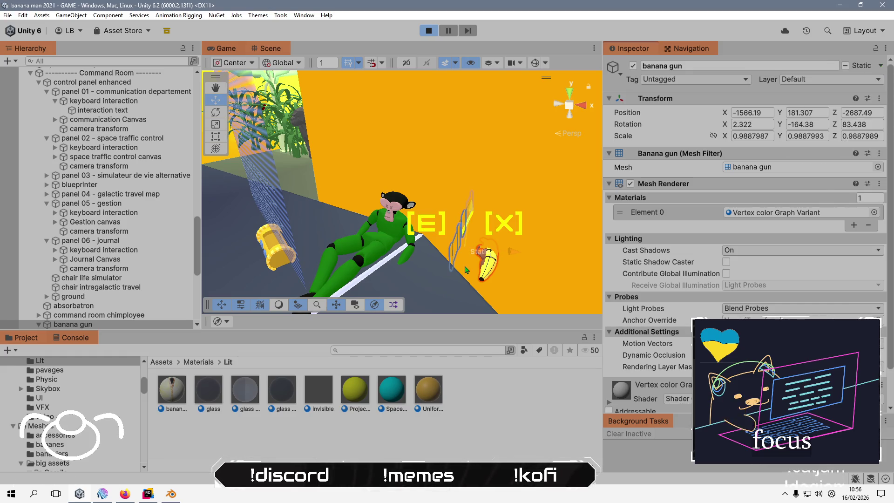
pyautogui.moveTo(458, 253)
pyautogui.mouseDown()
pyautogui.moveTo(410, 242)
pyautogui.moveTo(470, 186)
pyautogui.moveTo(512, 173)
pyautogui.moveTo(277, 238)
pyautogui.moveTo(345, 193)
pyautogui.moveTo(321, 189)
pyautogui.mouseUp()
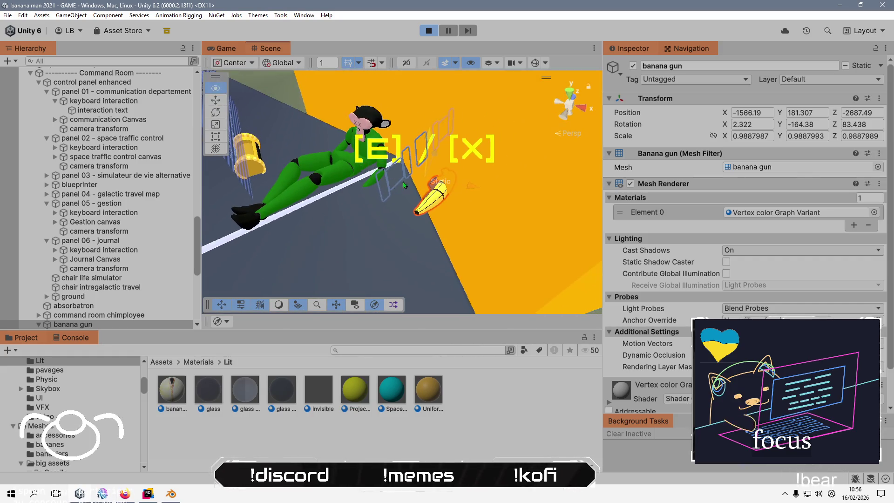
pyautogui.click(846, 66)
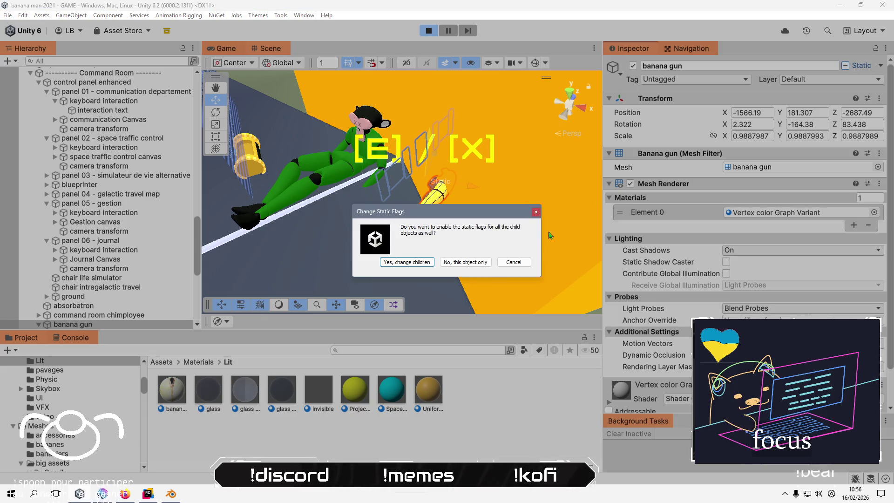
pyautogui.click(418, 266)
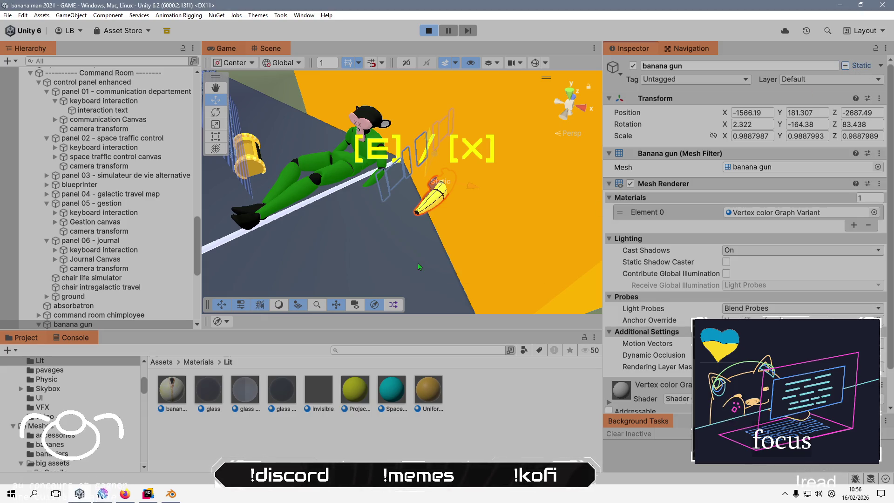
pyautogui.click(860, 67)
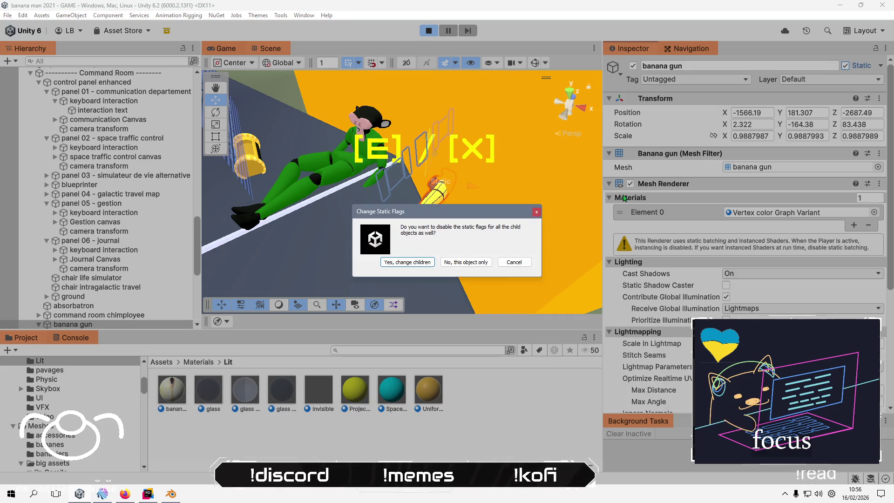
pyautogui.click(407, 262)
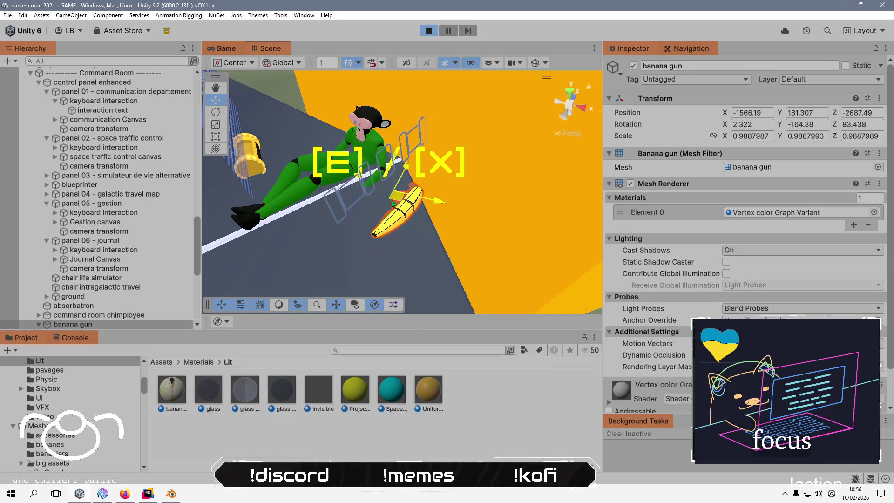
pyautogui.moveTo(354, 207)
pyautogui.mouseDown()
pyautogui.moveTo(373, 196)
pyautogui.moveTo(473, 183)
pyautogui.moveTo(431, 144)
pyautogui.mouseUp()
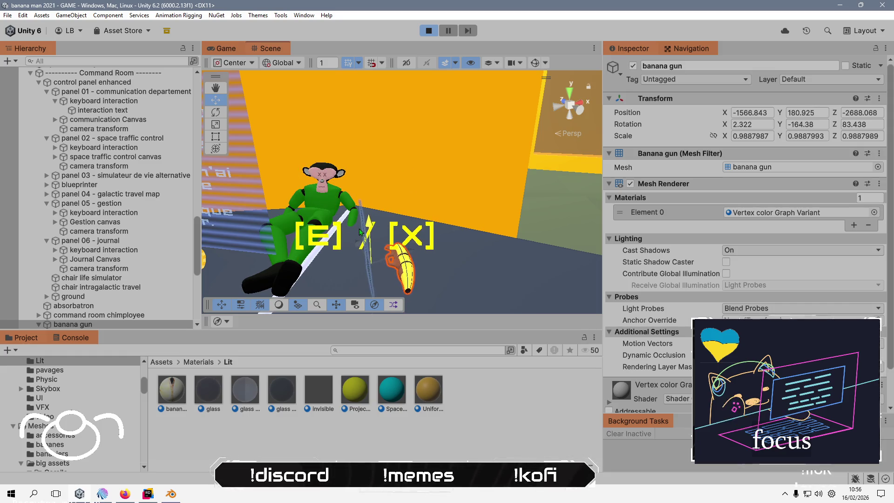
# Nudge the banana gun left toward the chimp and lower it slightly.
pyautogui.press('f')
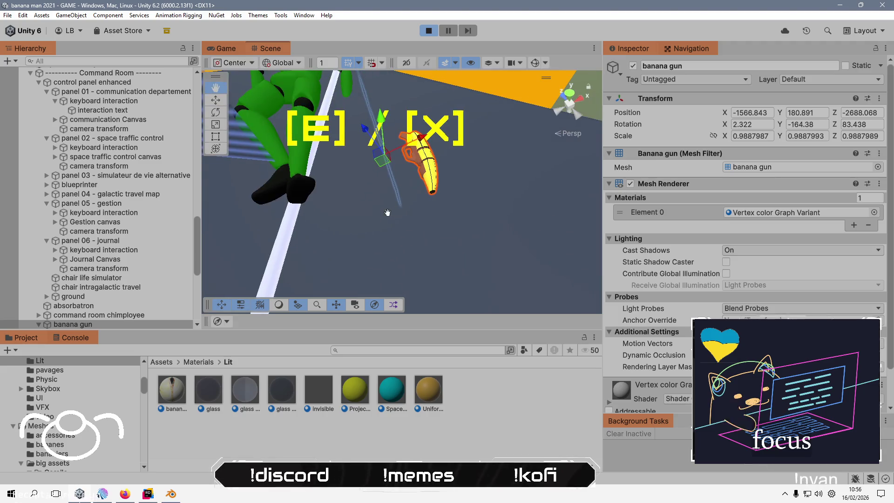
pyautogui.moveTo(388, 168); pyautogui.dragTo(329, 138)
pyautogui.scroll(-3, 356, 149)
pyautogui.moveTo(353, 196); pyautogui.dragTo(355, 196)
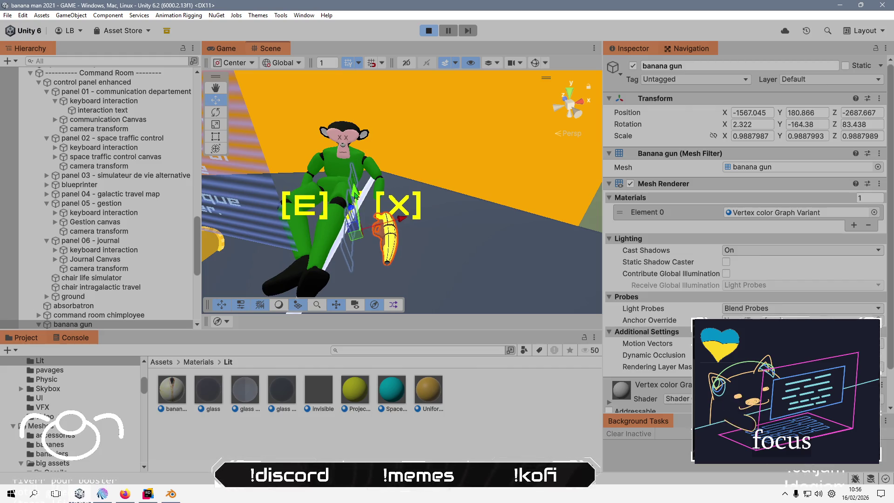
# Keep the play-mode transform after stopping: position -1567.045, 180.866, -2687.667, rotation 2.322, -164.38, 83.438.
pyautogui.rightClick(680, 105)
pyautogui.moveTo(729, 177)
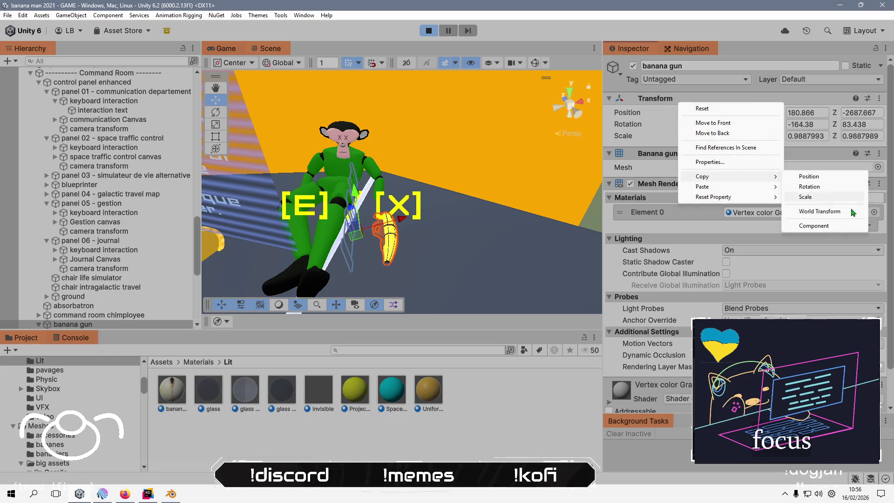
pyautogui.click(828, 227)
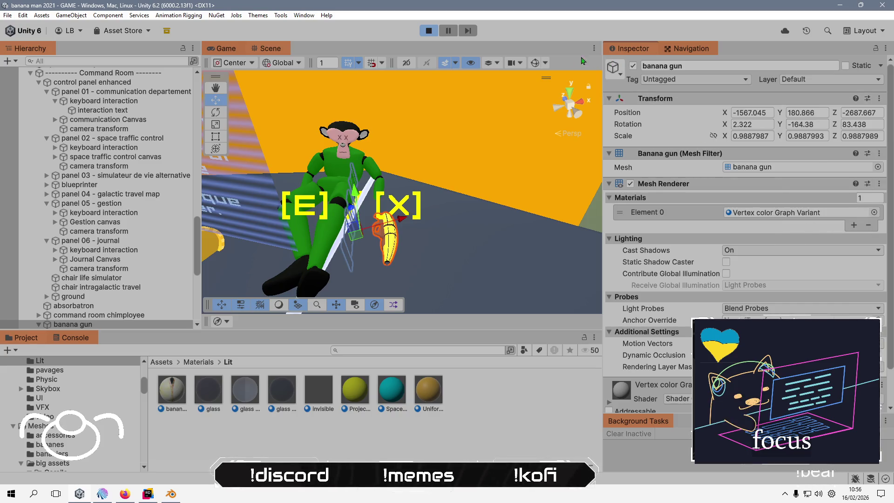
pyautogui.click(428, 32)
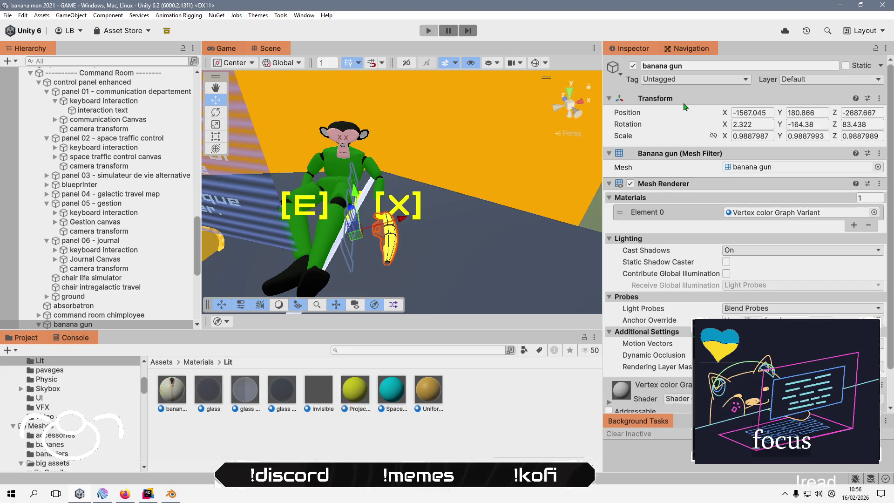
pyautogui.rightClick(684, 104)
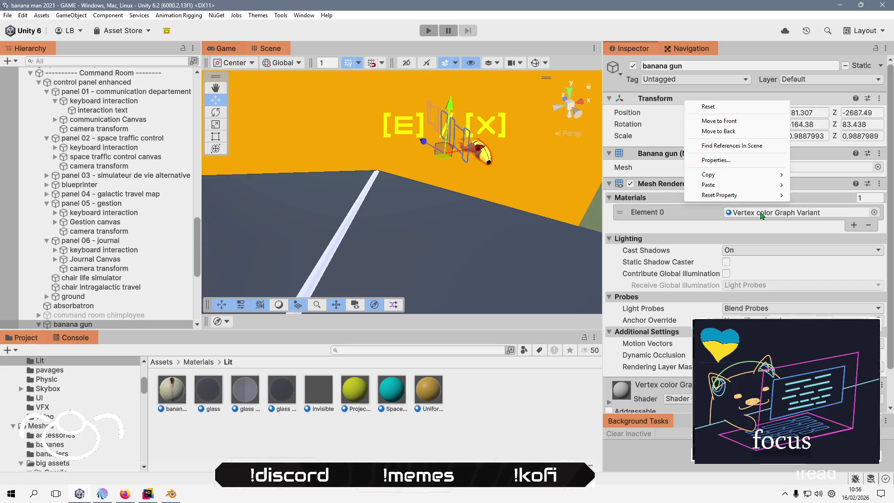
pyautogui.moveTo(747, 185)
pyautogui.click(850, 245)
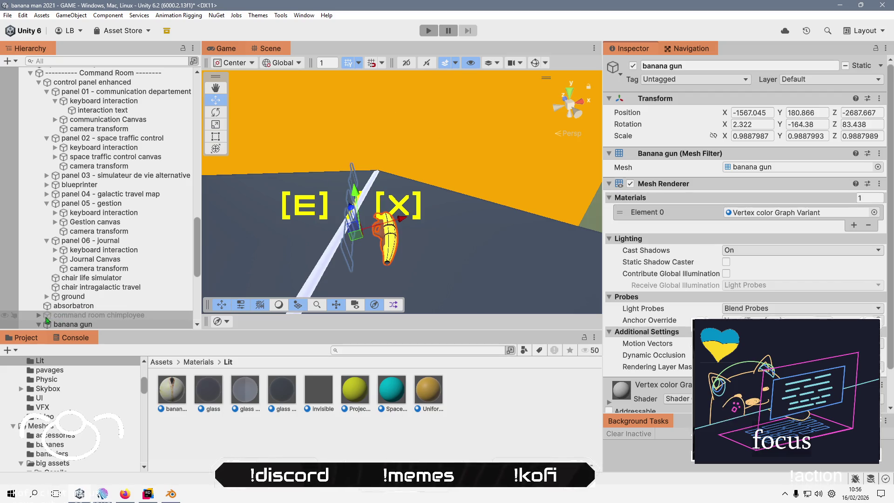
# Activate the command room chimployee in the Inspector and orbit to the green character.
pyautogui.scroll(-3, 47, 291)
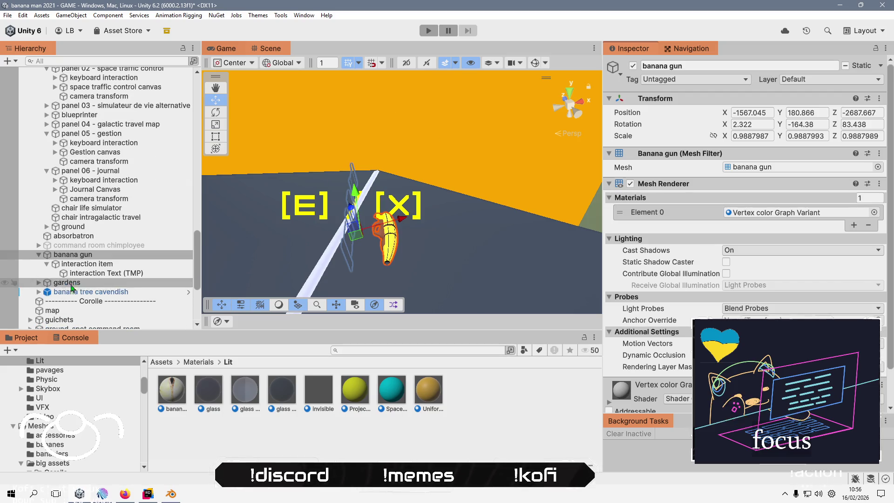
pyautogui.click(37, 246)
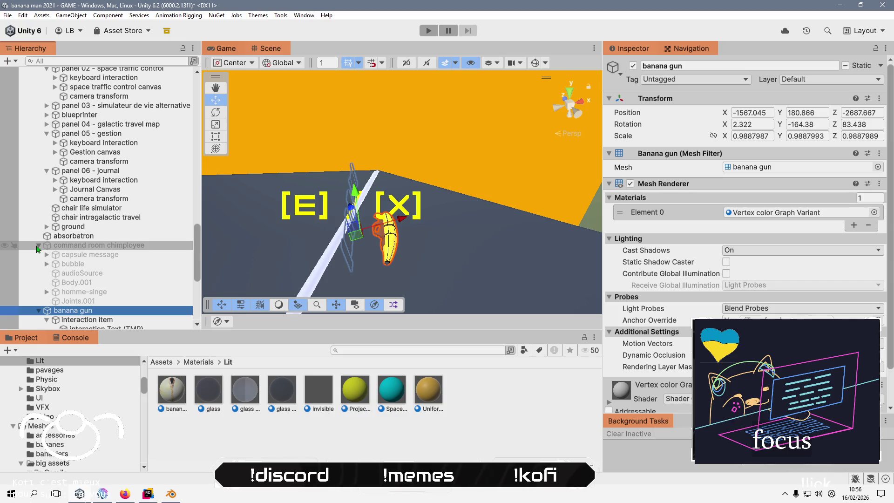
pyautogui.click(120, 247)
pyautogui.click(633, 66)
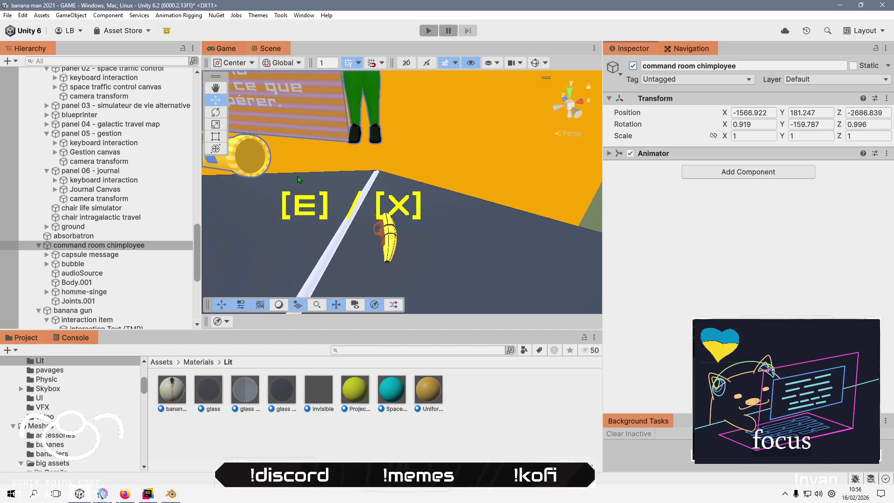
pyautogui.scroll(-2, 106, 261)
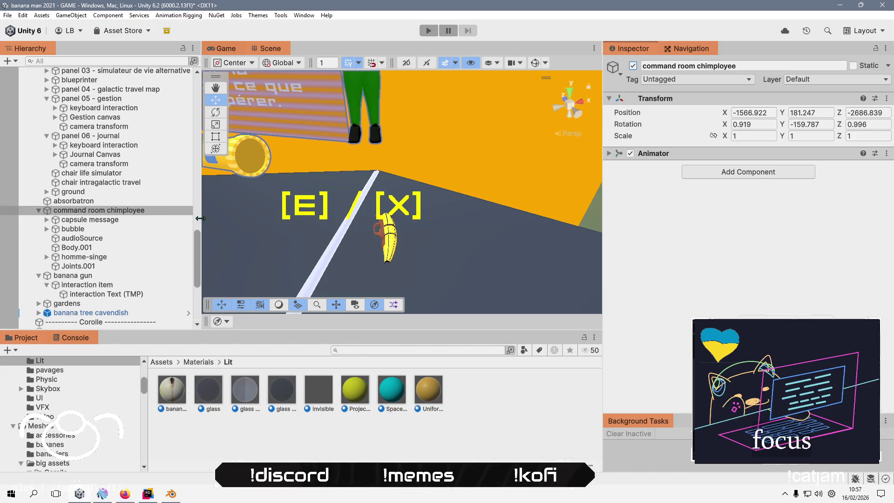
pyautogui.scroll(-5, 319, 207)
pyautogui.moveTo(319, 207)
pyautogui.mouseDown()
pyautogui.moveTo(375, 50)
pyautogui.moveTo(352, 158)
pyautogui.mouseUp()
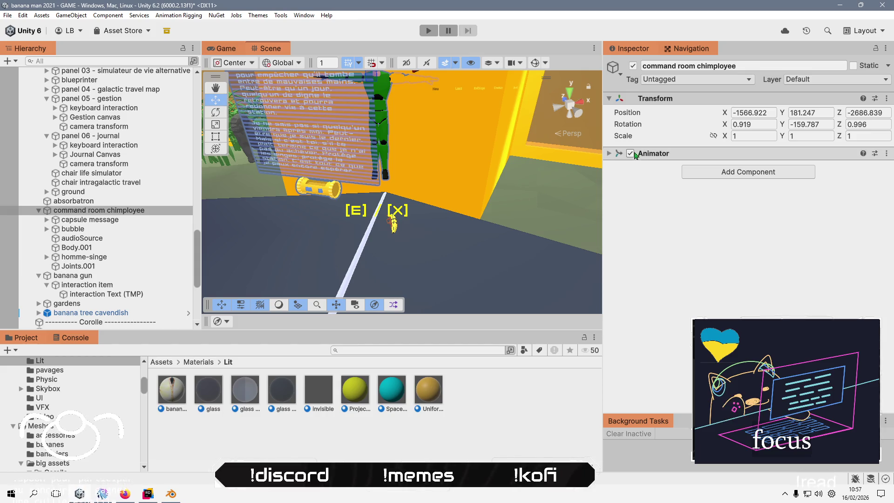
pyautogui.click(609, 154)
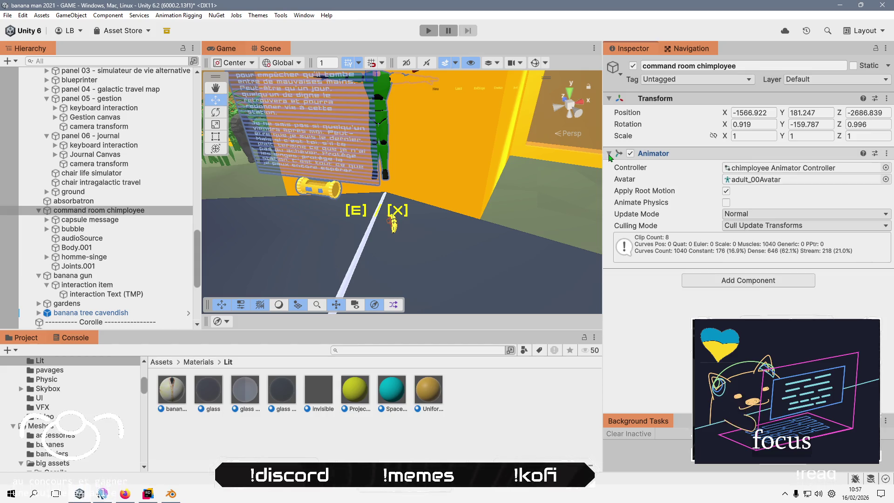
pyautogui.click(608, 154)
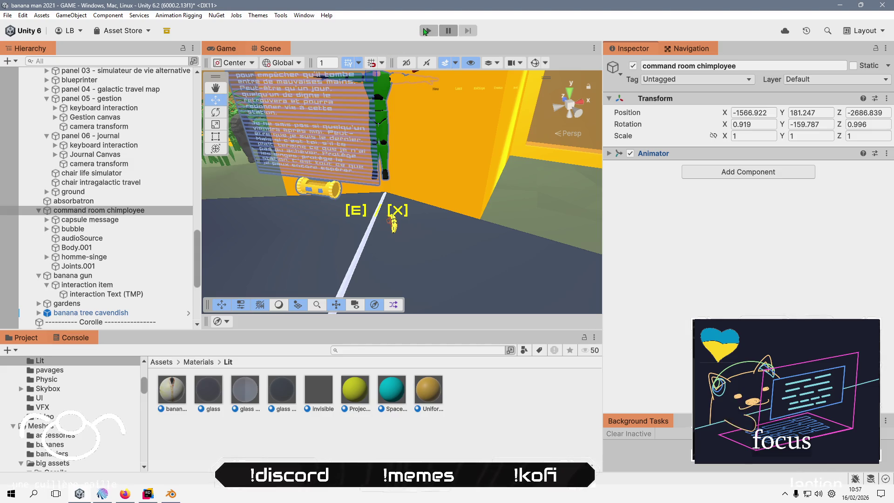
# Play-test, stop, deactivate the command room chimployee, and play again.
pyautogui.click(428, 31)
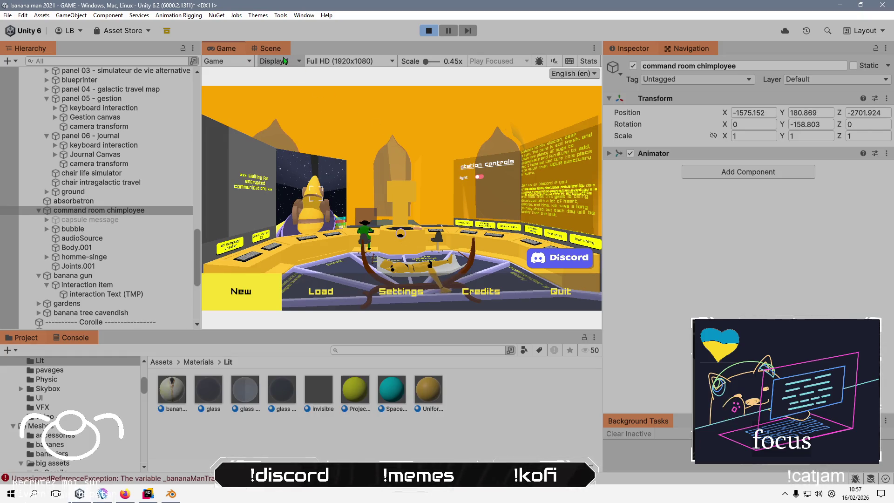
pyautogui.click(429, 30)
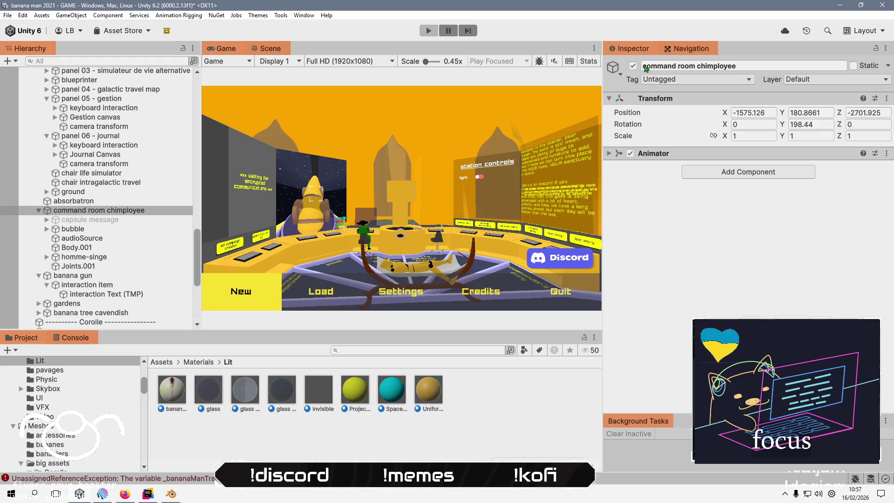
pyautogui.click(632, 66)
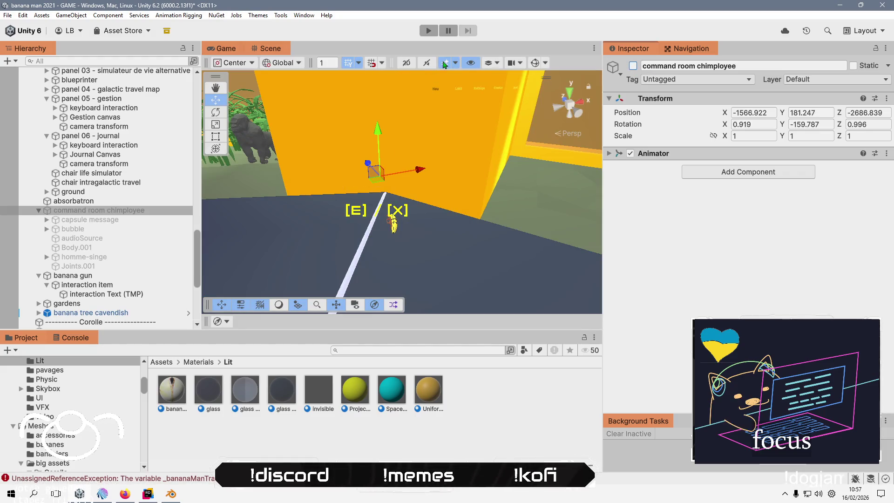
pyautogui.click(429, 30)
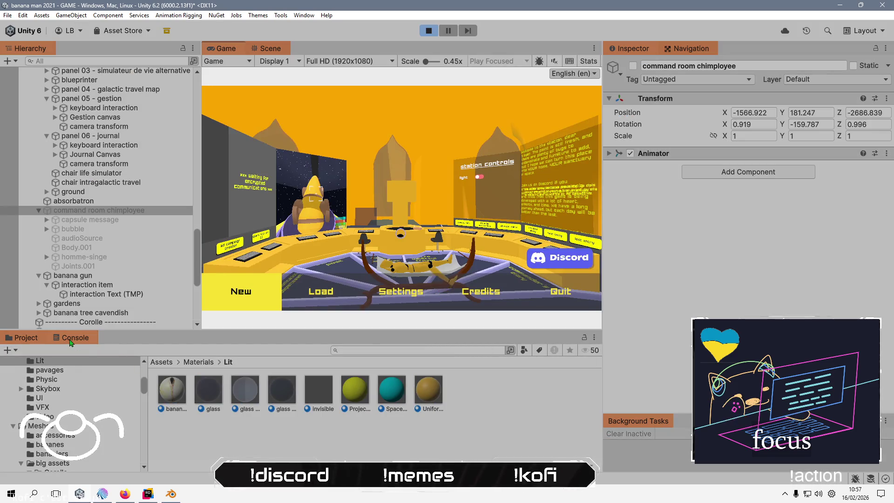
# With the Console showing, toggle the chimployee on and off during play, then return to the Game view.
pyautogui.click(74, 337)
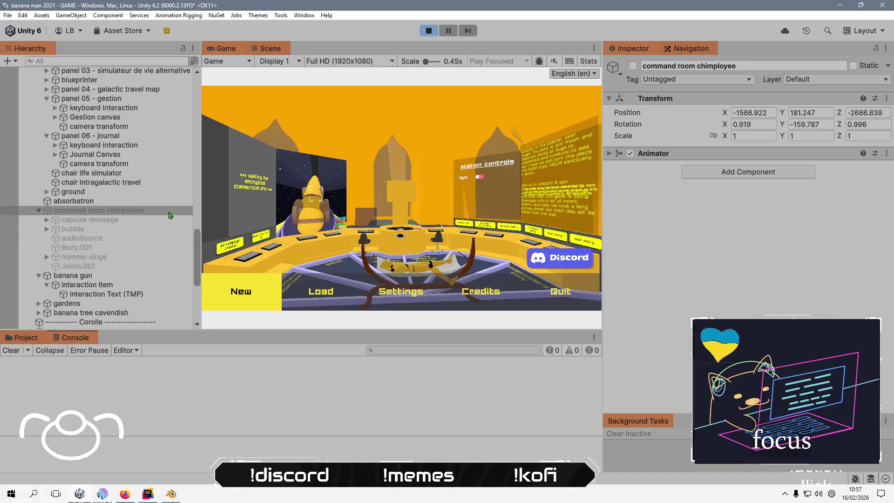
pyautogui.click(103, 231)
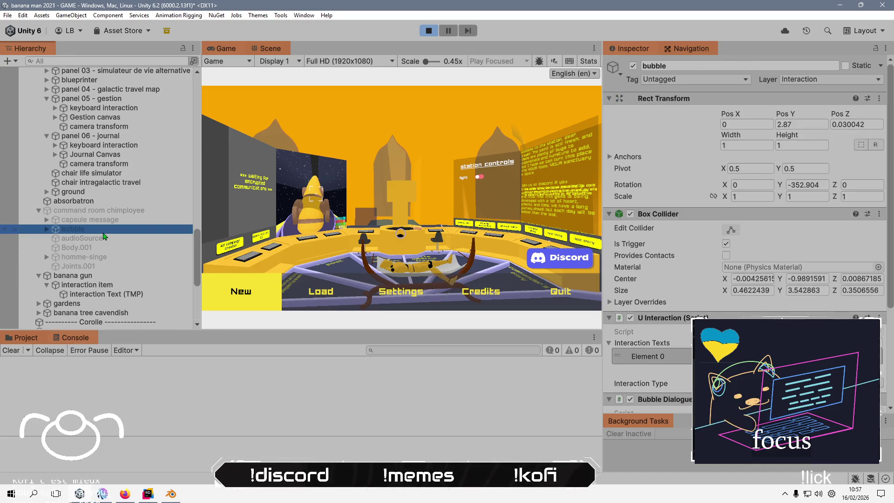
pyautogui.press('Up')
pyautogui.press('Up')
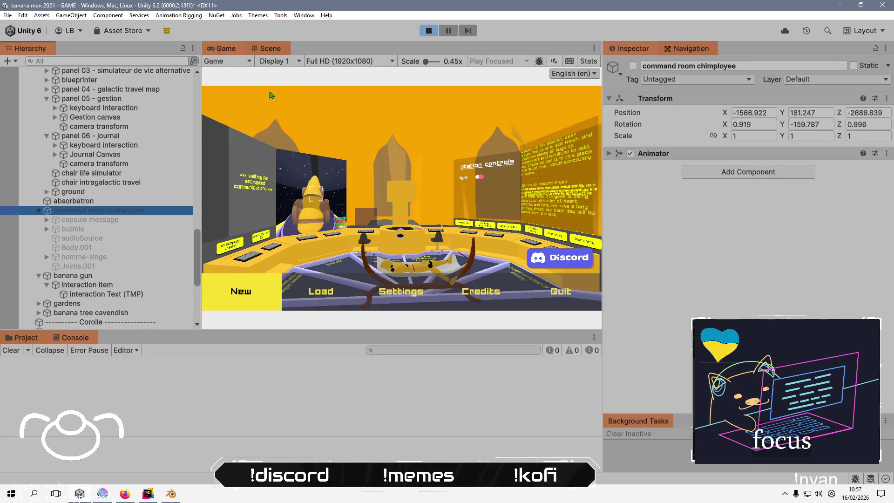
pyautogui.click(270, 49)
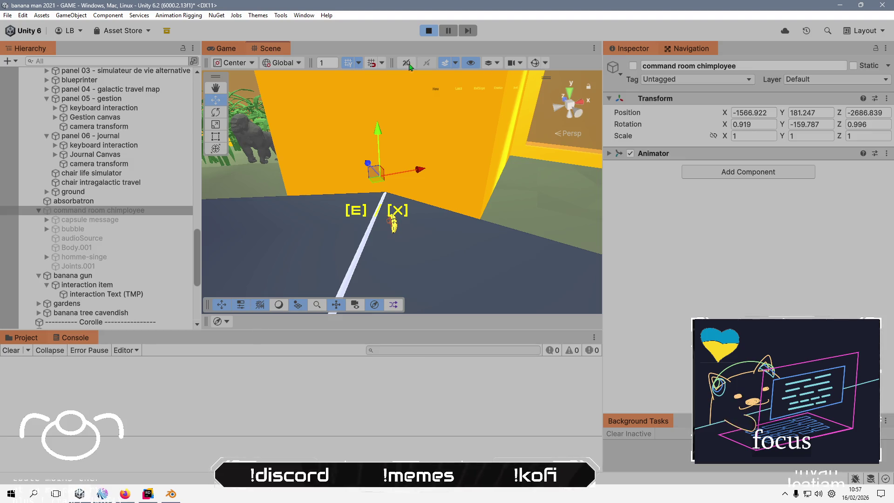
pyautogui.click(633, 66)
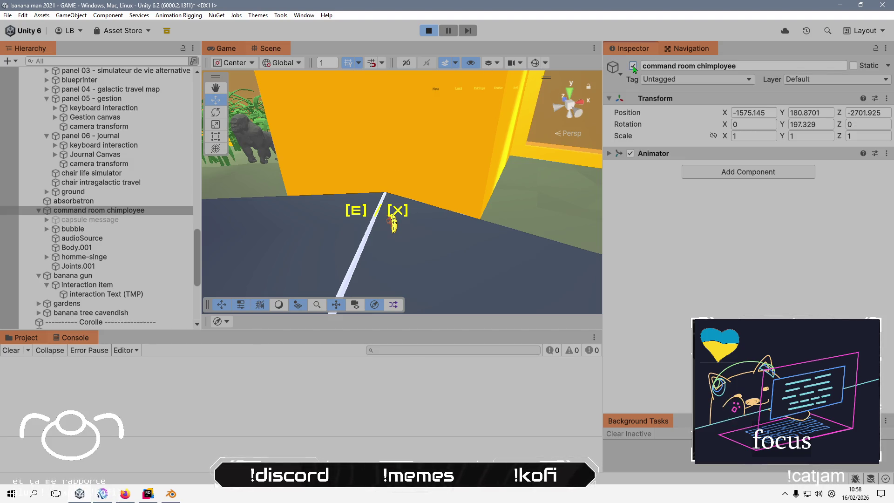
pyautogui.click(633, 66)
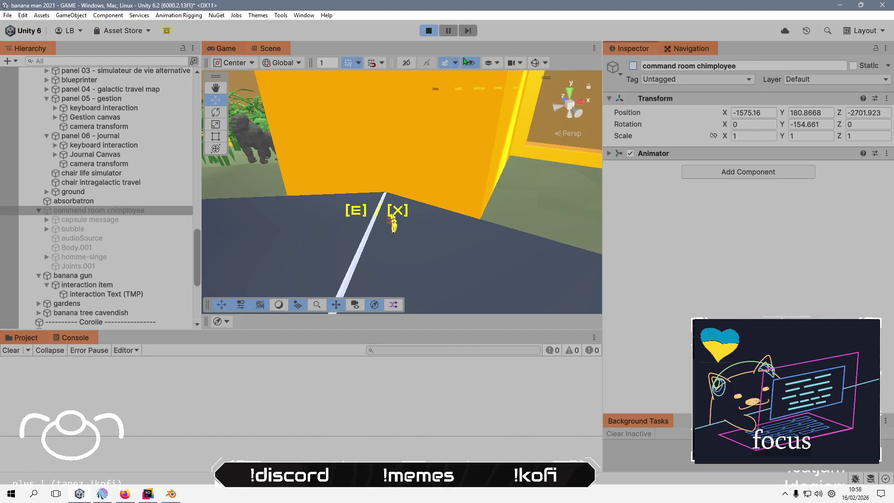
pyautogui.click(230, 49)
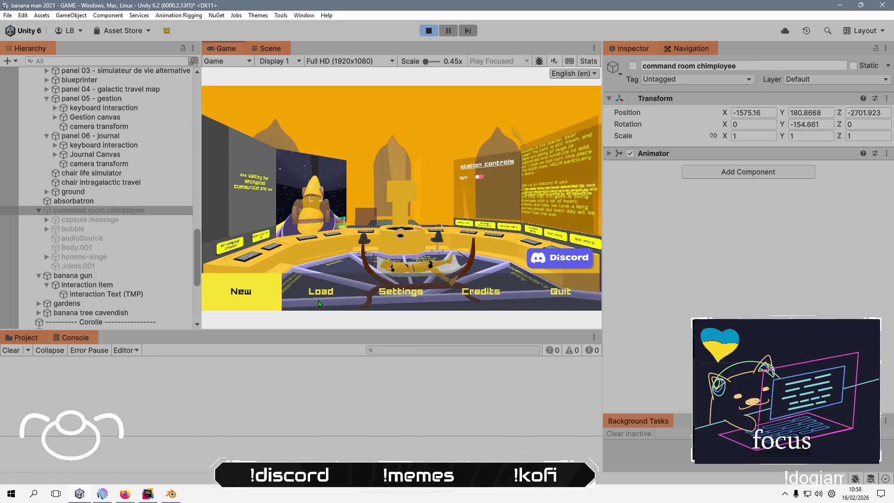
# Start a new game and skip the intro, then view the running command room in the Scene view.
pyautogui.click(257, 292)
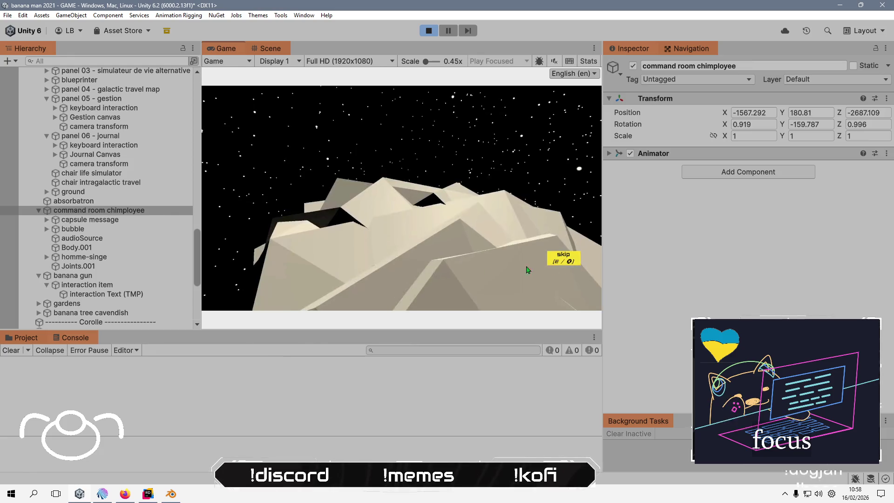
pyautogui.click(564, 258)
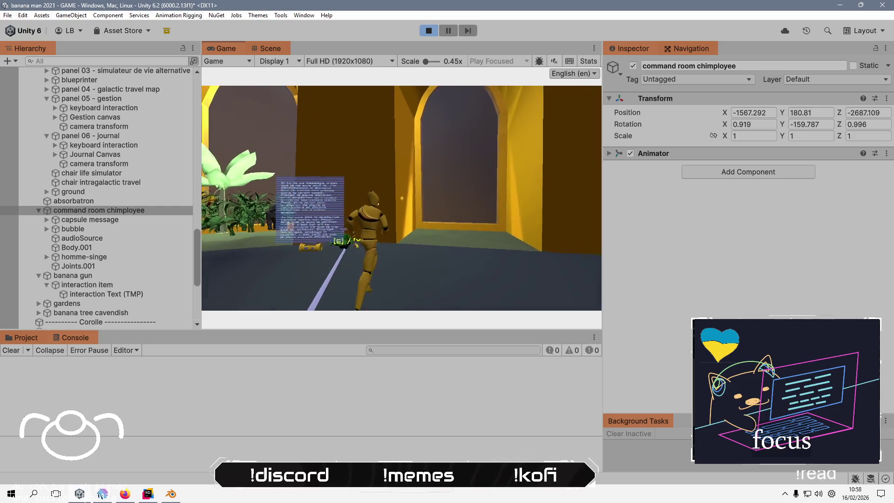
pyautogui.hotkey('alt', 'Tab')
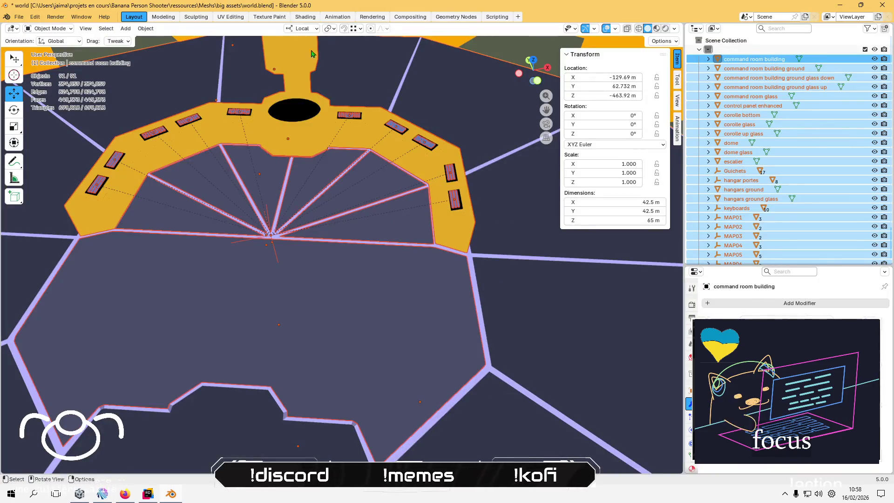
pyautogui.hotkey('alt', 'Tab')
pyautogui.click(270, 46)
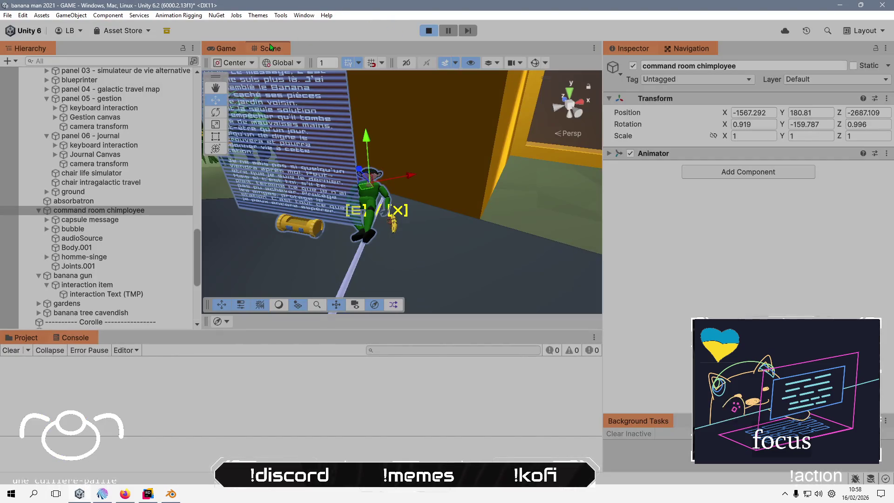
# Raise the fallen chimployee slightly along Y and orbit to check it.
pyautogui.moveTo(444, 166)
pyautogui.mouseDown()
pyautogui.moveTo(305, 150)
pyautogui.moveTo(439, 183)
pyautogui.mouseUp()
pyautogui.moveTo(416, 118)
pyautogui.mouseDown()
pyautogui.moveTo(309, 214)
pyautogui.moveTo(342, 235)
pyautogui.mouseUp()
pyautogui.moveTo(363, 148)
pyautogui.mouseDown()
pyautogui.moveTo(265, 217)
pyautogui.moveTo(420, 194)
pyautogui.moveTo(456, 108)
pyautogui.moveTo(364, 204)
pyautogui.mouseUp()
pyautogui.moveTo(432, 162)
pyautogui.mouseDown()
pyautogui.moveTo(331, 136)
pyautogui.moveTo(399, 216)
pyautogui.moveTo(244, 158)
pyautogui.moveTo(306, 181)
pyautogui.mouseUp()
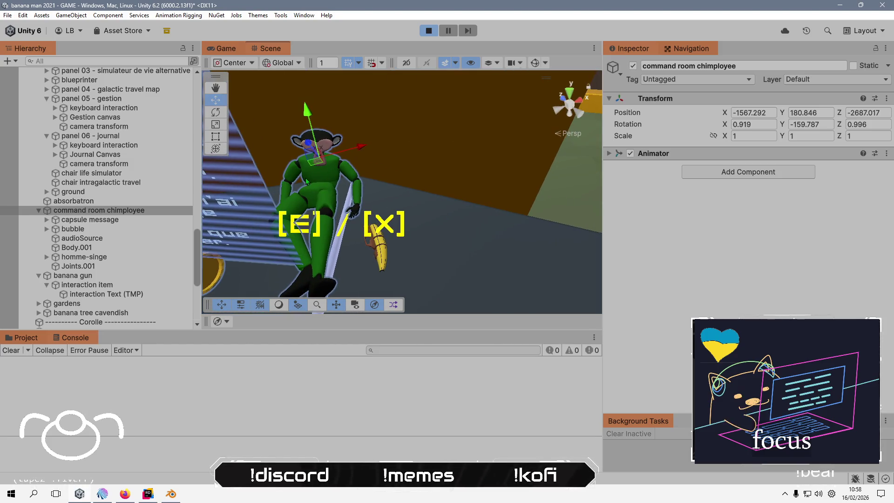
# Copy the chimployee's adjusted Transform component and stop play mode.
pyautogui.rightClick(668, 99)
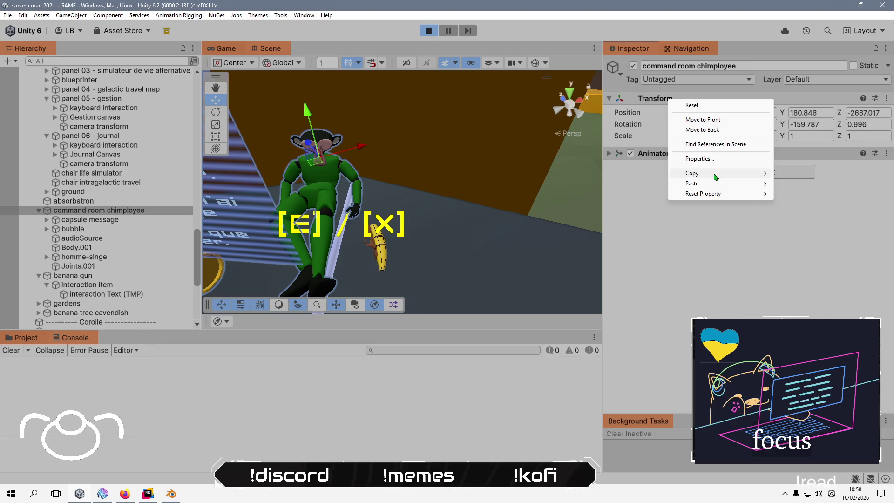
pyautogui.moveTo(716, 177)
pyautogui.click(809, 224)
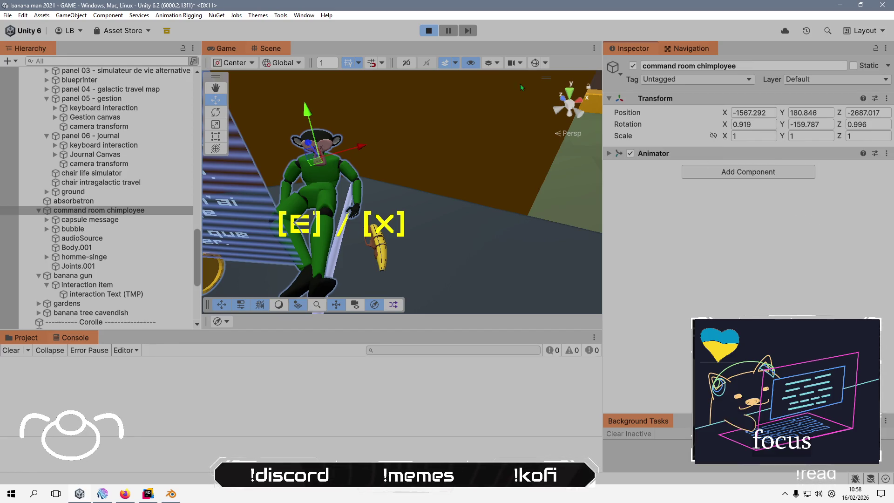
pyautogui.click(428, 31)
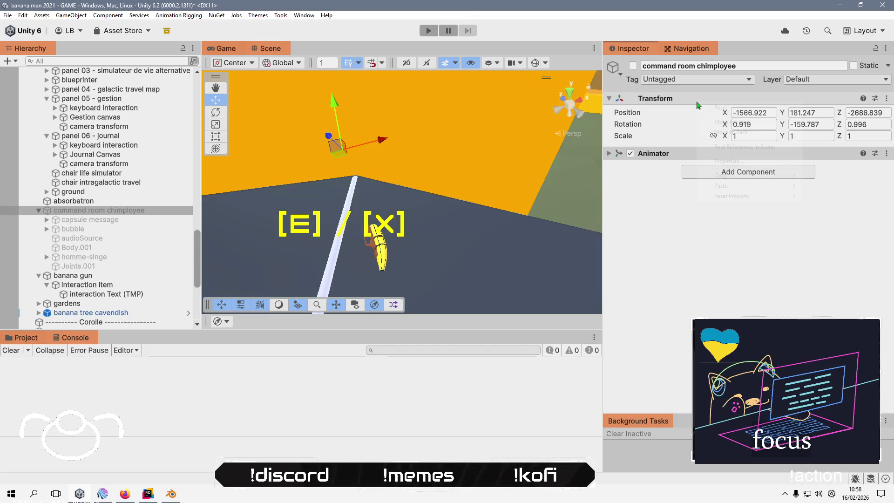
# Paste the transform onto the chimployee (X -1567.292, Y 180.846, Z -2687.017) and press Play.
pyautogui.rightClick(698, 105)
pyautogui.moveTo(740, 187)
pyautogui.click(662, 247)
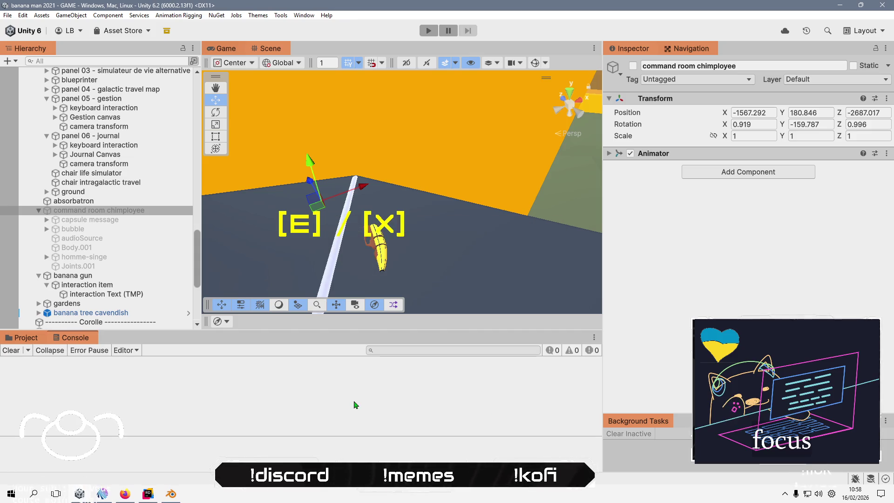
pyautogui.click(428, 30)
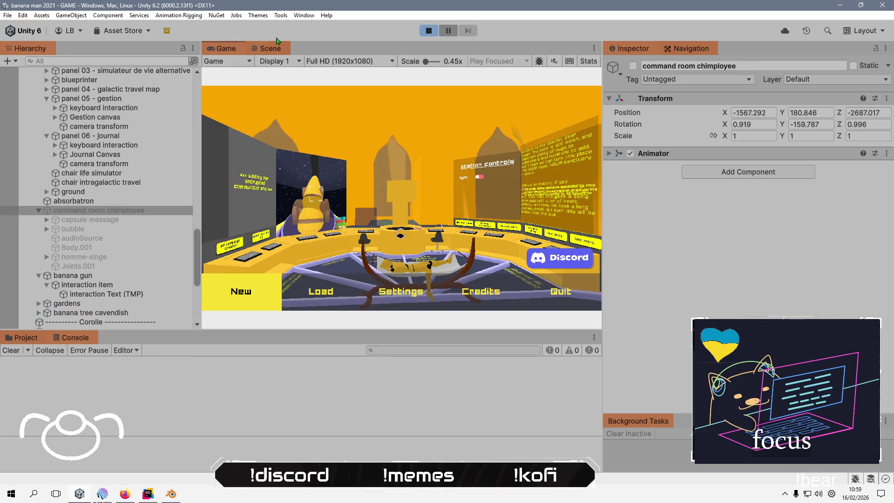
# Start a new game, skip the Ours Agile Presents intro, and run over to knock down the chimployee.
pyautogui.click(242, 294)
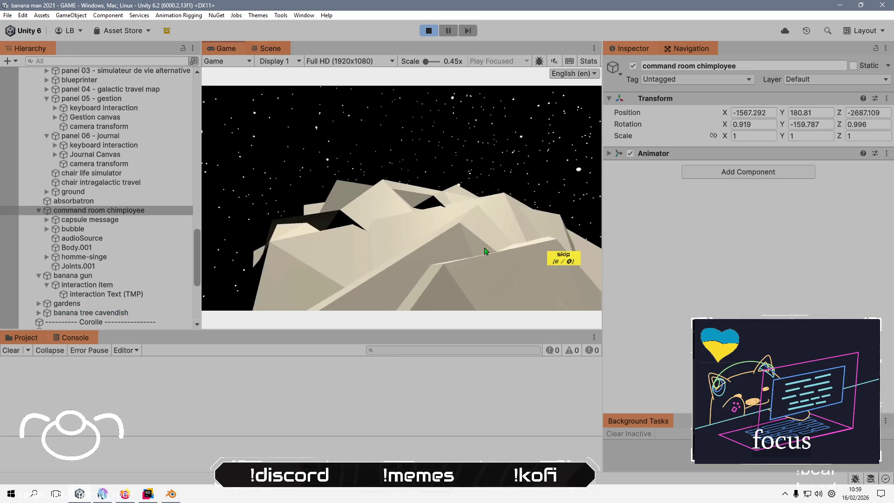
pyautogui.click(568, 261)
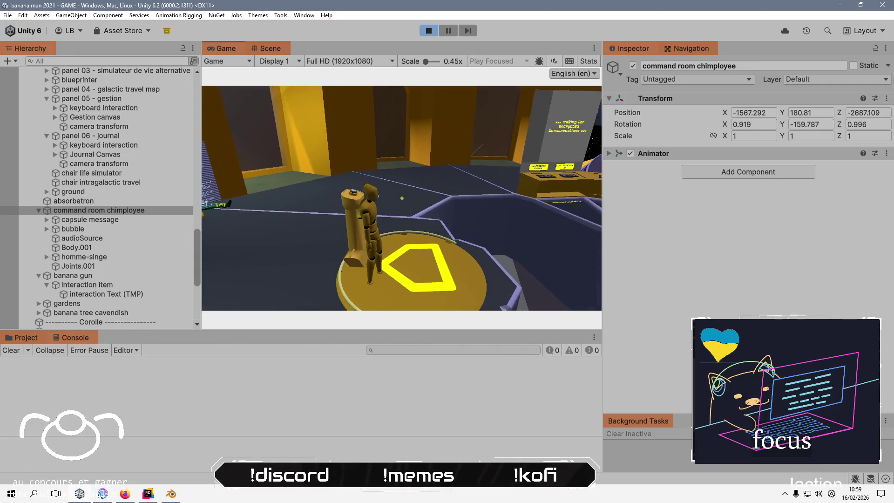
pyautogui.press('w')
pyautogui.press('w')
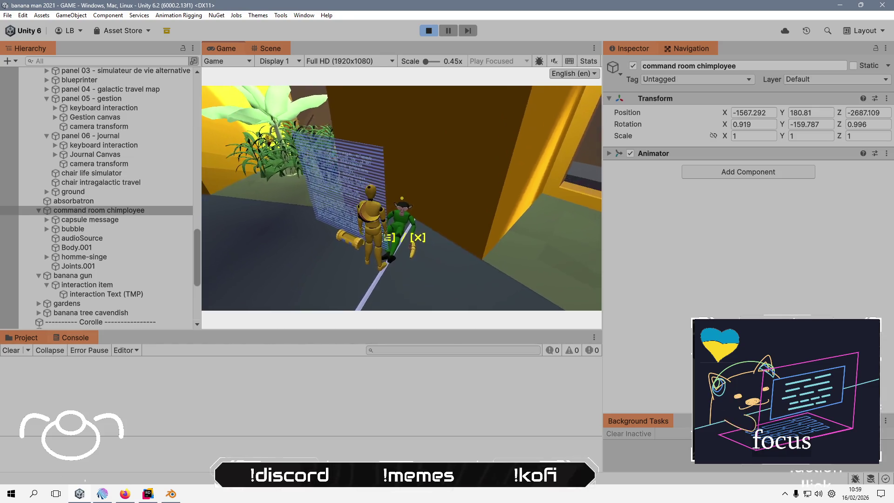
pyautogui.press('x')
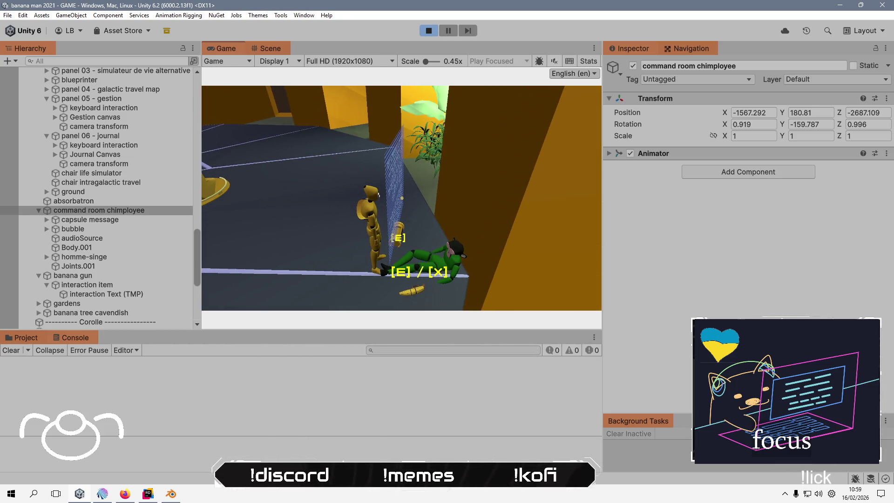
pyautogui.hotkey('alt', 'Tab')
pyautogui.hotkey('alt', 'Tab')
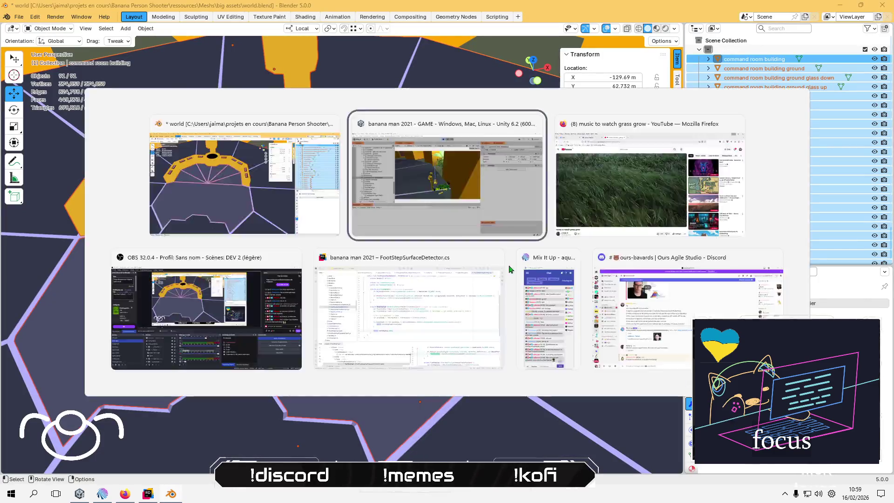
pyautogui.scroll(3, 131, 209)
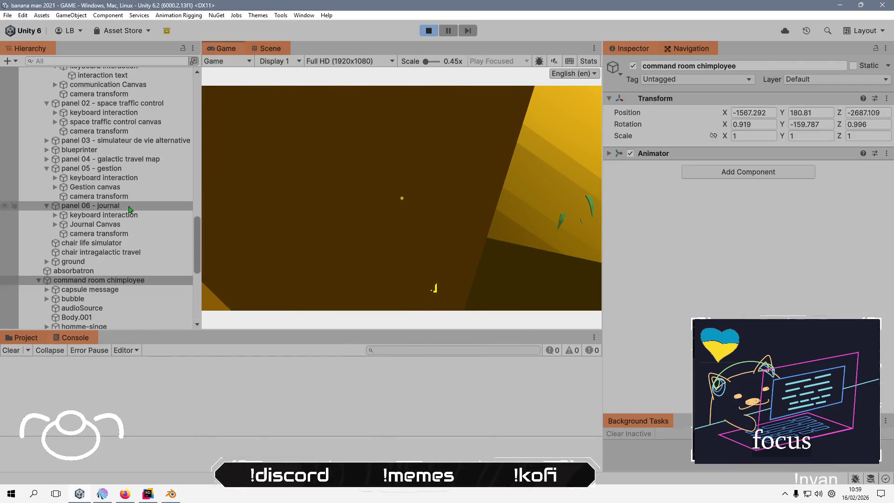
# Open CommandRoomControlPanelsManager.cs from the Command Room object in the code editor.
pyautogui.scroll(4, 130, 210)
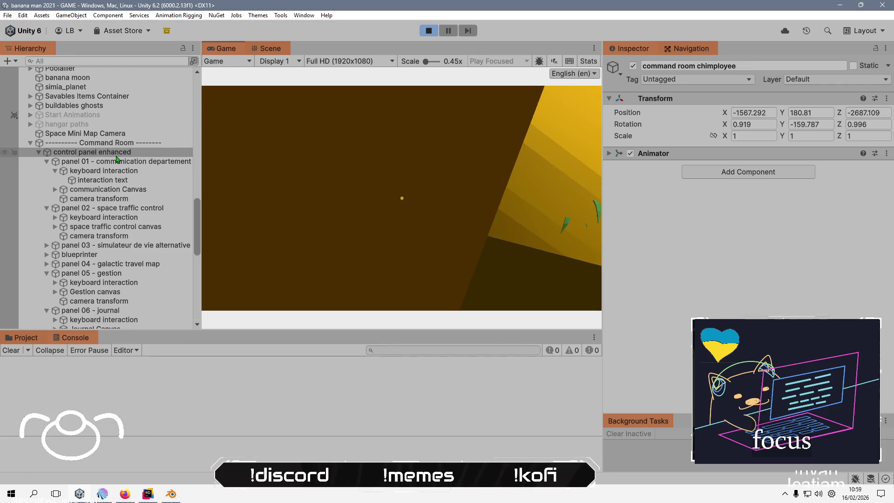
pyautogui.click(128, 144)
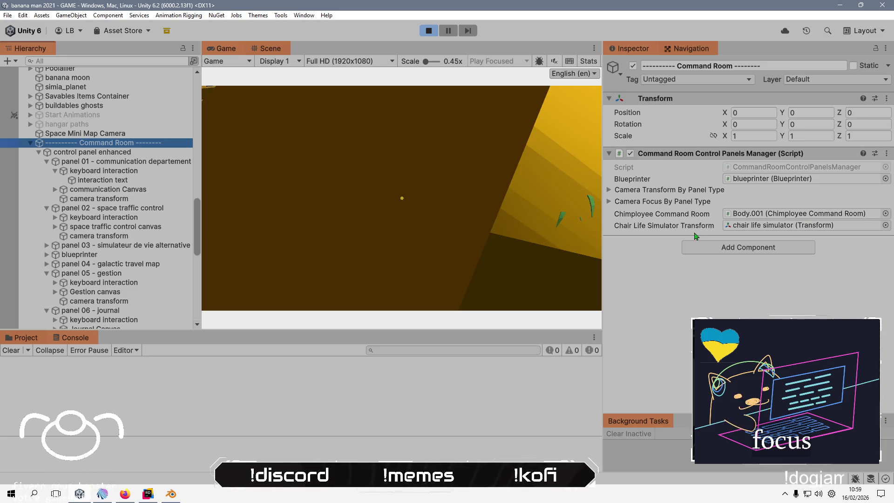
pyautogui.click(810, 214)
pyautogui.doubleClick(818, 168)
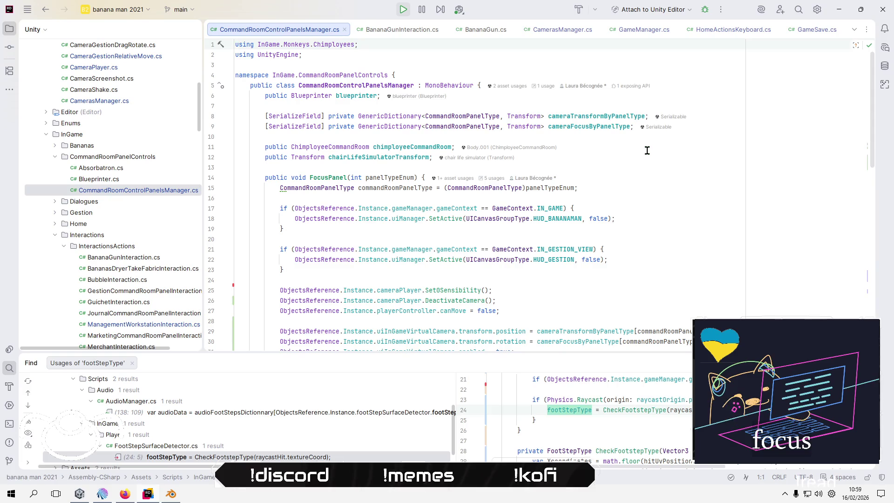
# Find usages of chimployeeCommandRoom and open the GameManager.cs result at line 176.
pyautogui.rightClick(410, 147)
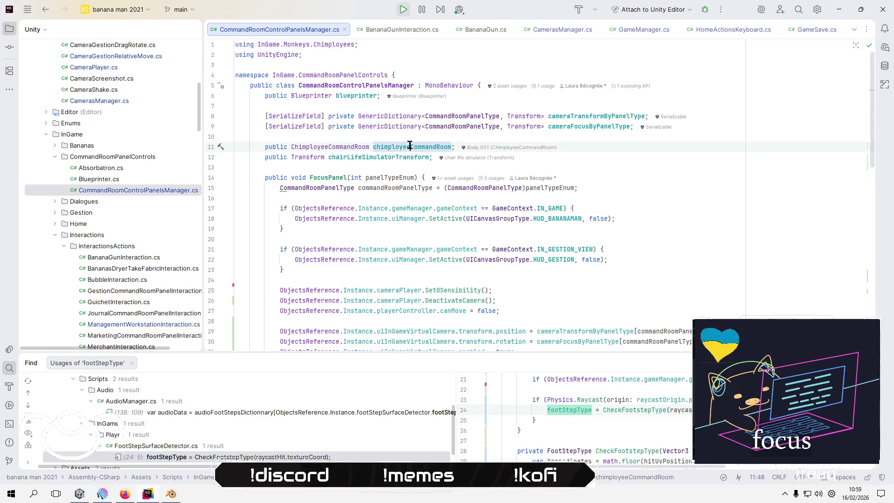
pyautogui.click(466, 219)
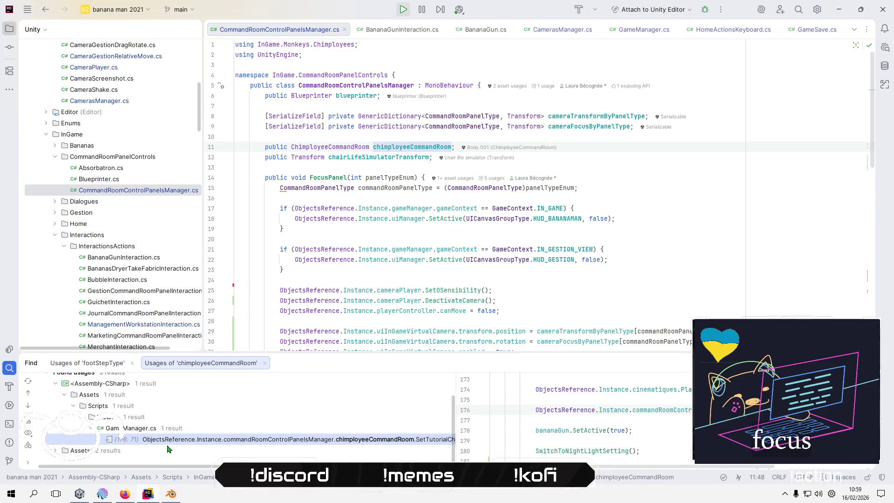
pyautogui.doubleClick(254, 440)
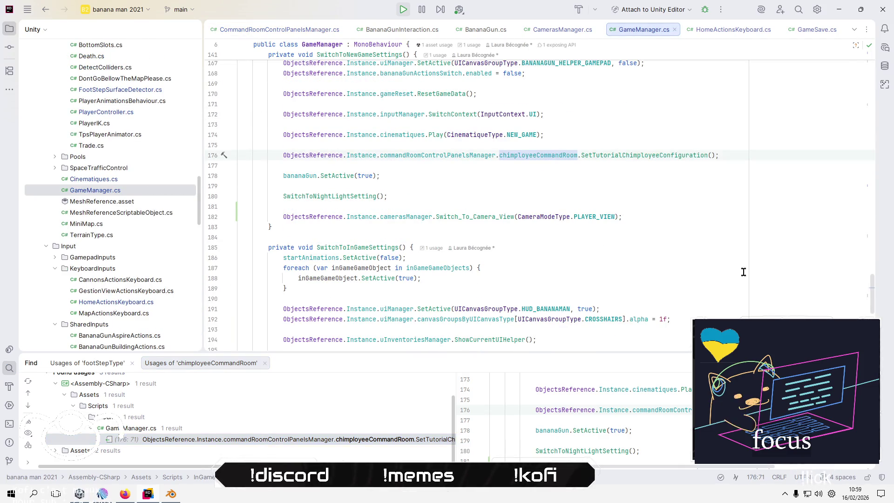
pyautogui.scroll(9, 671, 201)
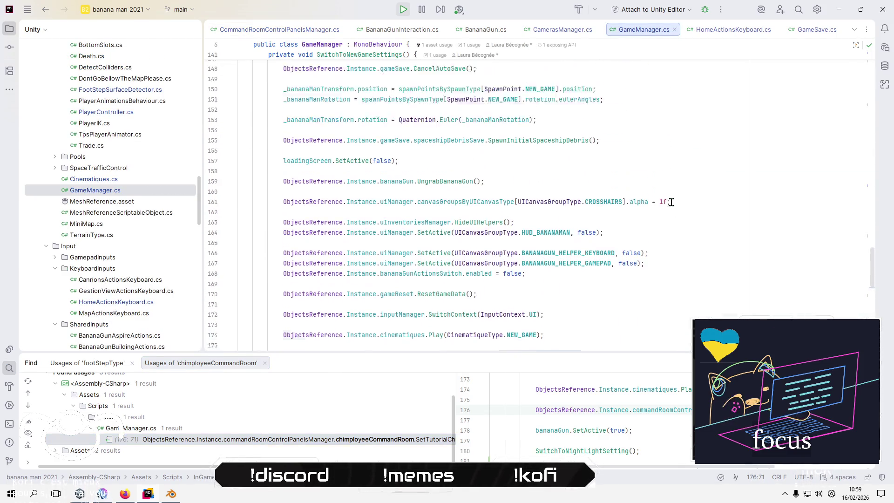
pyautogui.scroll(-6, 671, 202)
# Go to SetTutorialChimployeeConfiguration and inspect its initialChimployeeTransform field, then return to Unity.
pyautogui.click(652, 247)
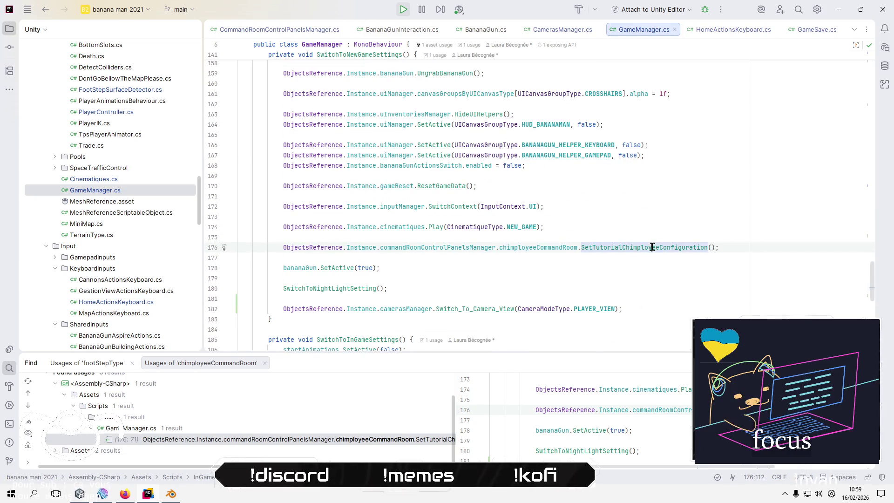
pyautogui.keyDown('ctrl'); pyautogui.click(641, 247); pyautogui.keyUp('ctrl')
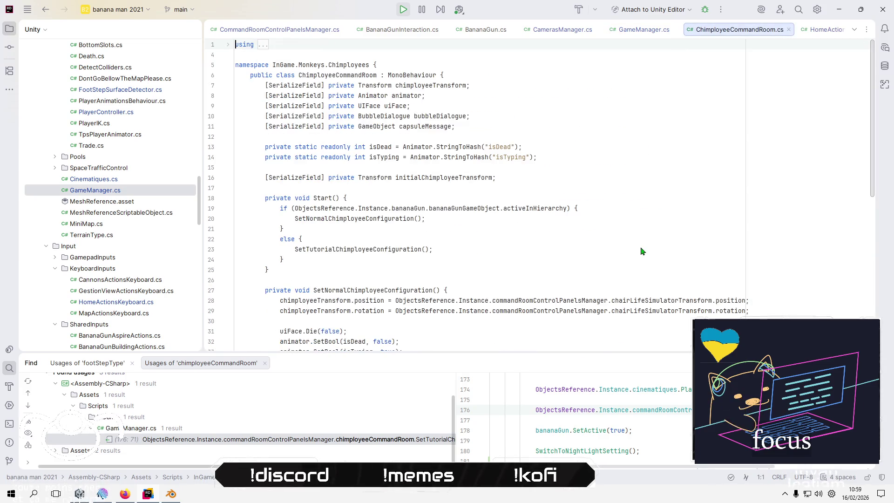
pyautogui.click(458, 169)
pyautogui.scroll(10, 457, 166)
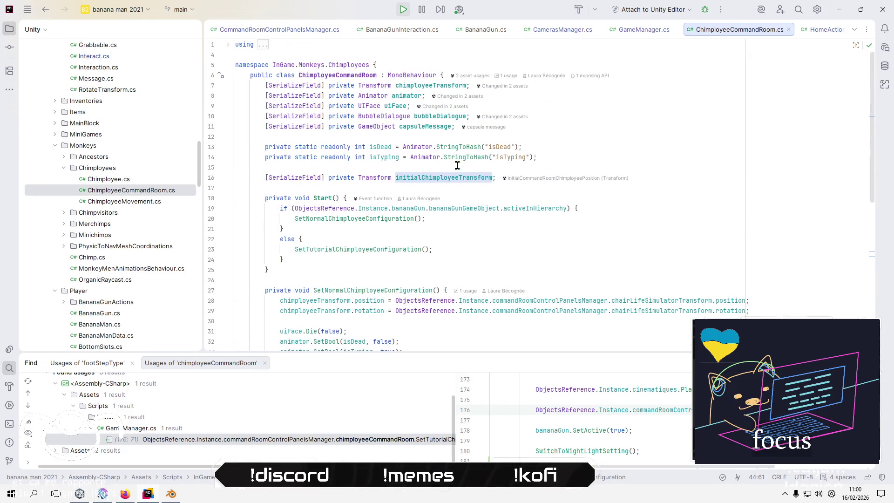
pyautogui.moveTo(423, 179)
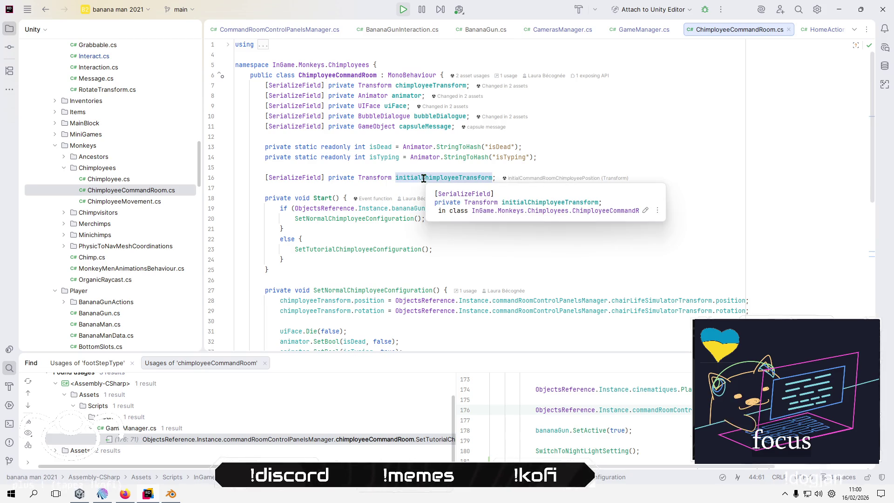
pyautogui.click(88, 493)
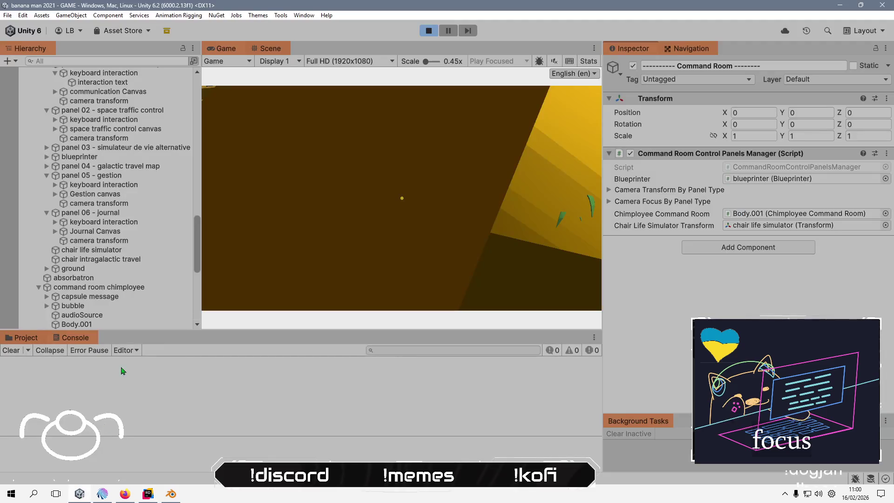
# Select the chimployee's Body.001 child object in the Hierarchy.
pyautogui.click(99, 287)
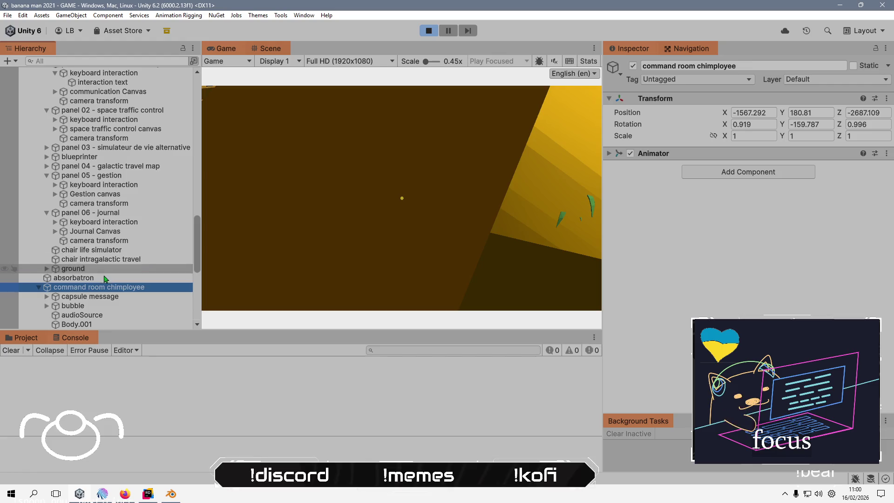
pyautogui.scroll(-3, 103, 278)
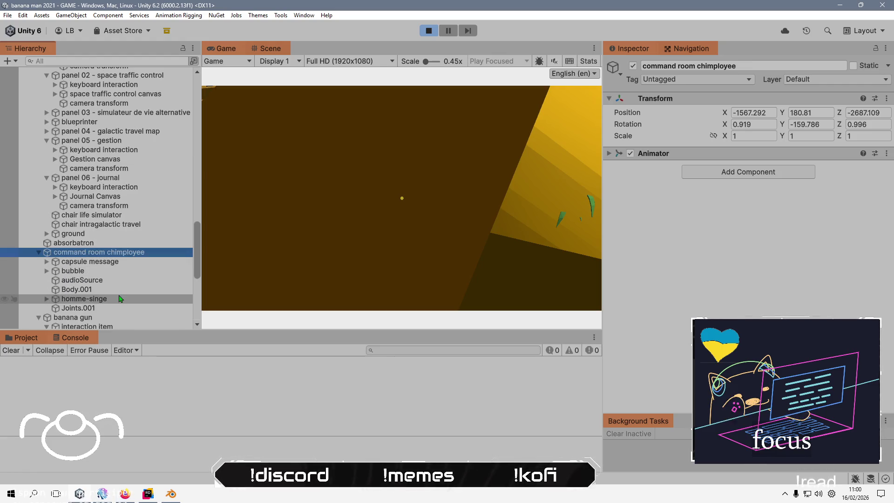
pyautogui.click(120, 298)
pyautogui.click(120, 289)
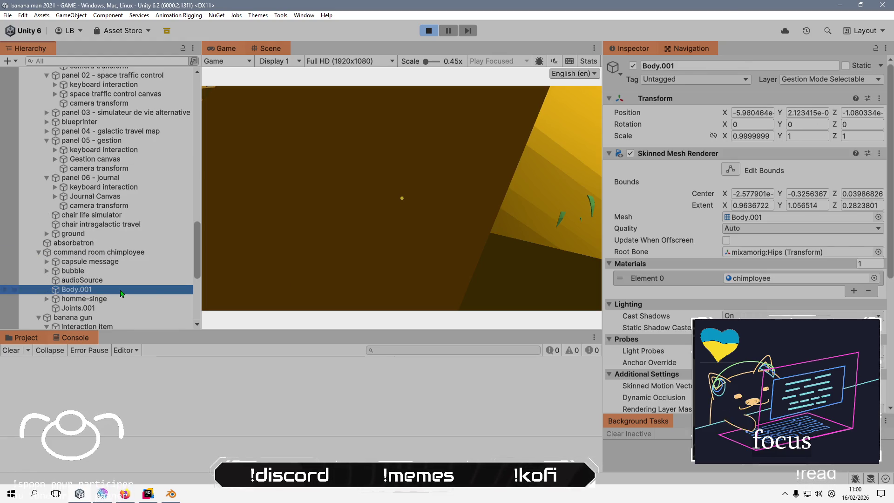
pyautogui.scroll(-9, 757, 238)
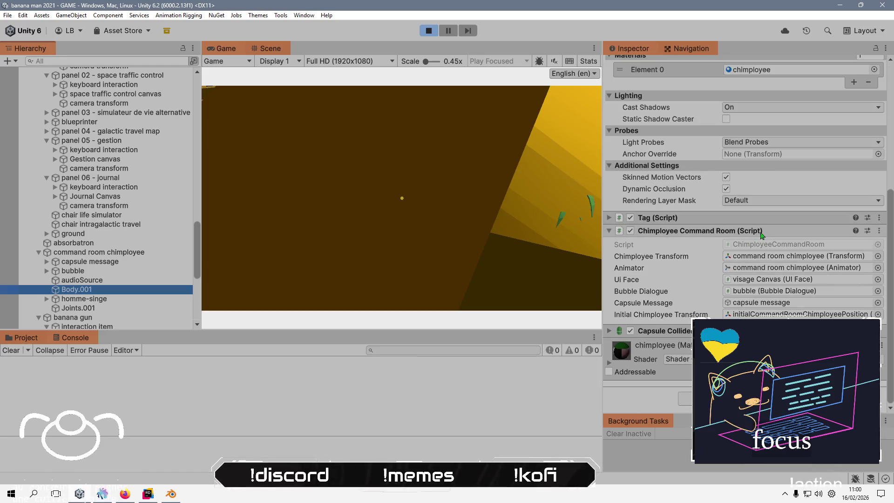
# Locate and select initialCommandRoomChimployeePosition from Initial Chimployee Transform, then stop the play test.
pyautogui.click(781, 317)
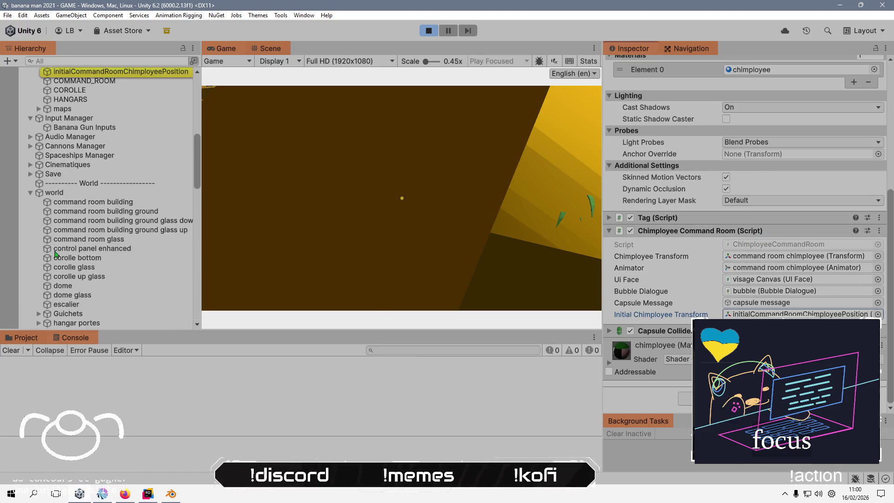
pyautogui.scroll(2, 117, 223)
pyautogui.click(142, 144)
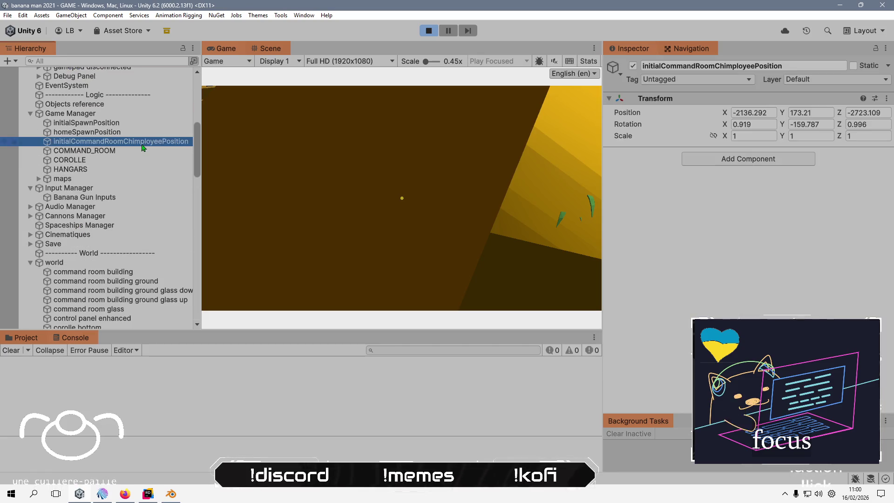
pyautogui.click(436, 34)
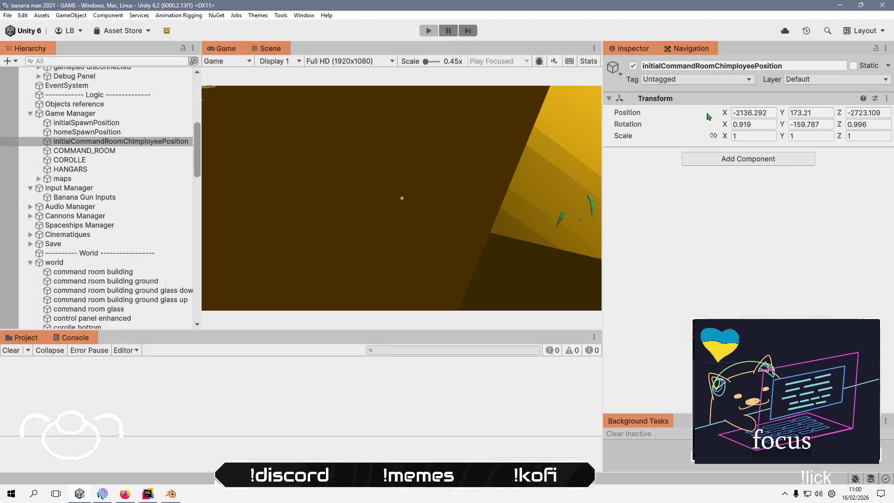
pyautogui.rightClick(672, 106)
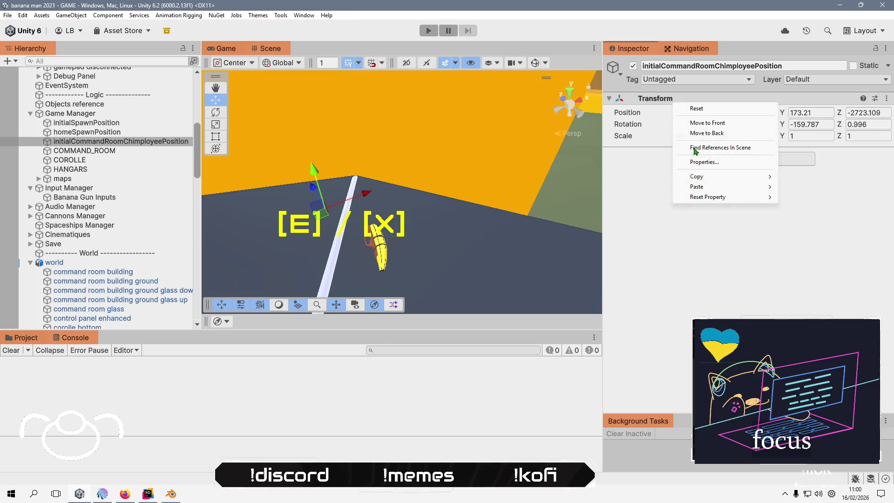
# Paste the copied transform values onto initialCommandRoomChimployeePosition and frame it in the Scene.
pyautogui.moveTo(725, 187)
pyautogui.click(833, 237)
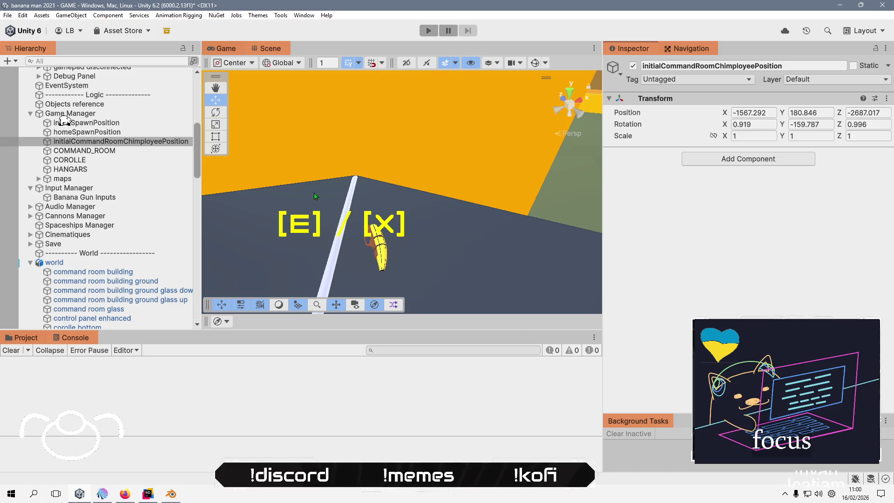
pyautogui.scroll(-5, 398, 251)
pyautogui.click(164, 145)
pyautogui.press('f')
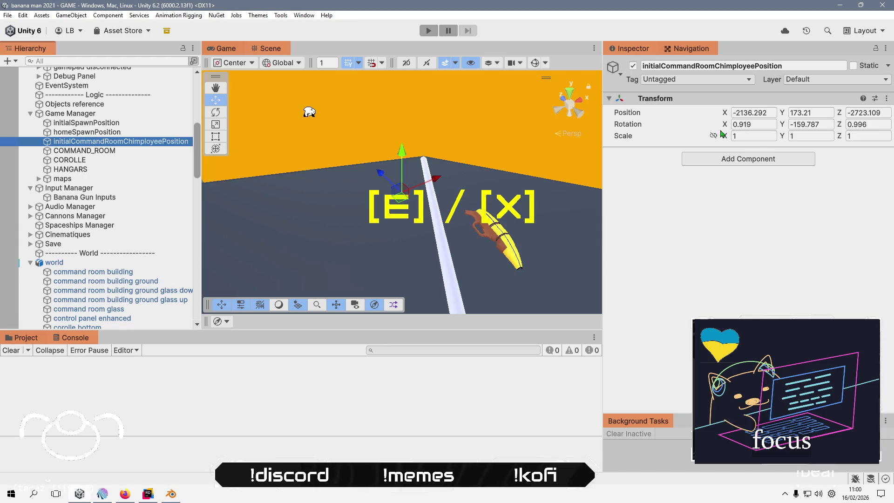
# Move the start position object out of Game Manager to the Hierarchy root.
pyautogui.rightClick(681, 101)
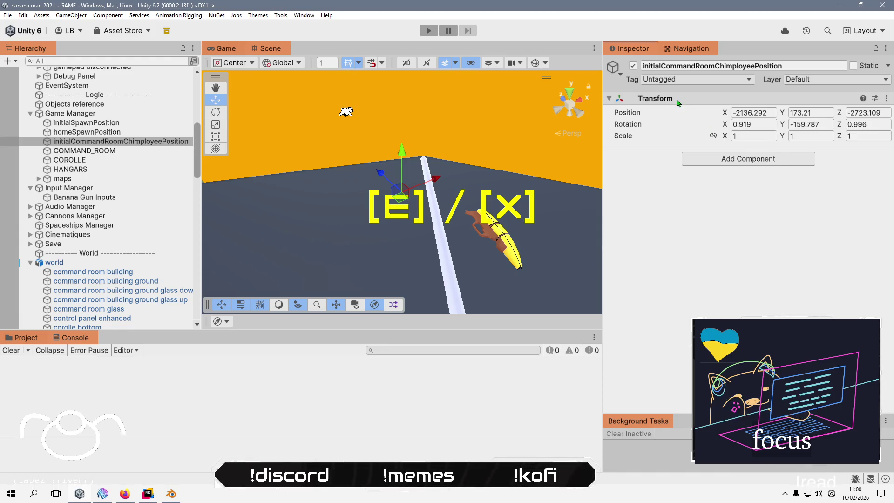
pyautogui.moveTo(732, 189)
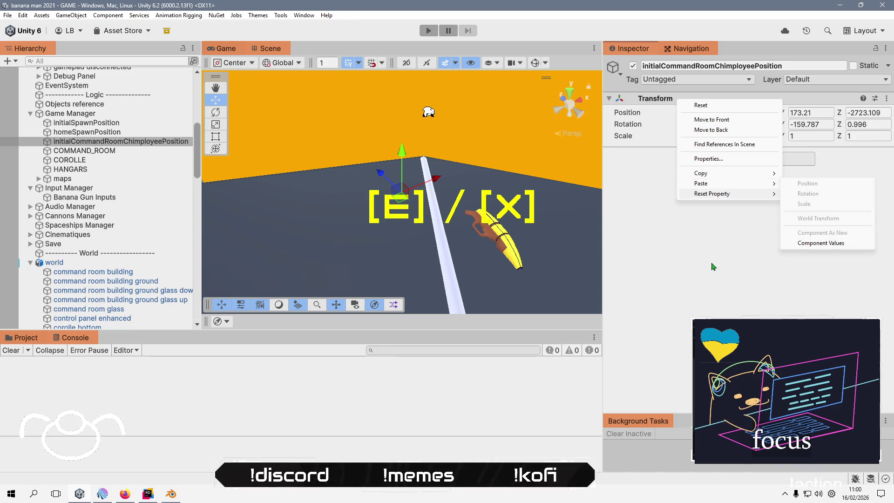
pyautogui.press('Escape')
pyautogui.click(107, 141)
pyautogui.moveTo(81, 116); pyautogui.dragTo(82, 111)
# Paste the transform values again, move the object back under Game Manager, and play the game.
pyautogui.rightClick(695, 101)
pyautogui.moveTo(729, 183)
pyautogui.click(830, 242)
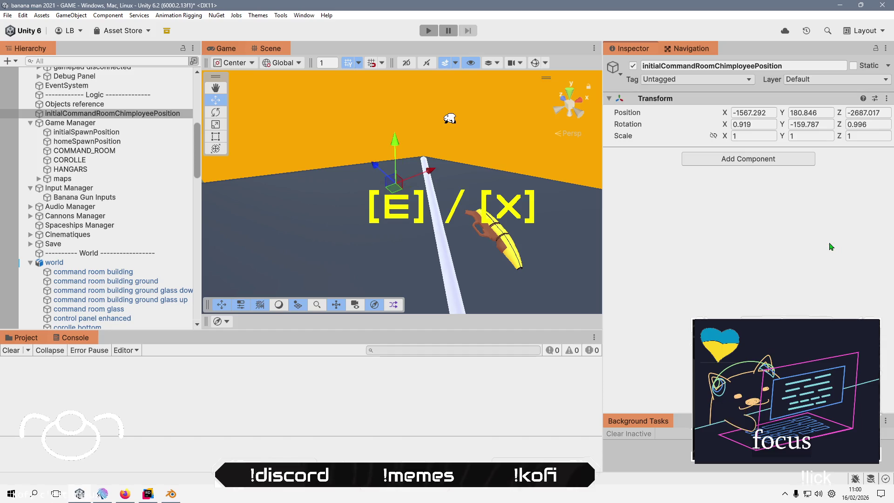
pyautogui.moveTo(146, 116); pyautogui.dragTo(145, 148)
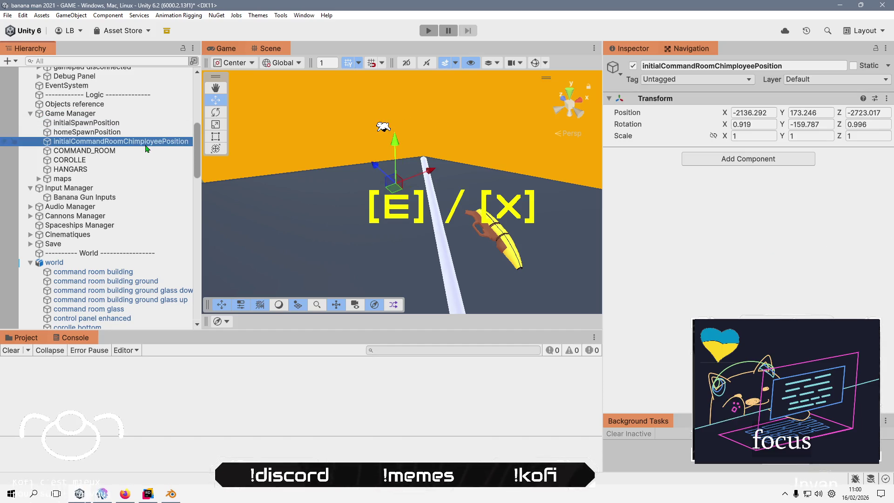
pyautogui.click(714, 256)
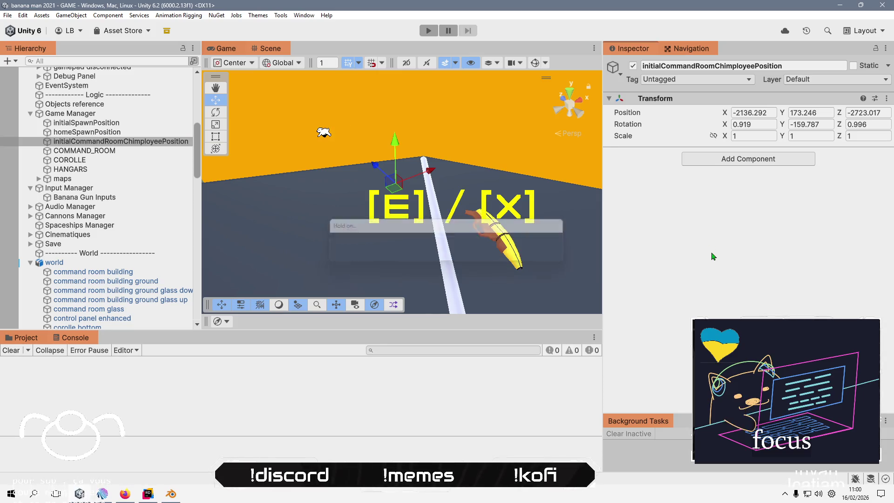
pyautogui.click(428, 31)
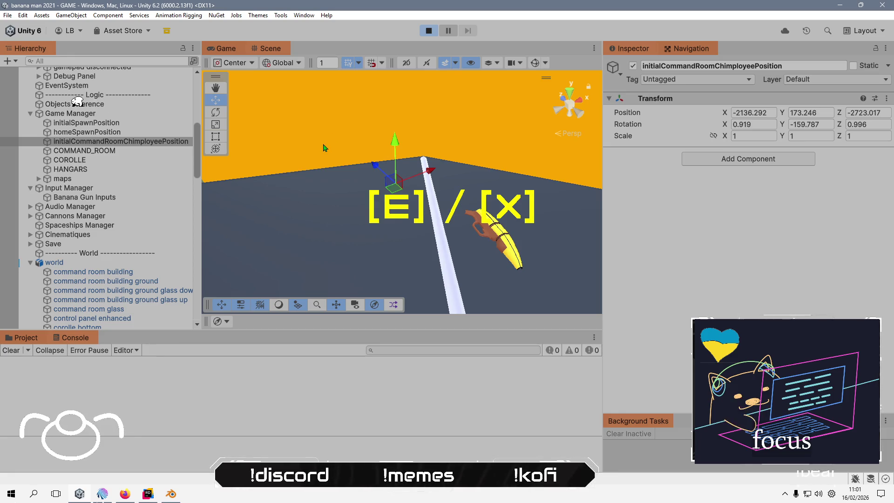
pyautogui.click(229, 49)
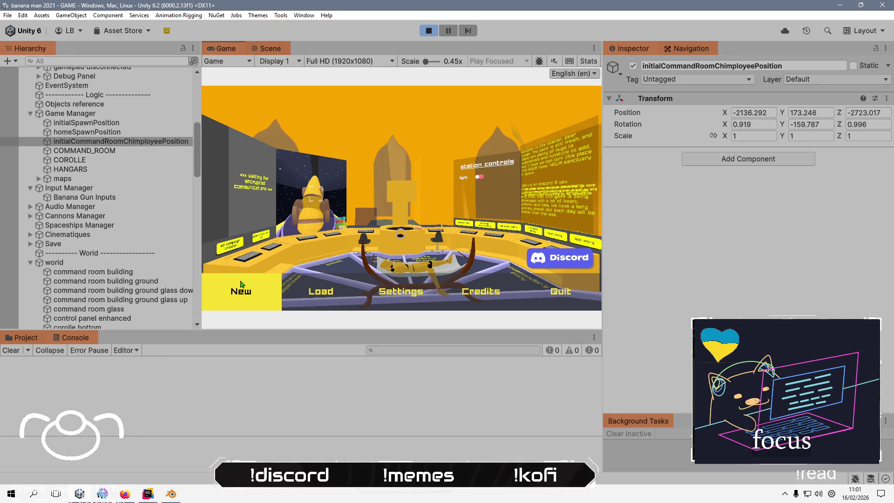
# Start a new game, walk to the station controls console, and turn the command room light on.
pyautogui.click(337, 299)
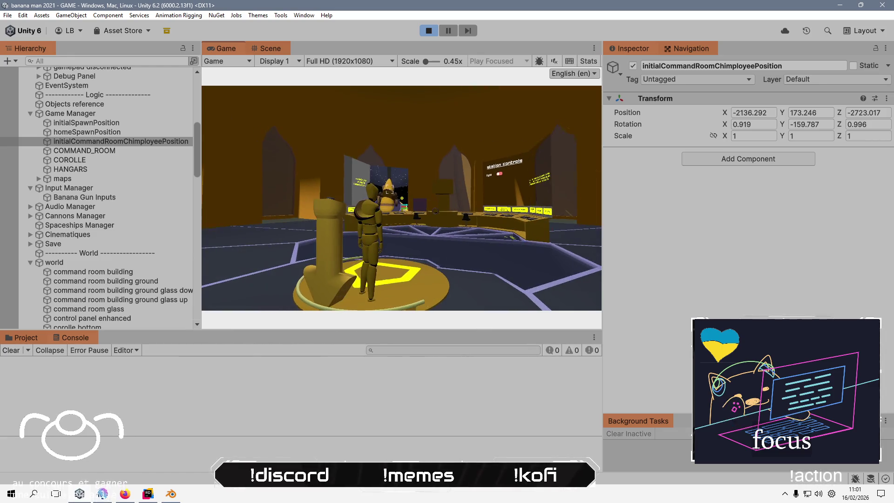
pyautogui.press('w')
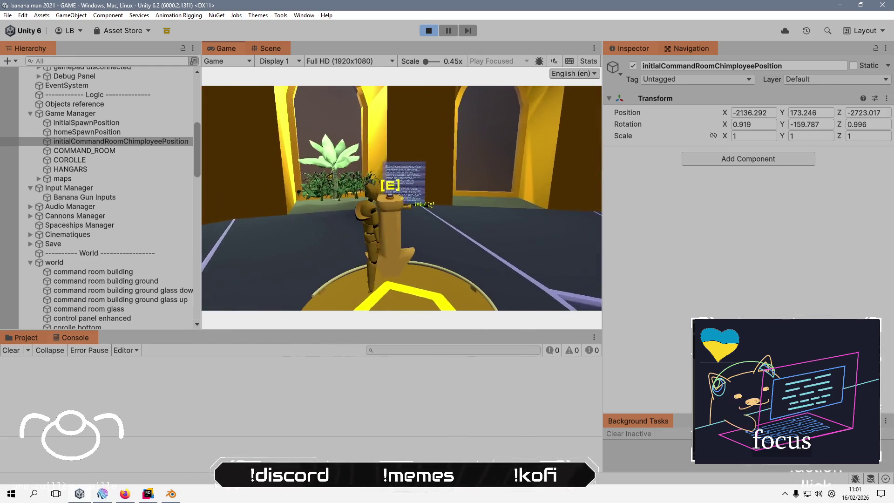
pyautogui.press('w')
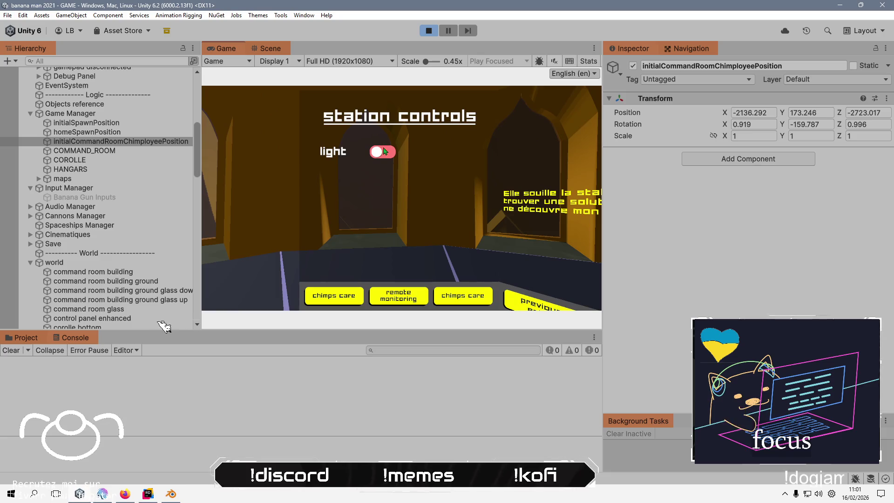
pyautogui.click(383, 149)
pyautogui.press('Escape')
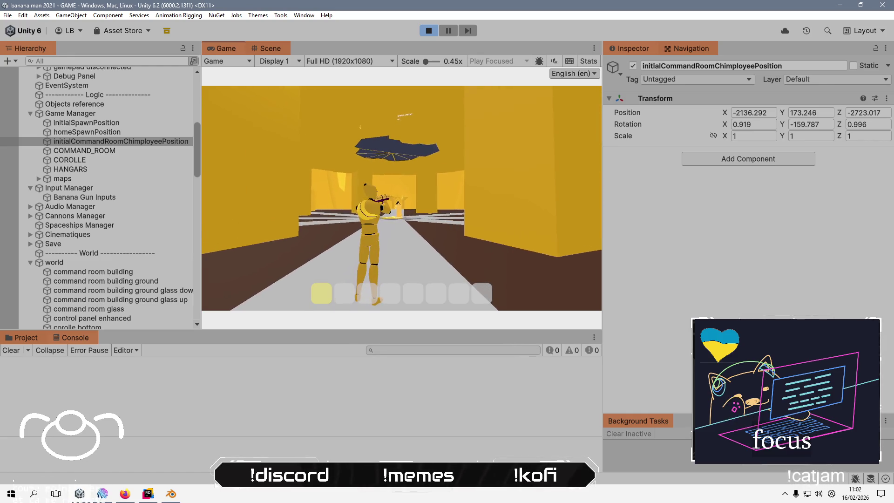
pyautogui.hotkey('alt', 'Tab')
pyautogui.hotkey('alt', 'Tab')
# Collapse the world group, then frame Banana Man and zoom out over the command room console.
pyautogui.click(270, 49)
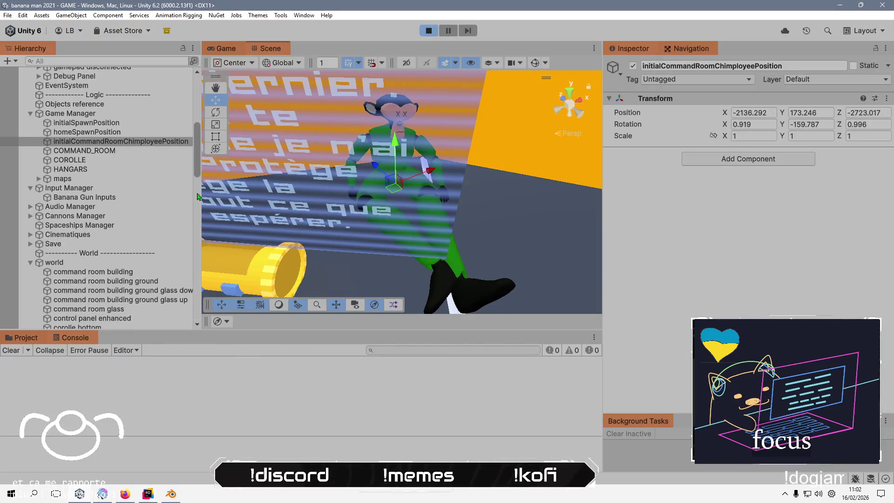
pyautogui.scroll(-4, 150, 237)
pyautogui.scroll(2, 150, 236)
pyautogui.scroll(10, 150, 236)
pyautogui.scroll(-10, 113, 166)
pyautogui.scroll(-2, 105, 147)
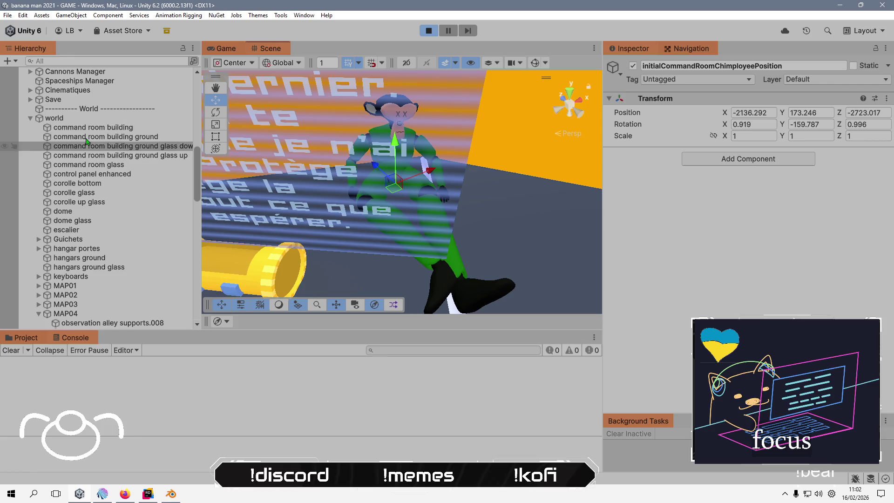
pyautogui.click(30, 118)
pyautogui.click(93, 133)
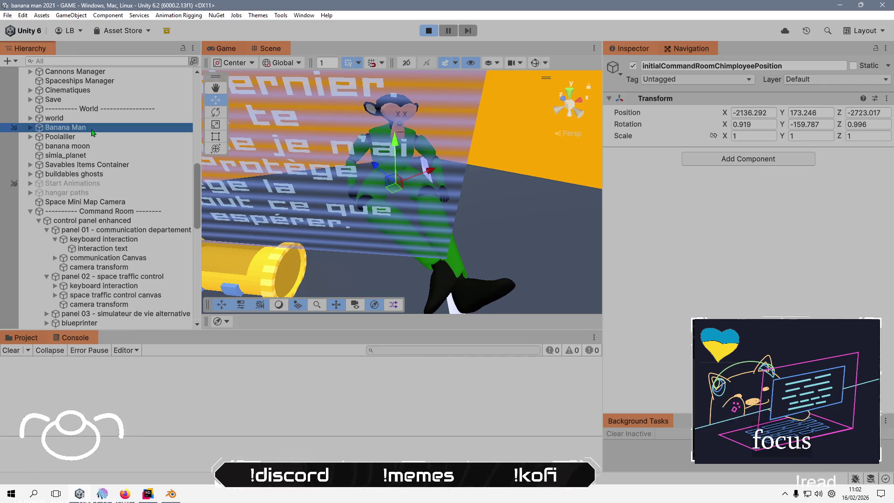
pyautogui.press('f')
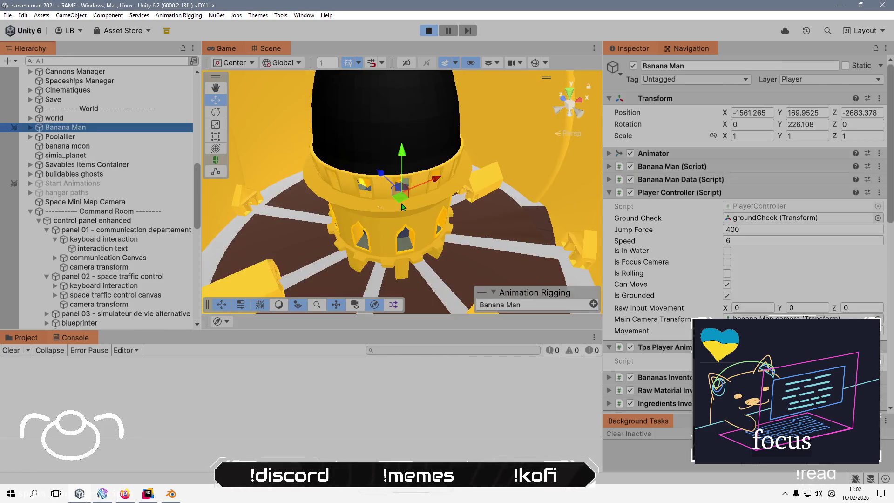
pyautogui.scroll(10, 403, 207)
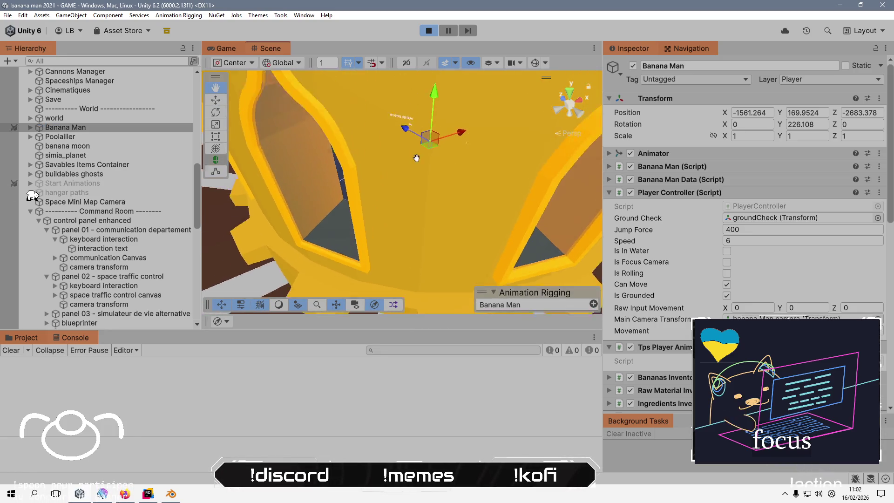
pyautogui.scroll(-5, 408, 176)
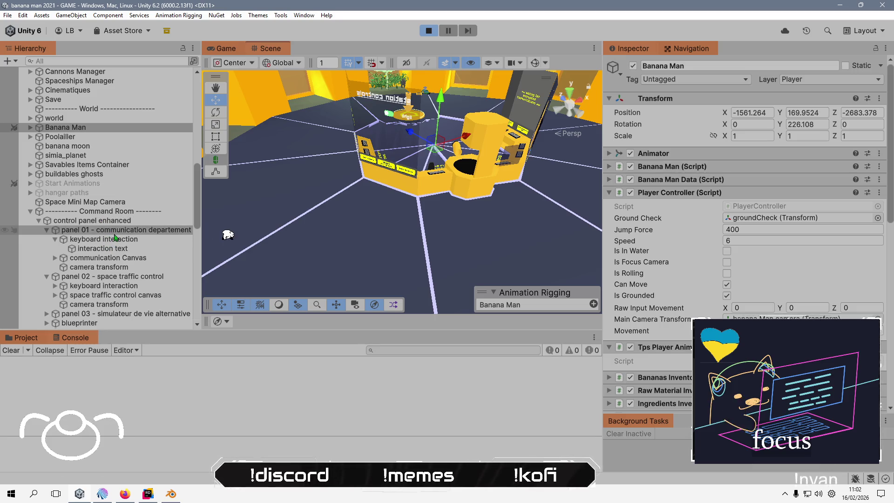
# Select the station controls panel's Text (TMP) under panel 05 - gestion and open its Font Asset picker.
pyautogui.click(117, 278)
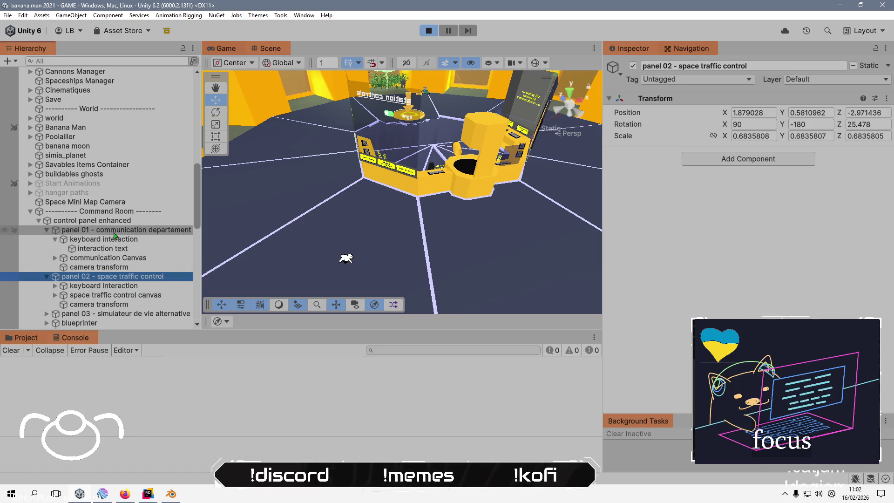
pyautogui.scroll(-2, 114, 237)
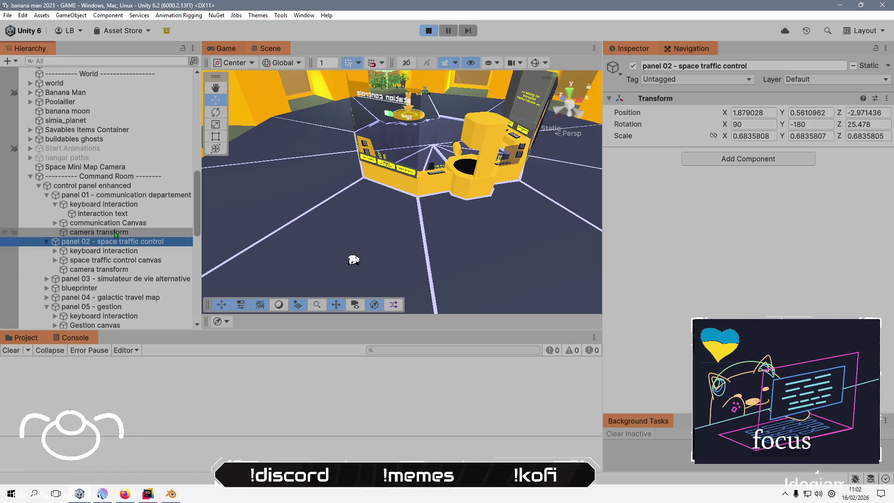
pyautogui.click(126, 307)
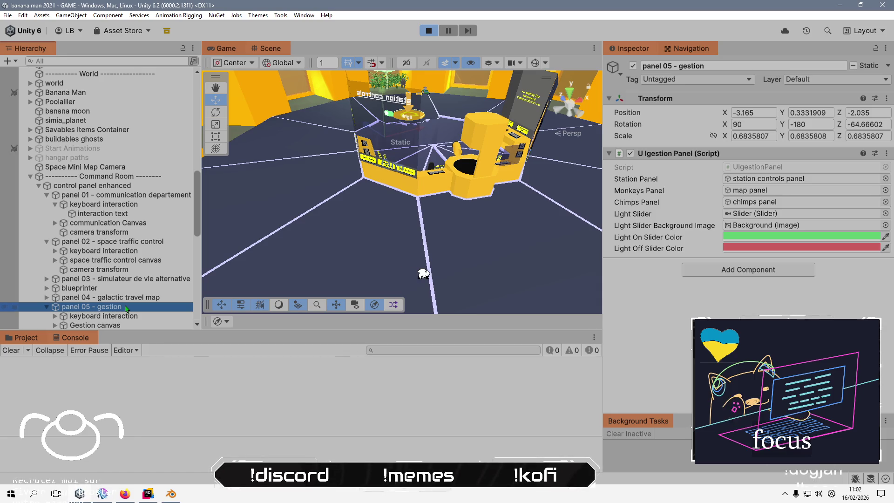
pyautogui.scroll(-4, 70, 294)
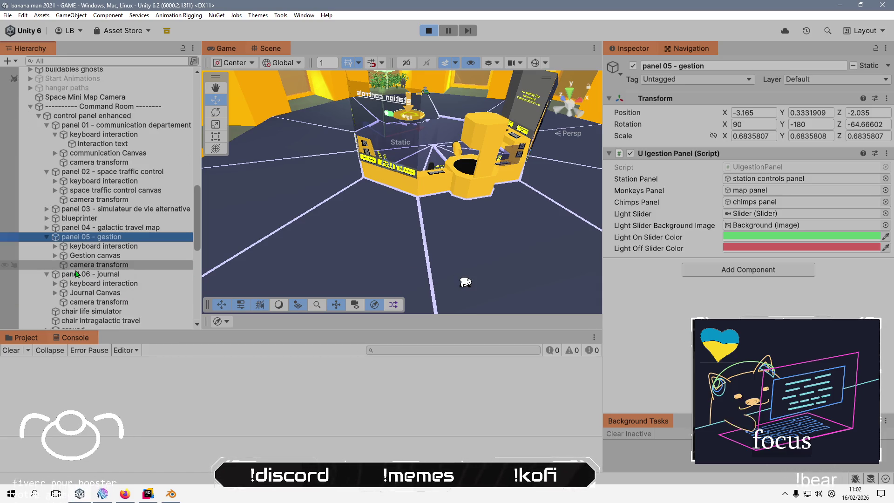
pyautogui.click(56, 256)
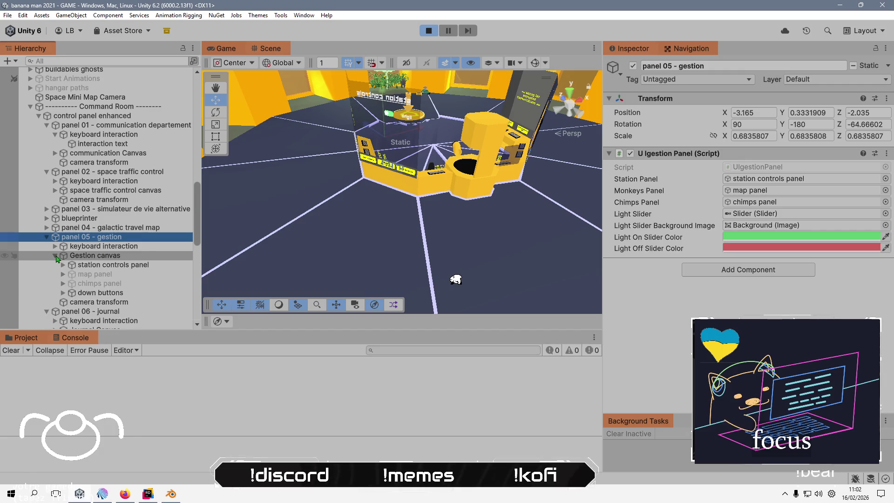
pyautogui.click(63, 265)
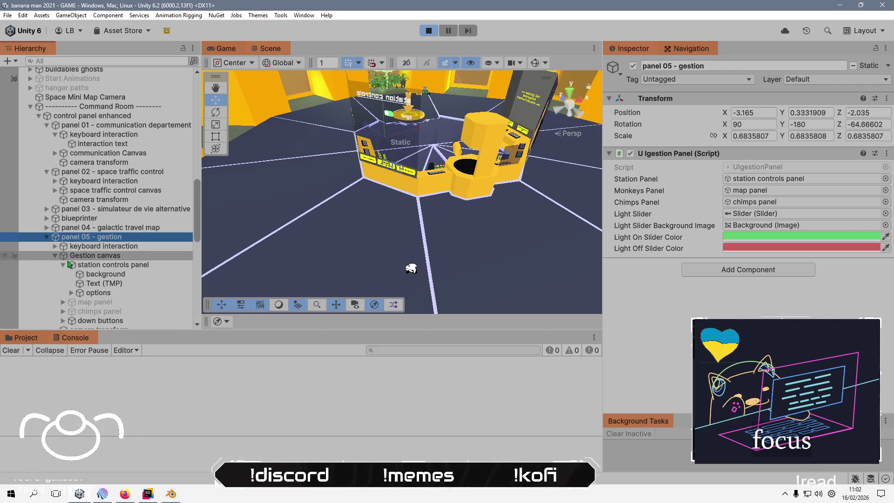
pyautogui.click(97, 284)
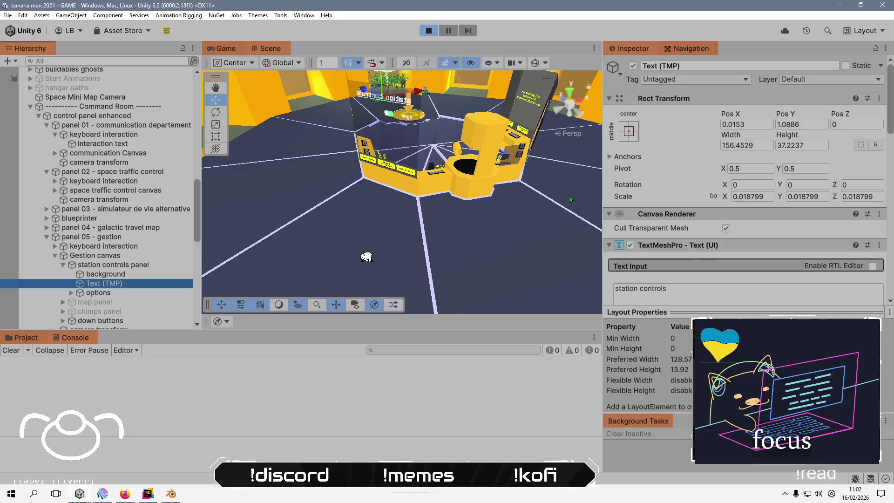
pyautogui.scroll(-3, 785, 212)
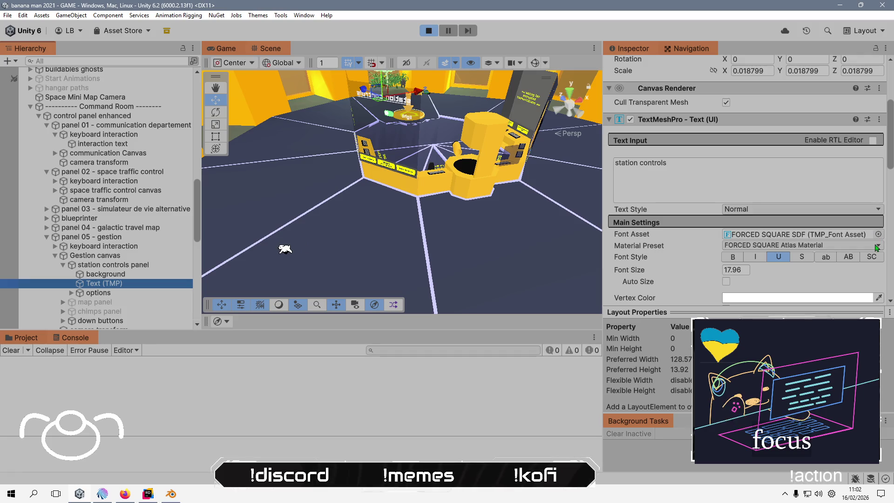
pyautogui.click(879, 234)
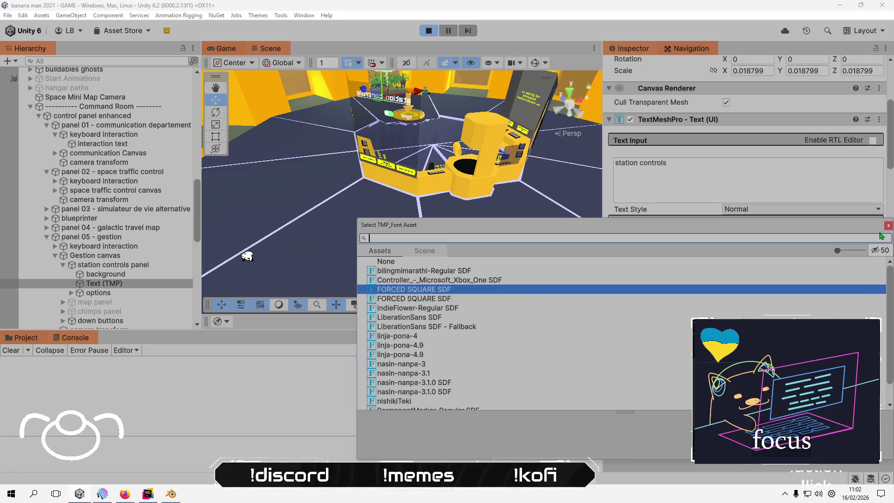